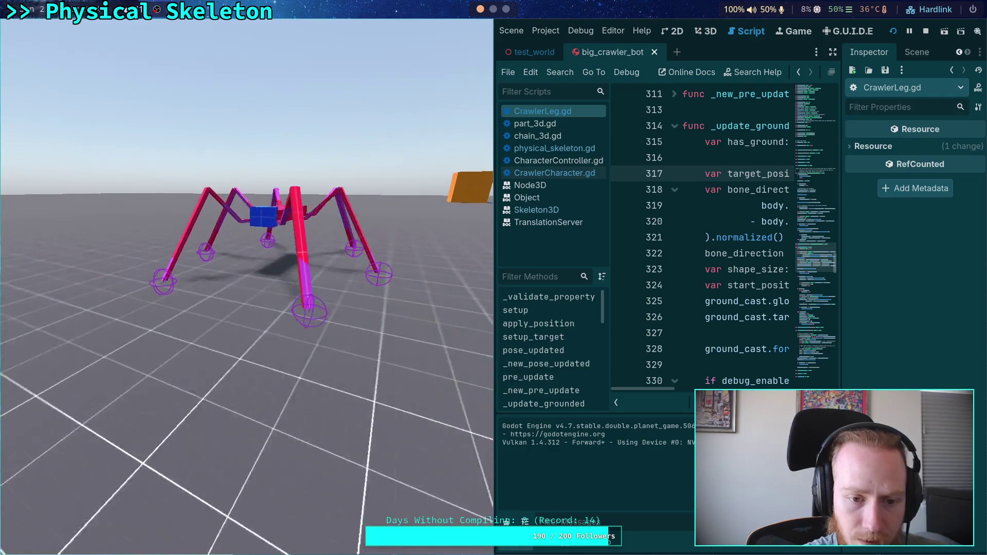
Stop the game and jump to the _draw_ground_cast definition via Lookup Symbol
left_click(926, 31)
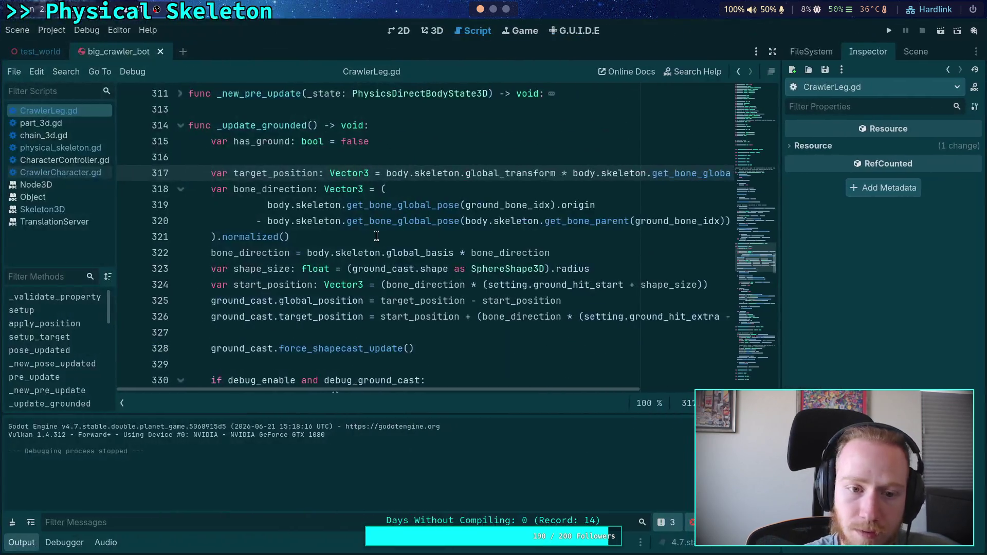
scroll(305, 244, "down", 1)
left_click(319, 255)
right_click(287, 304)
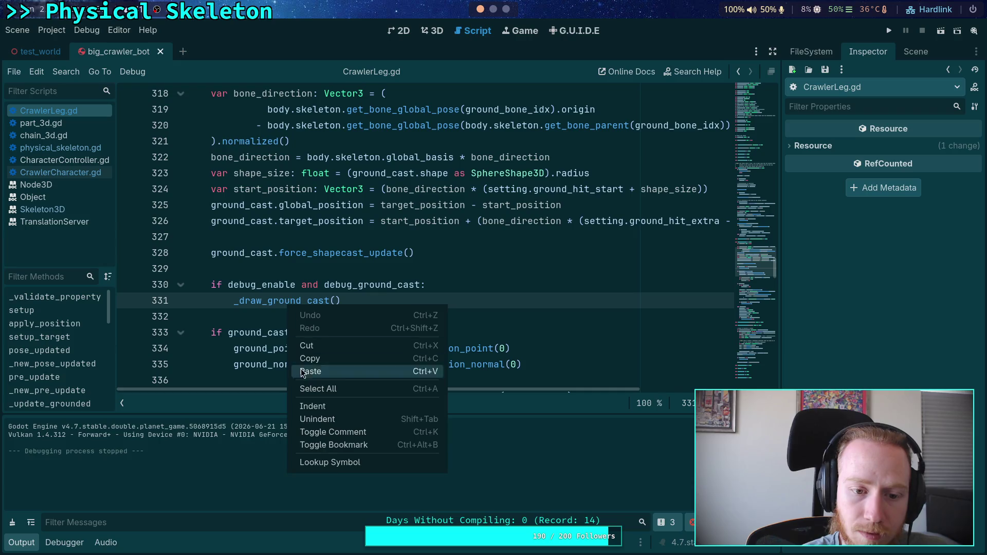
left_click(316, 462)
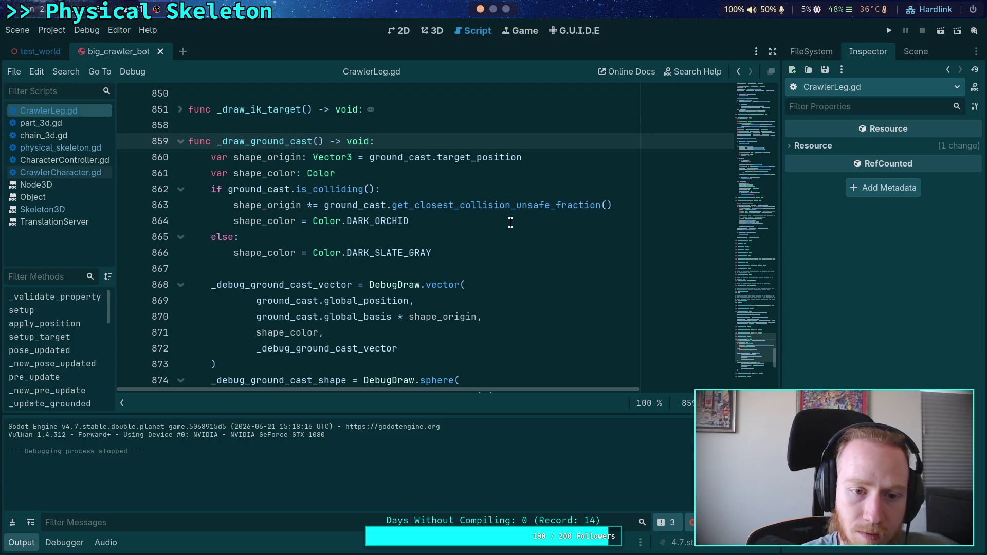
Replace get_closest_collision_unsafe_fraction with the safe fraction on line 863 and save CrawlerLeg.gd
left_click_drag(516, 205, 527, 205)
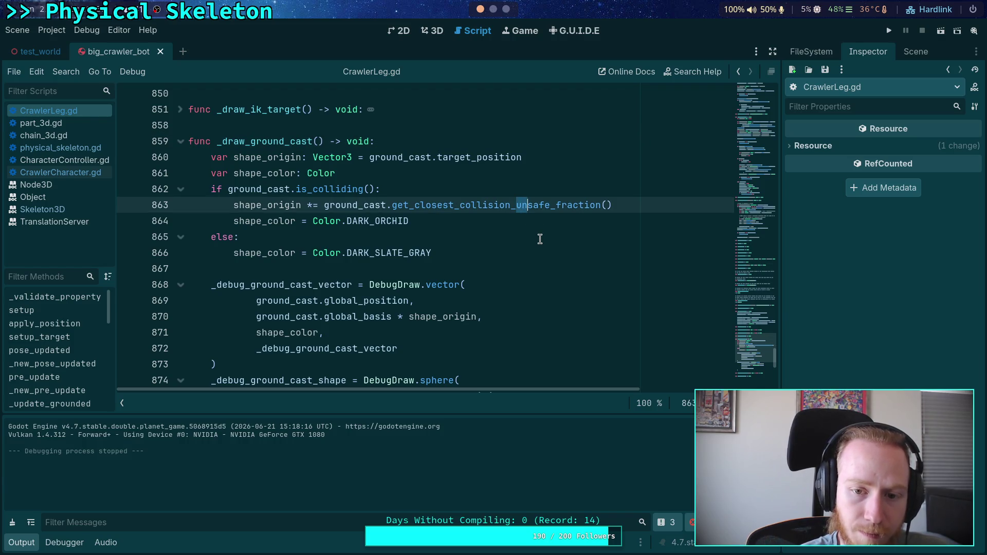
key("BackSpace")
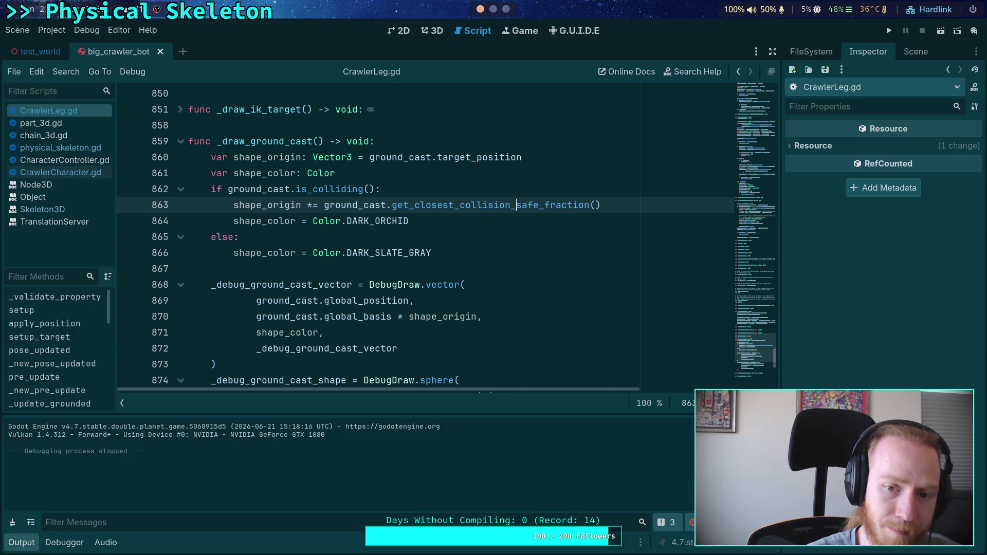
key("ctrl+s")
Select shape_origin and _debug_ground_cast_vector to review their other uses nearby
double_click(285, 205)
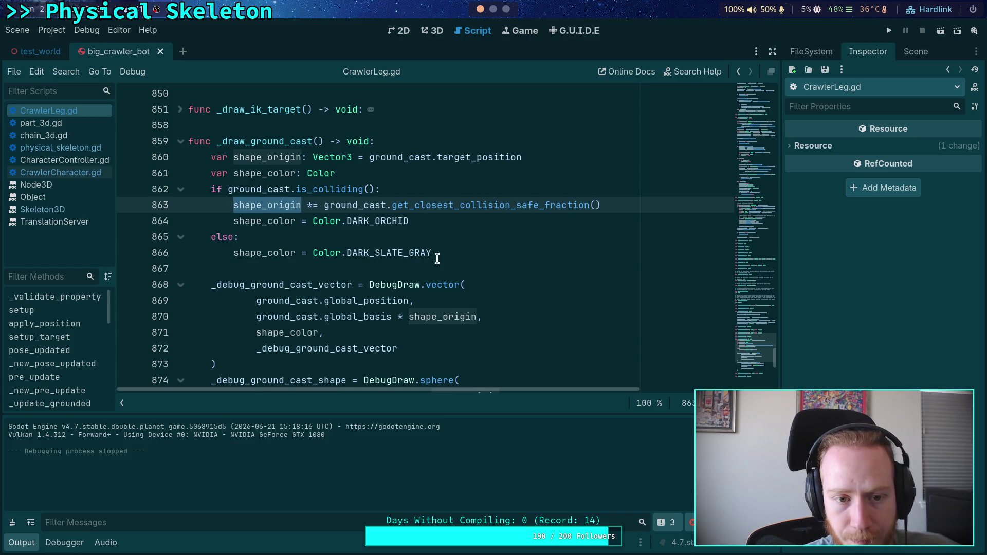
scroll(437, 258, "down", 3)
scroll(469, 269, "up", 1)
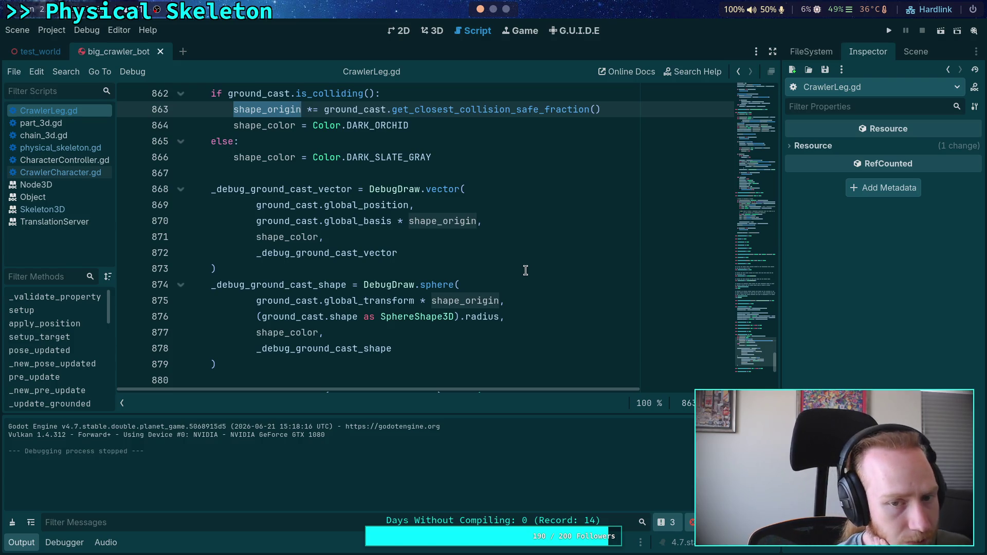
scroll(442, 268, "up", 1)
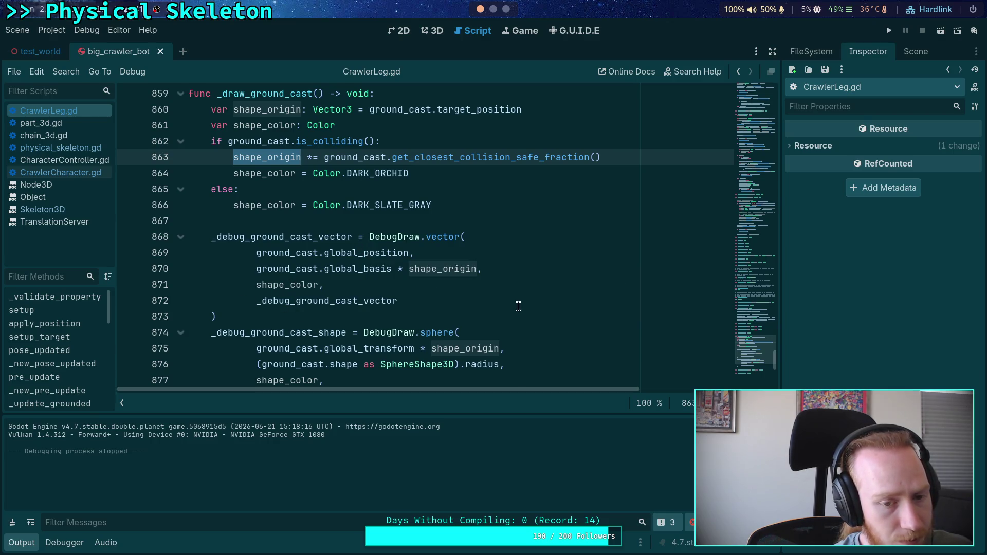
double_click(359, 303)
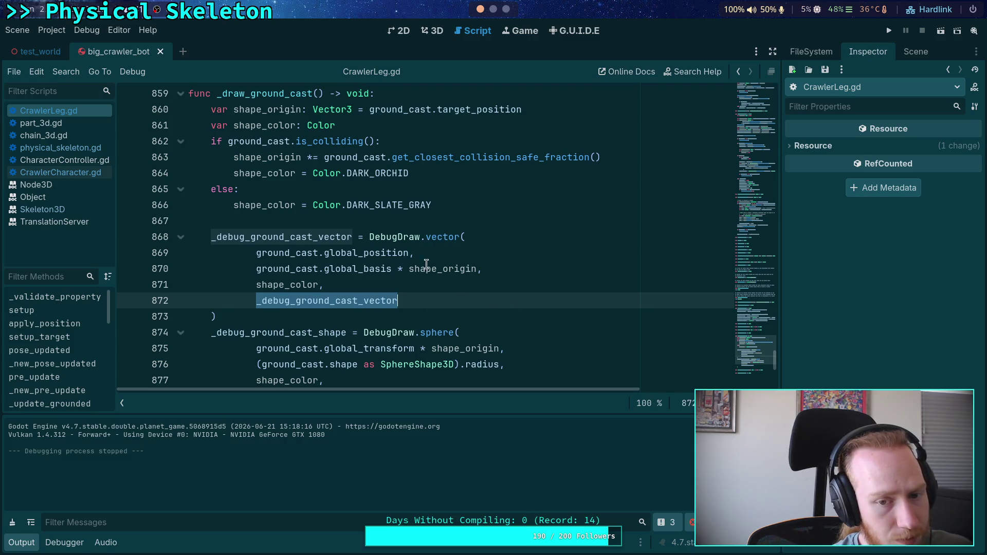
mouse_move(352, 271)
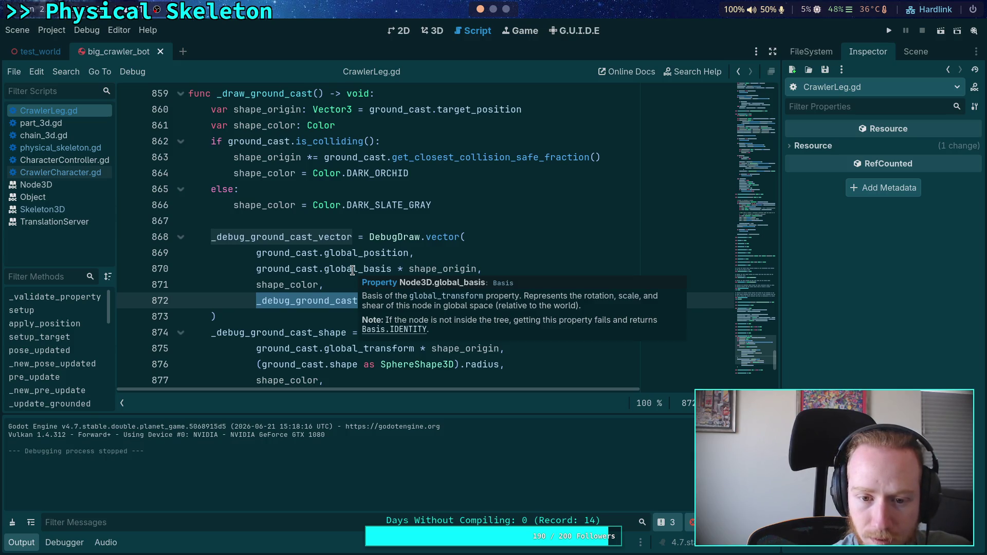
left_click(363, 269)
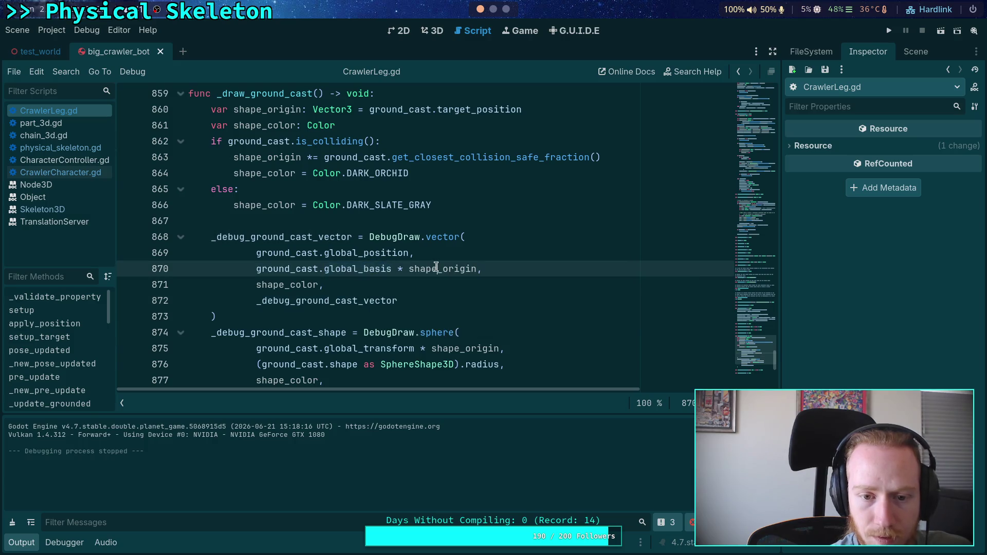
double_click(435, 269)
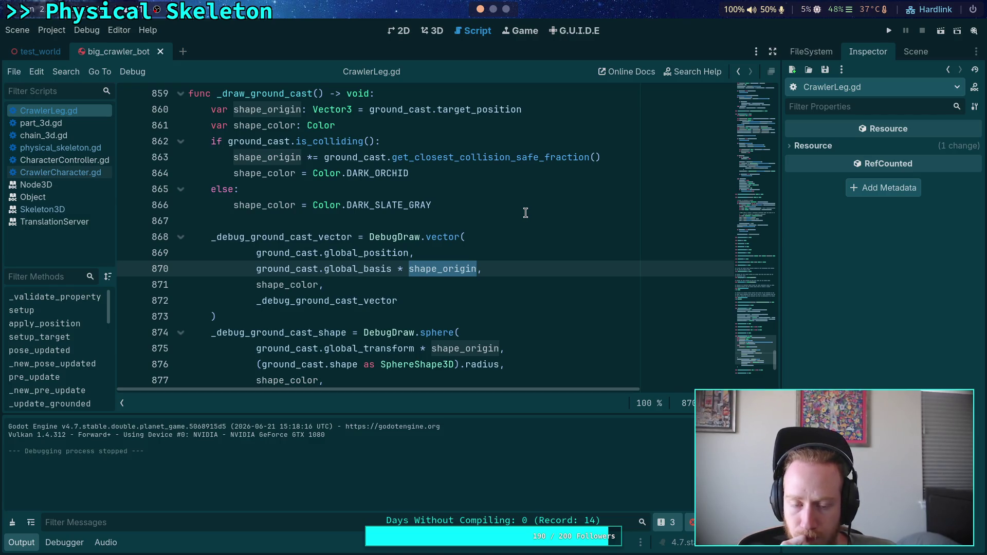
Test-run the game, then inspect the Player node's Debug settings in test_world
left_click(891, 32)
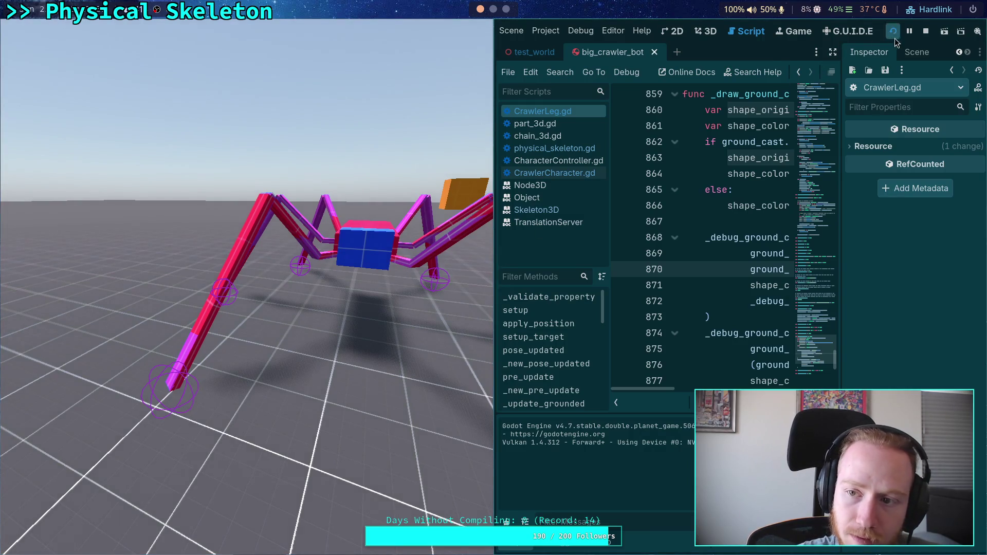
left_click(925, 32)
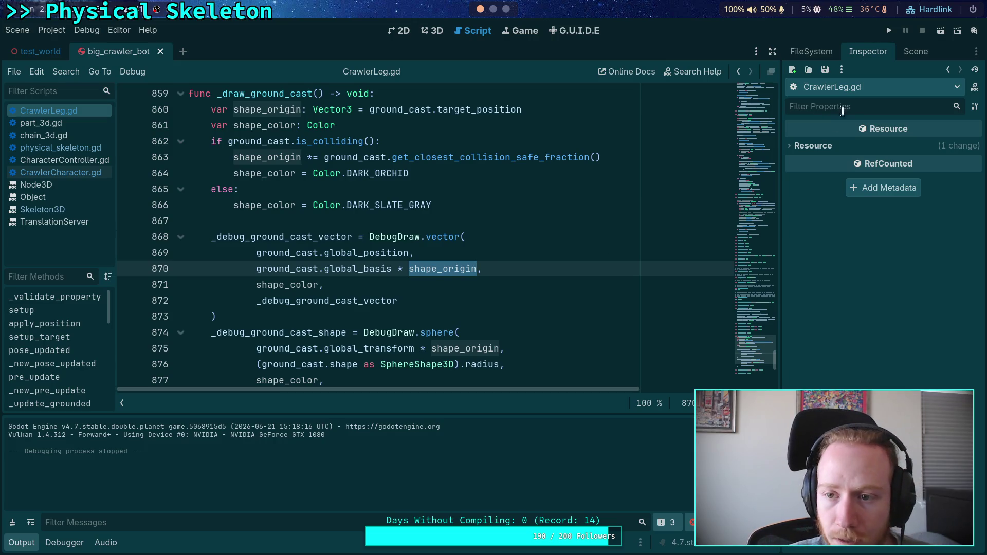
left_click(915, 52)
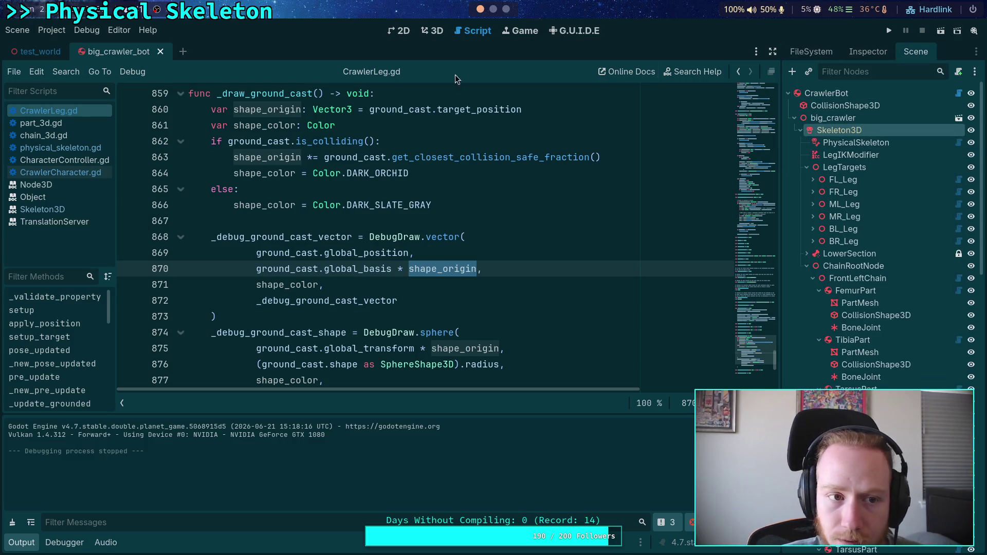
left_click(41, 51)
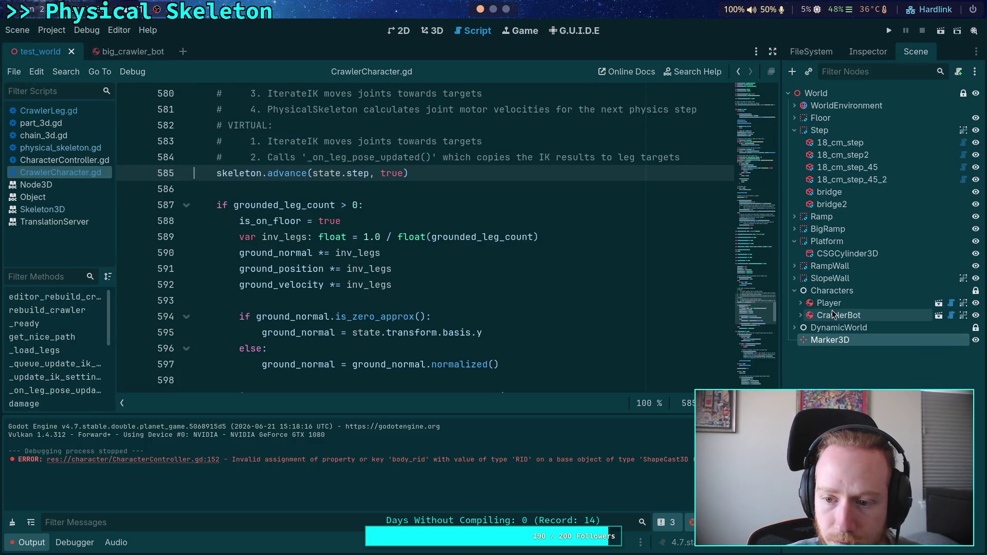
left_click(863, 52)
left_click(827, 265)
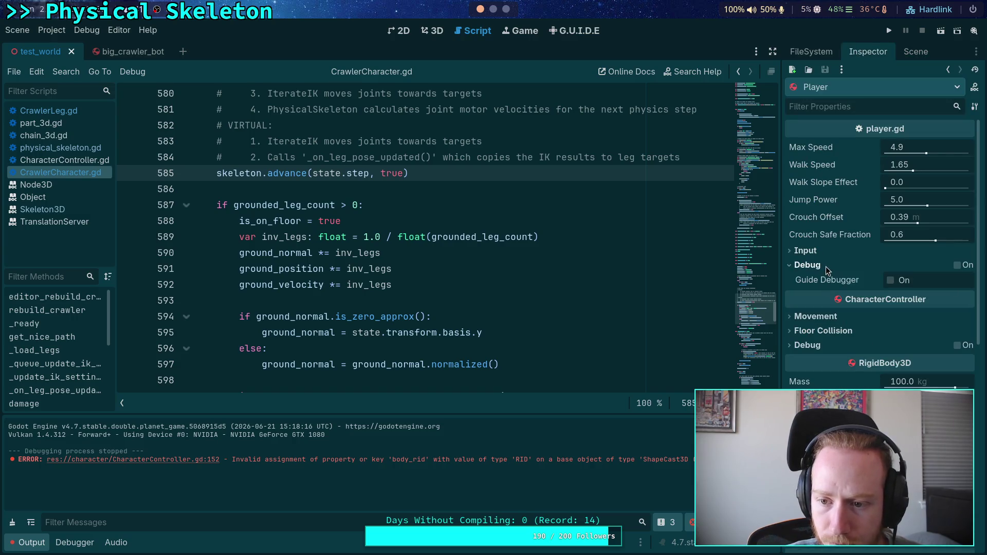
left_click(807, 264)
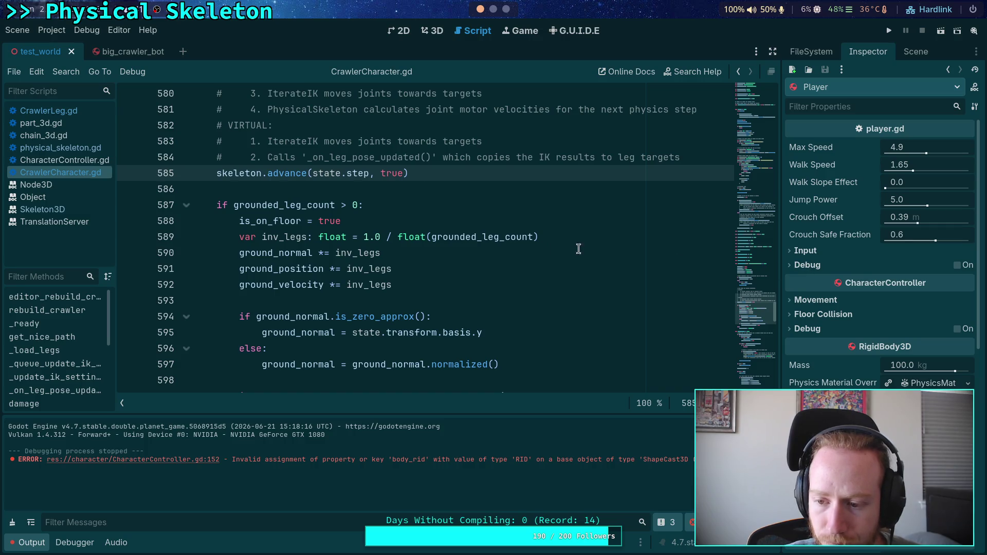
Open the Player scene, hide the GuideDebugger node, and save and run the game
left_click_drag(780, 222, 743, 221)
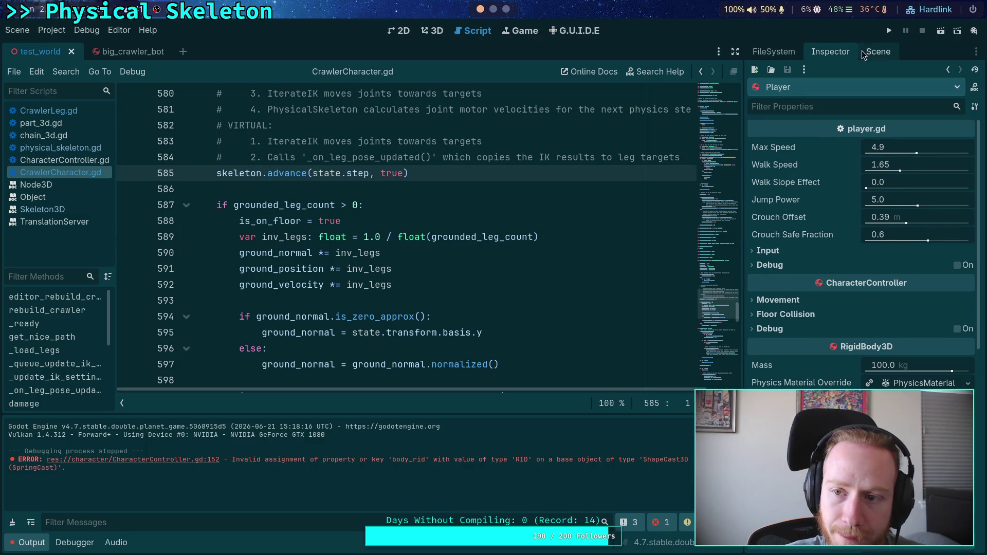
left_click(878, 51)
left_click(939, 302)
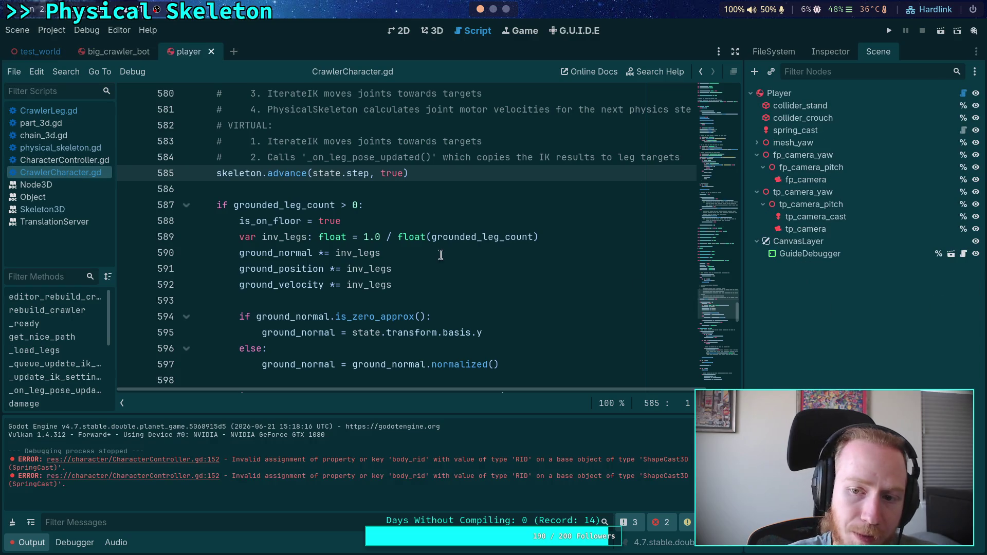
left_click(976, 253)
left_click(885, 31)
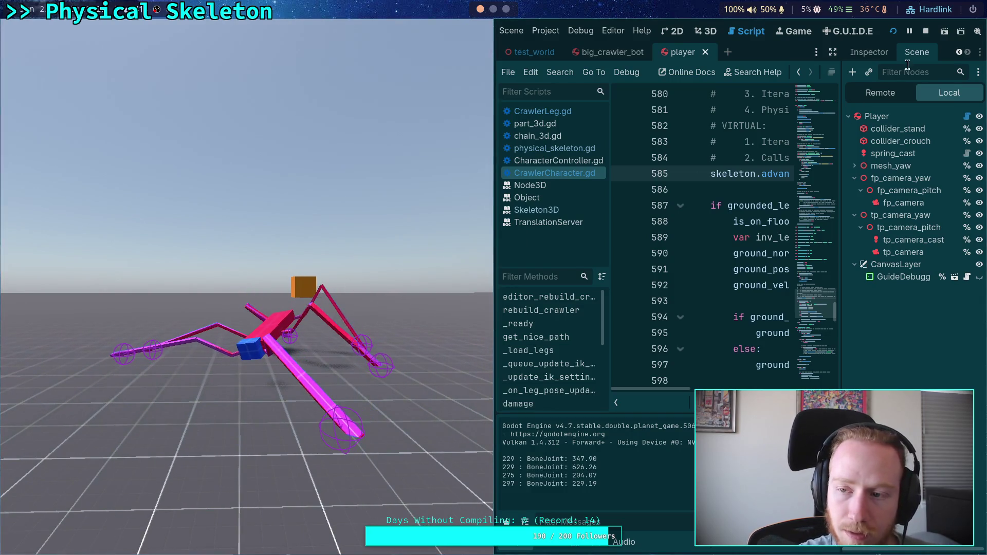
Stop, relaunch and stop the game again, then view the player scene in 3D
left_click(926, 32)
left_click(880, 26)
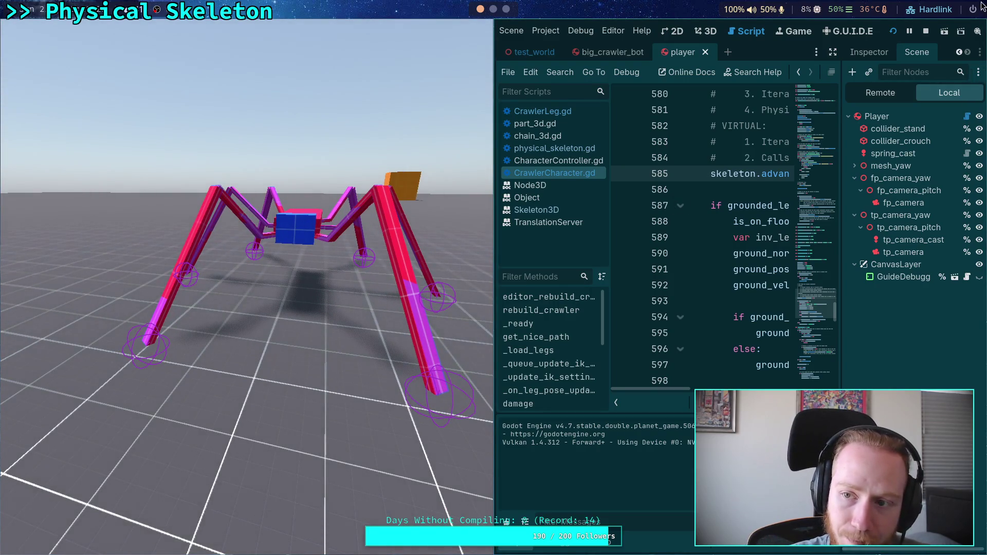
left_click(926, 31)
left_click(433, 37)
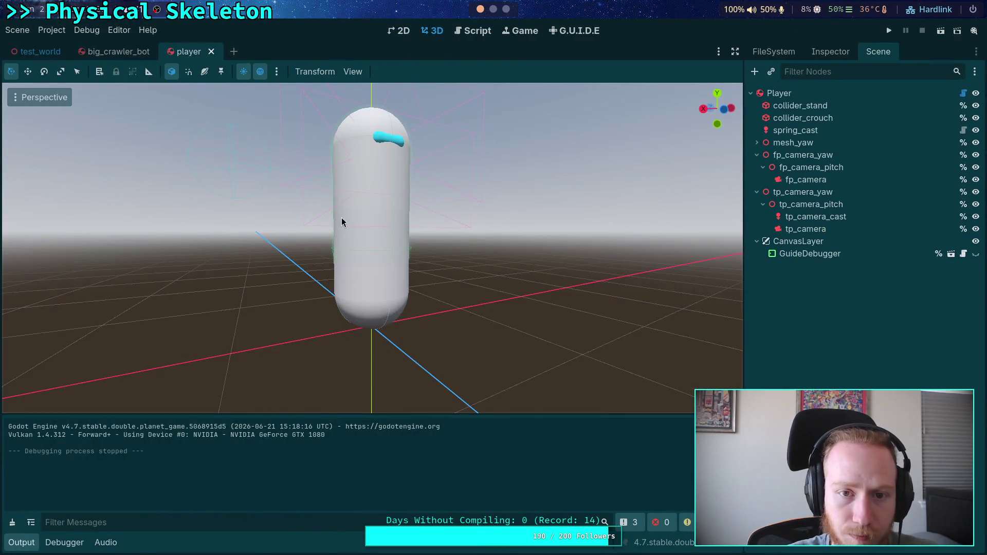
Close the player and big_crawler_bot scenes and jump to the body_rid error in CharacterController.gd
left_click(211, 52)
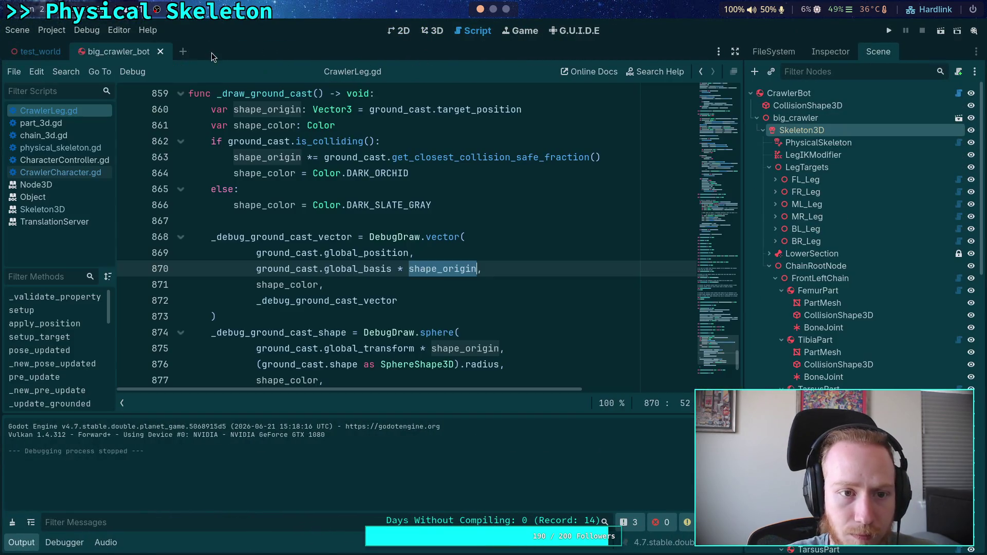
left_click(160, 52)
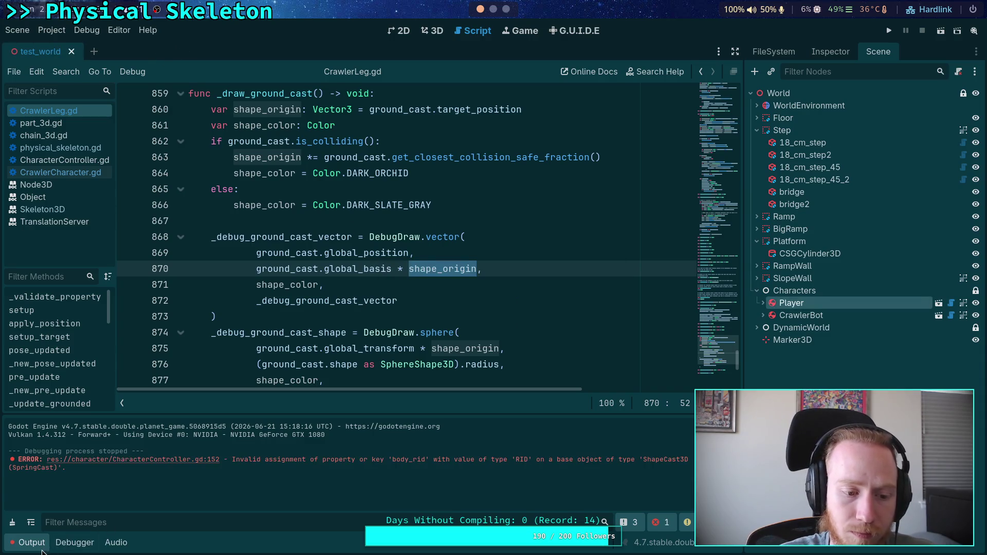
key("ctrl+j")
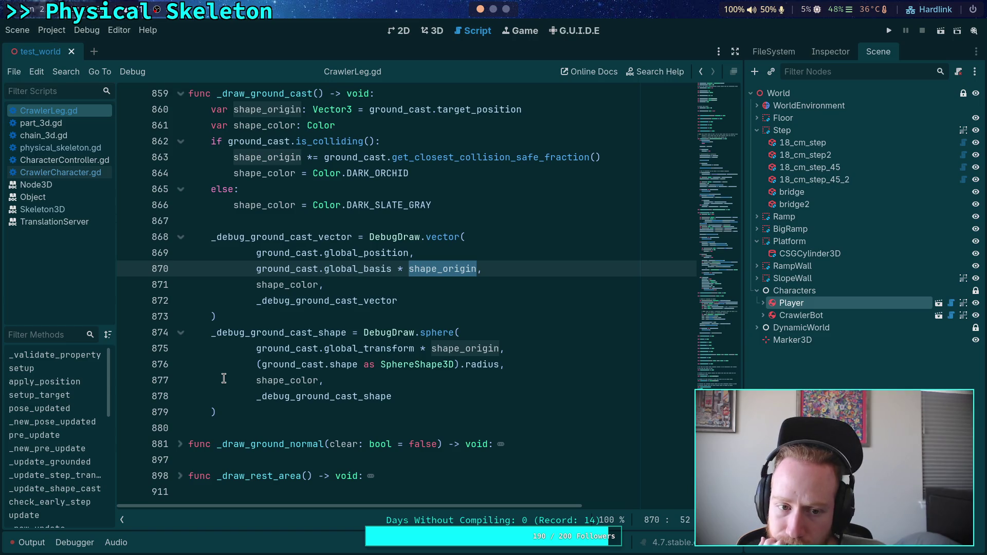
left_click(28, 544)
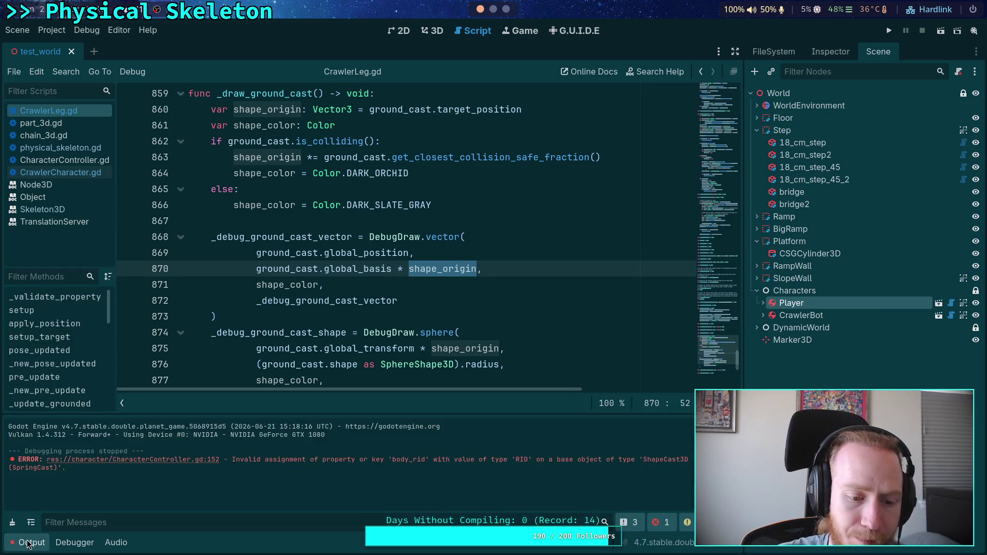
left_click(177, 460)
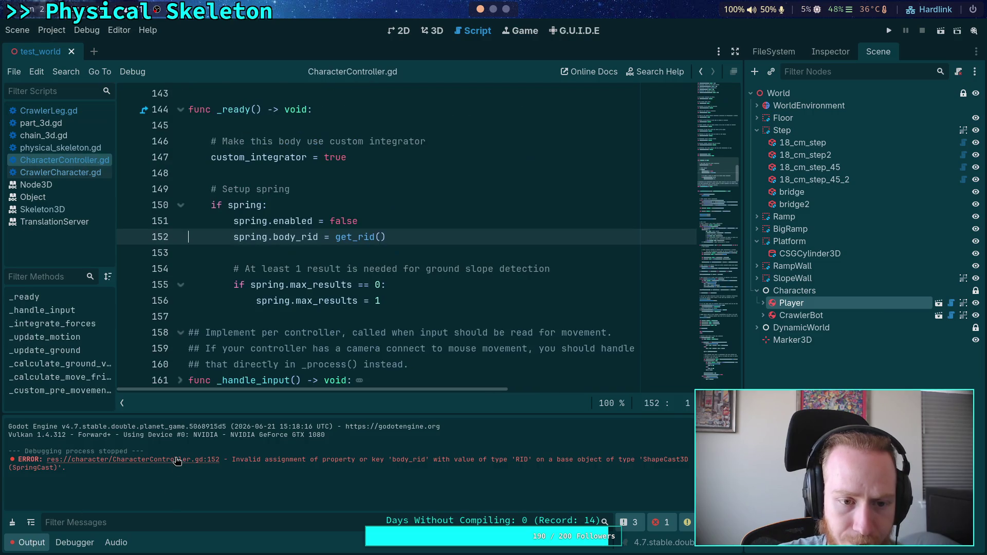
right_click(69, 163)
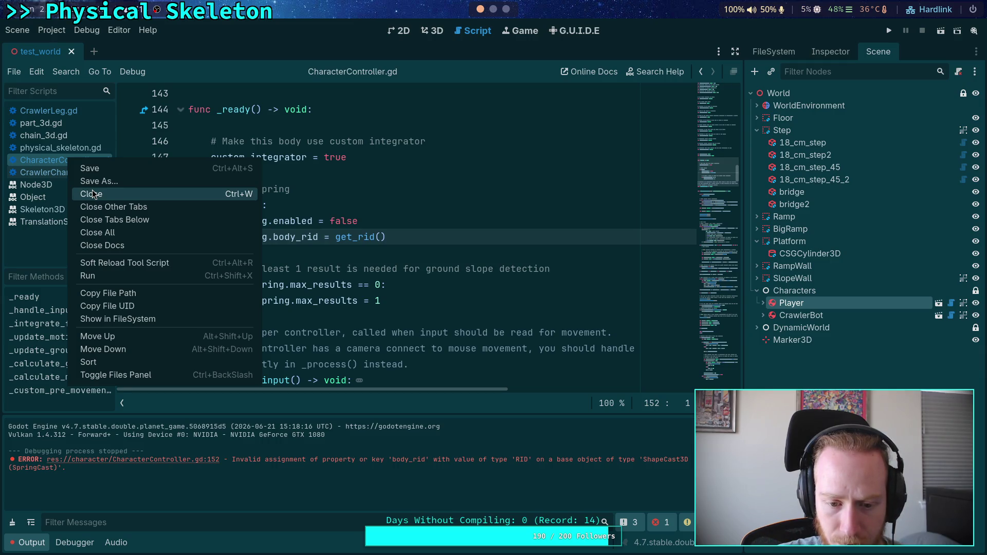
left_click(448, 193)
Look up body_rid on line 152 to open its declaration in SpringCast.gd
mouse_move(298, 242)
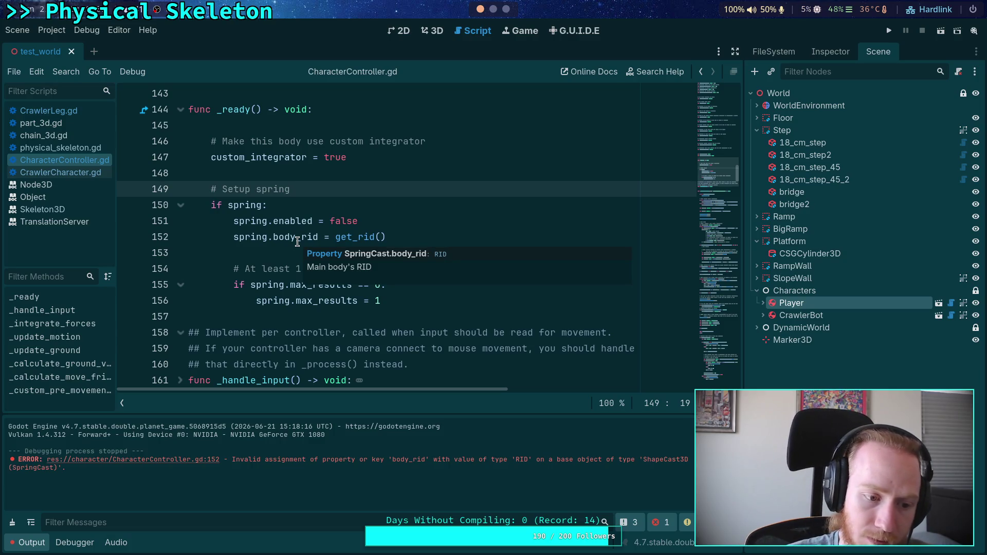
left_click(293, 237)
mouse_move(286, 237)
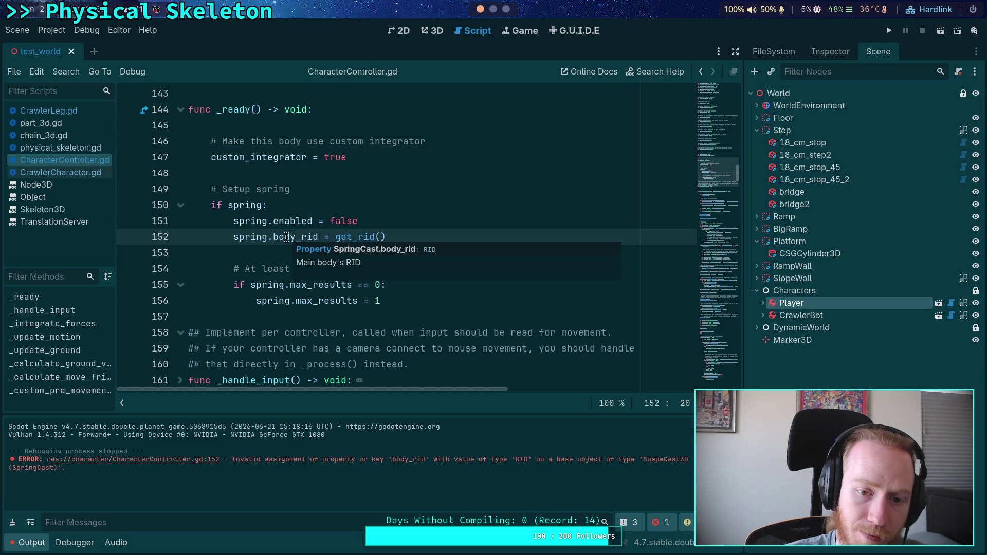
mouse_move(369, 237)
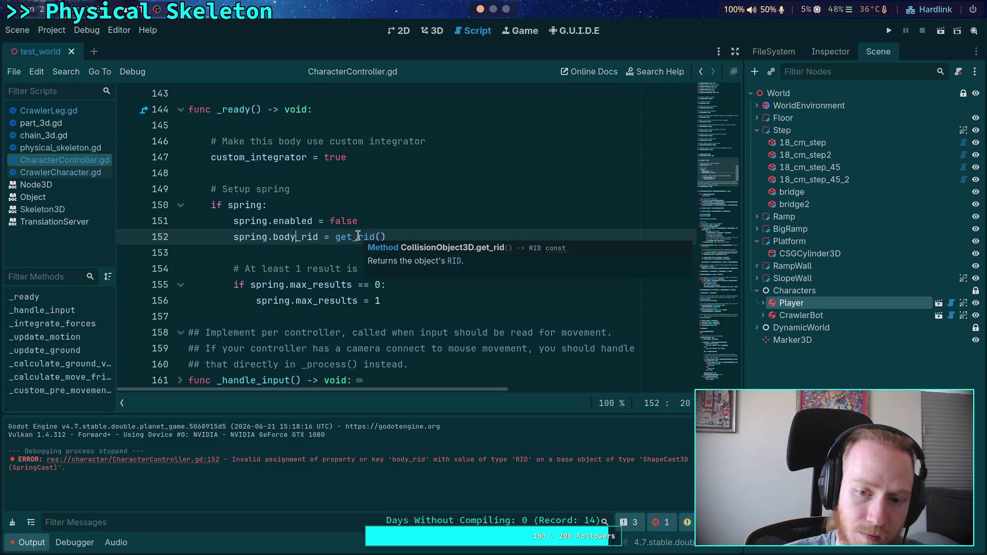
right_click(294, 239)
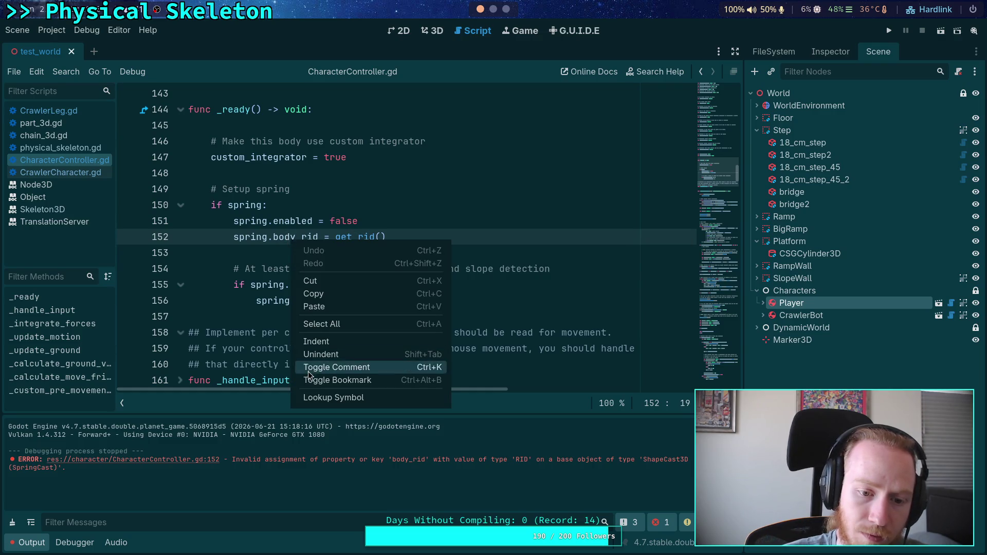
left_click(314, 401)
left_click(320, 252)
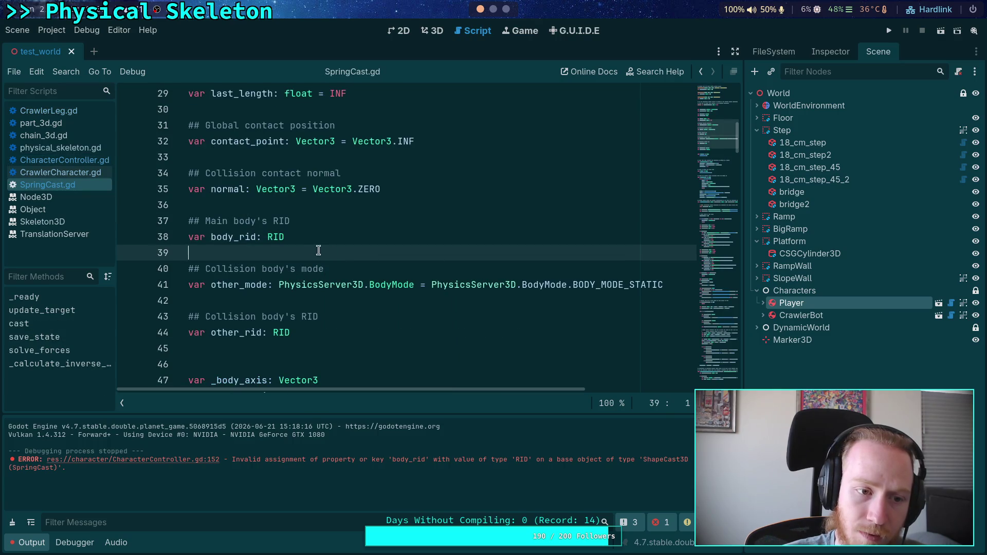
Add and then remove a line above class_name, then jump to the CharacterController.gd line 152 error
scroll(711, 141, "up", 9)
left_click(199, 170)
key("Up")
key("Up")
key("Up")
key("Down")
key("Down")
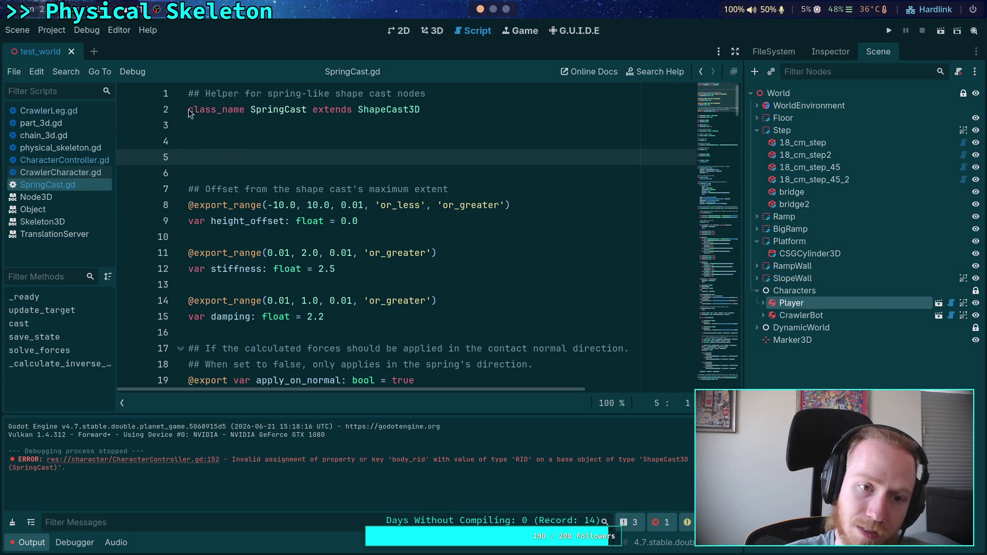
left_click(192, 109)
key("Return")
key("Up")
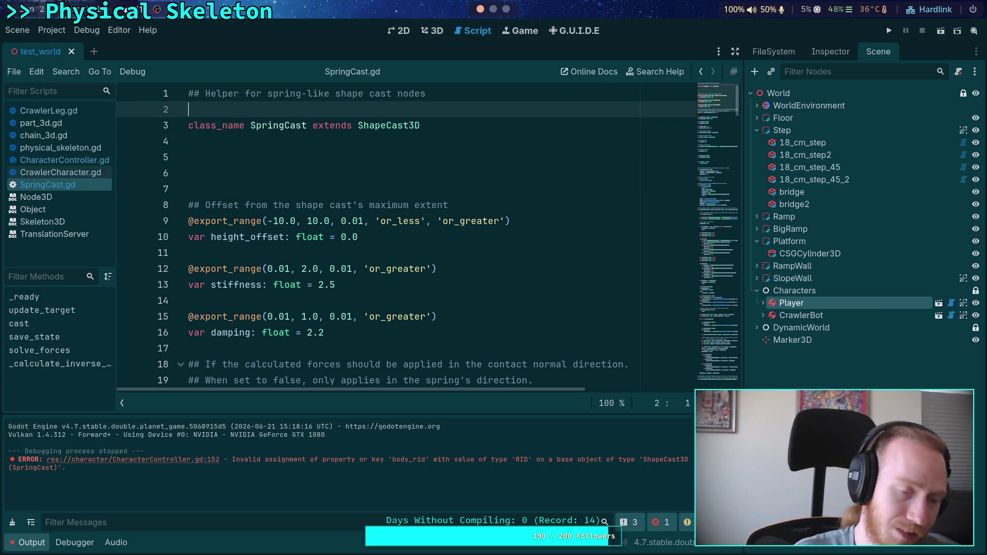
type("to")
key("BackSpace")
key("BackSpace")
key("BackSpace")
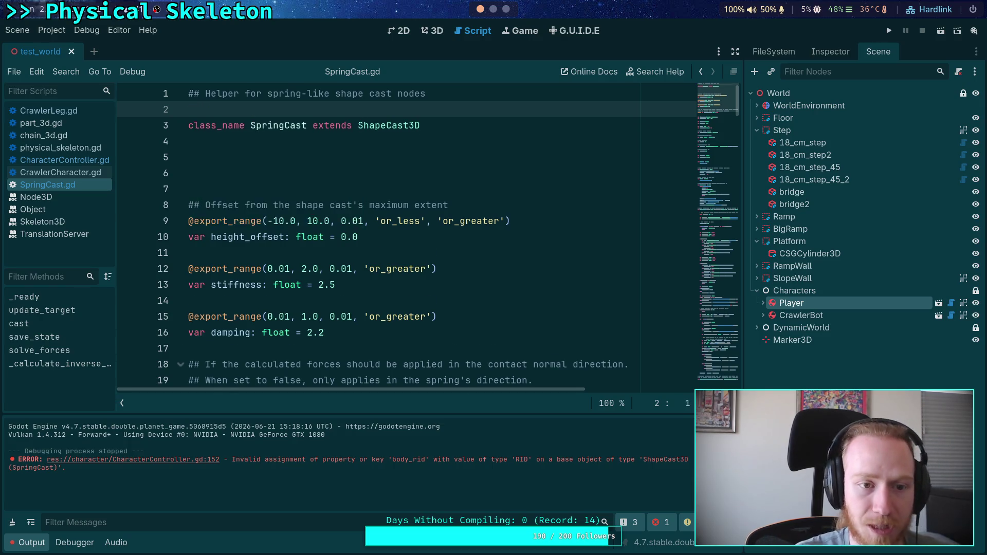
left_click(64, 173)
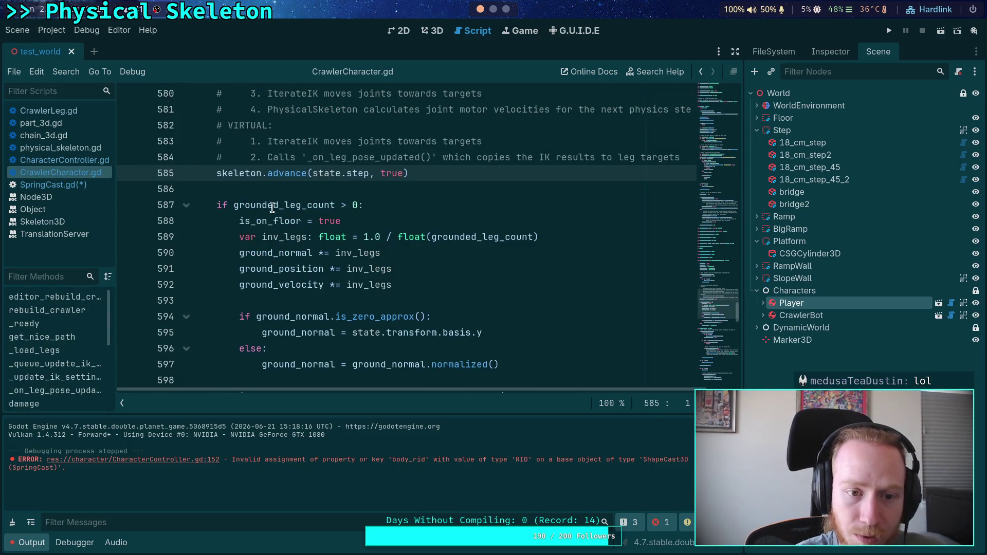
left_click(230, 461)
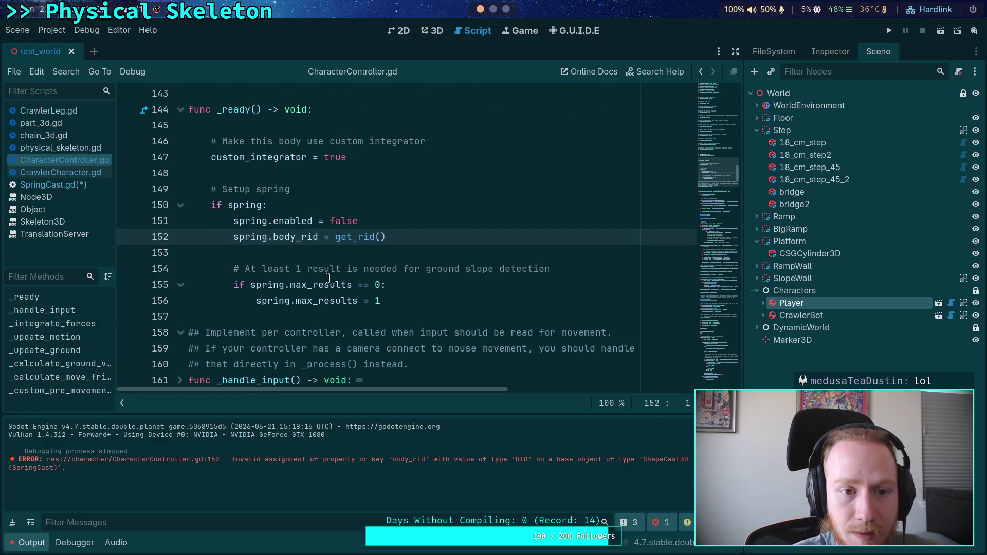
Make line 150 read 'if (not Engine.is_editor_hint()) and spring:', clear the Output and run the game
left_click(315, 216)
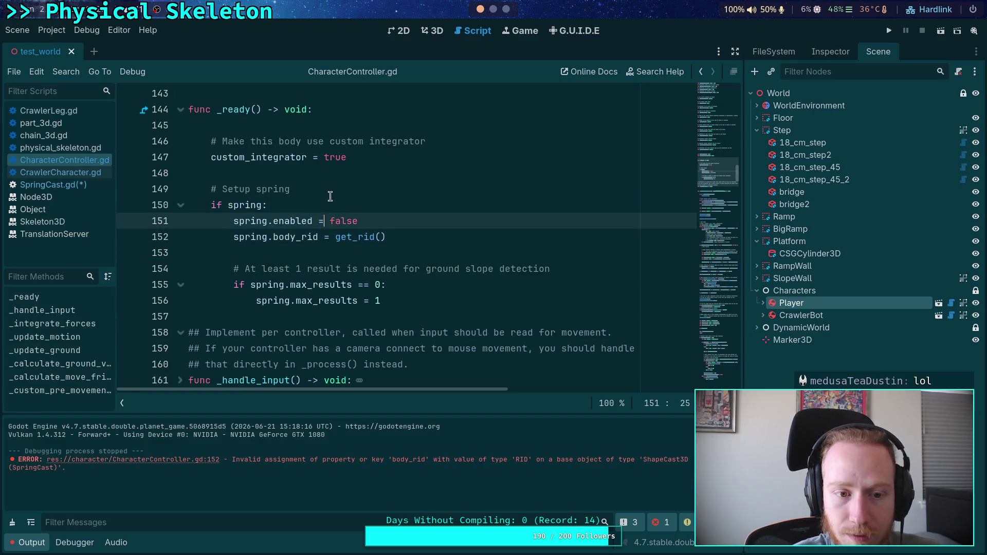
left_click(339, 194)
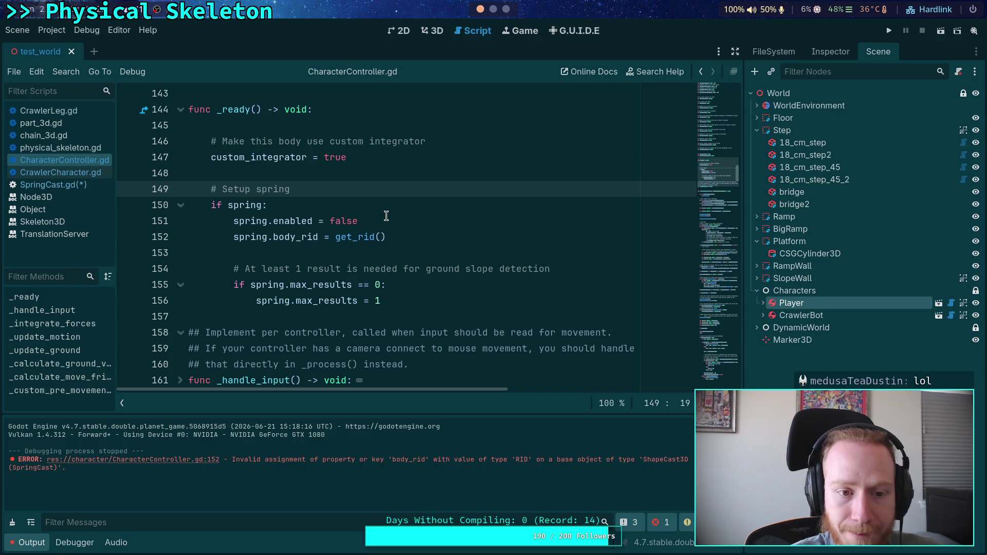
left_click(218, 204)
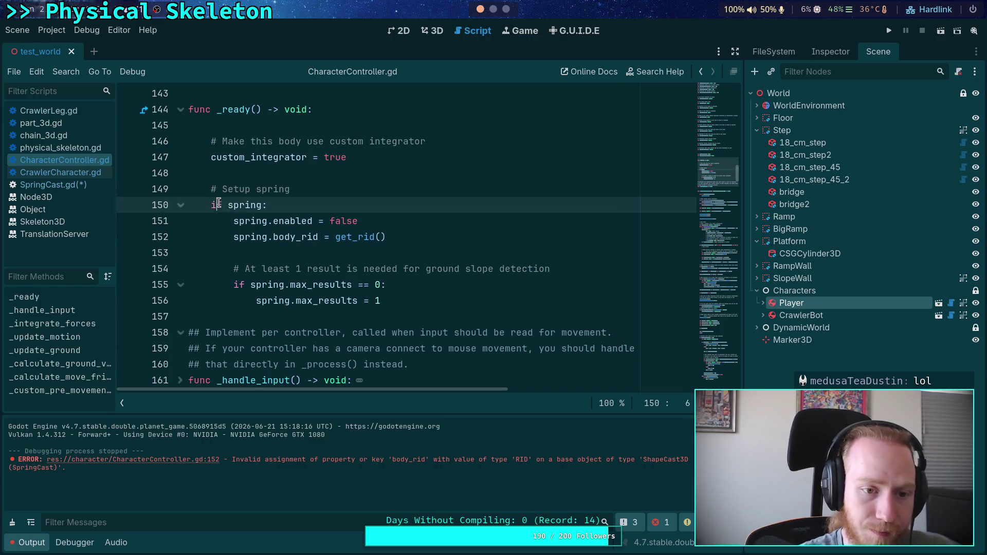
key("Right")
key("Right")
type("(not ")
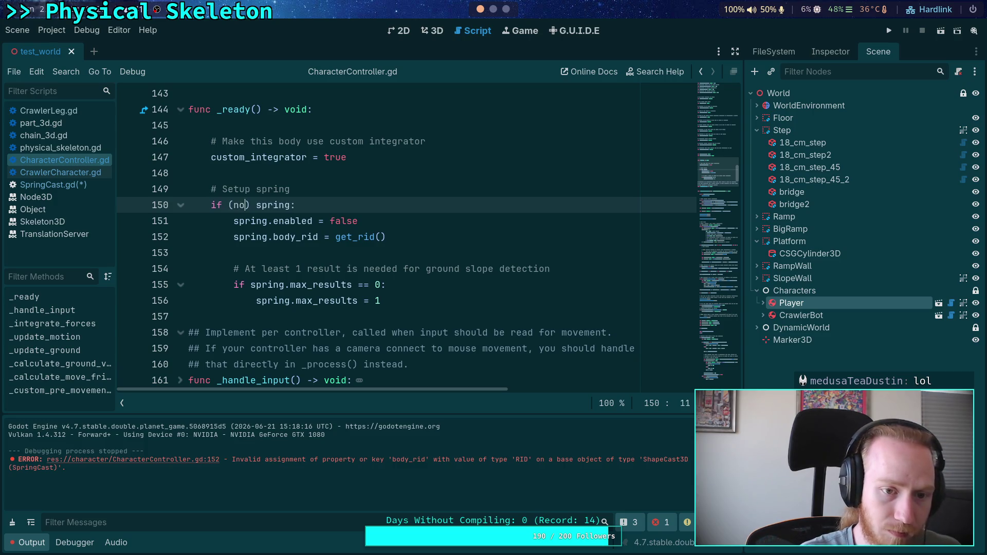
type("Engine.is")
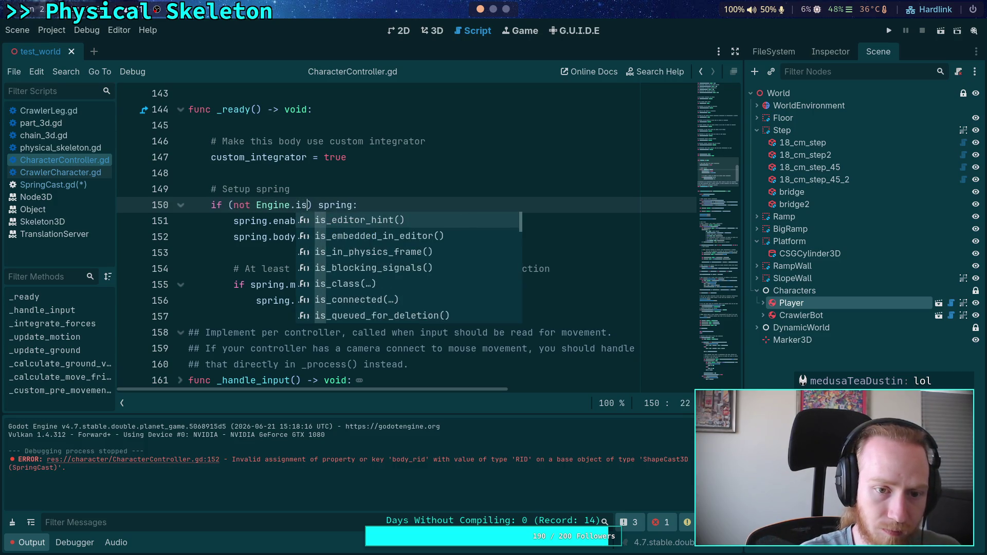
key("Return")
key("Right")
type("and")
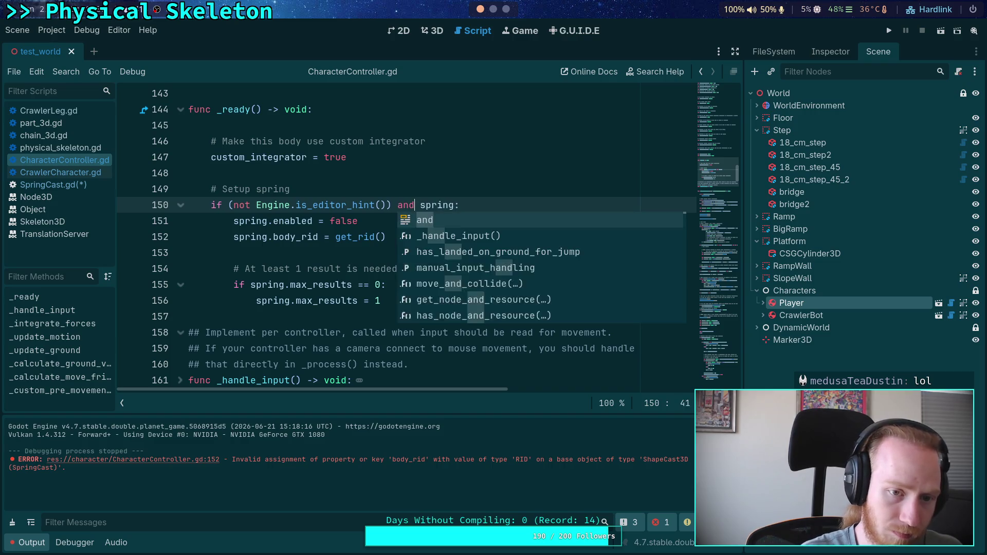
key("Escape")
key("Up")
key("Up")
key("Up")
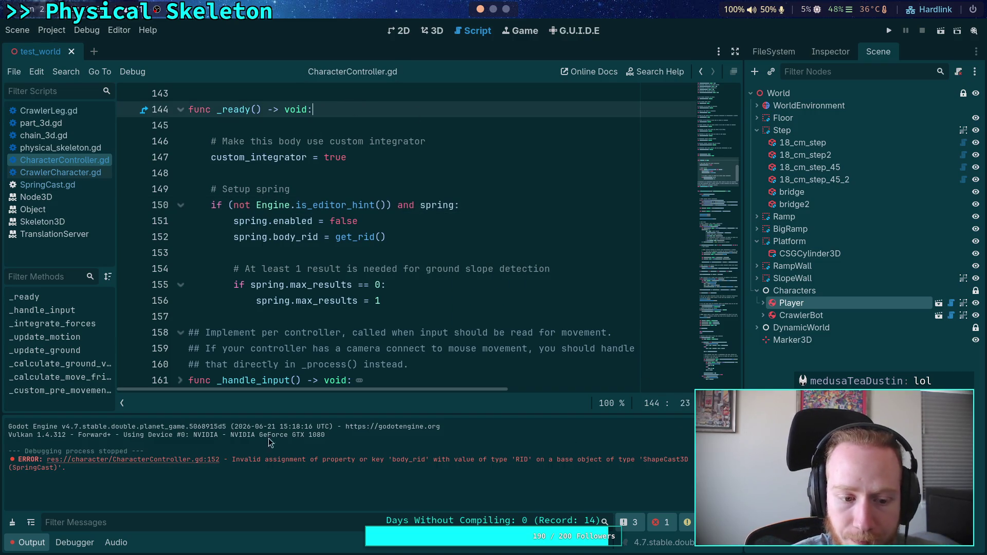
left_click(12, 522)
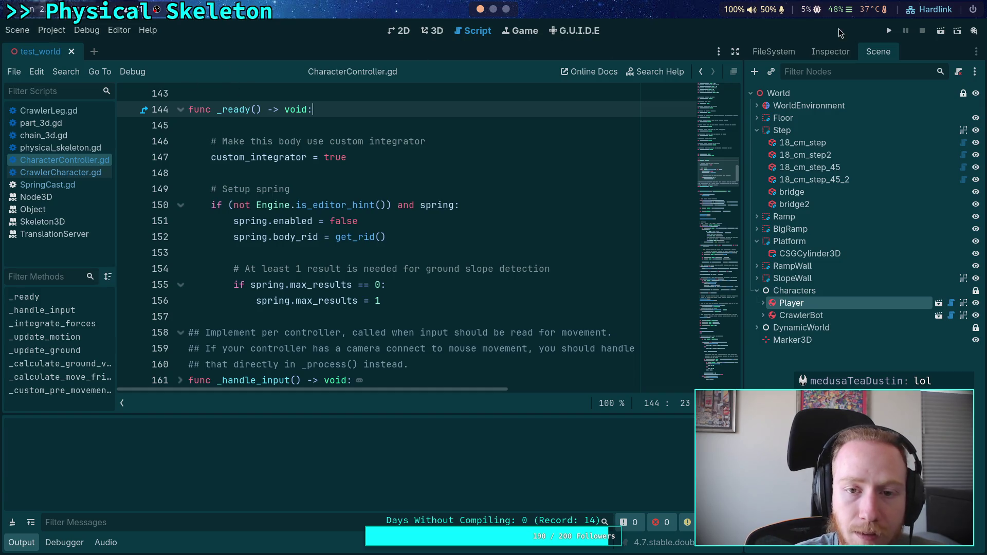
left_click(888, 30)
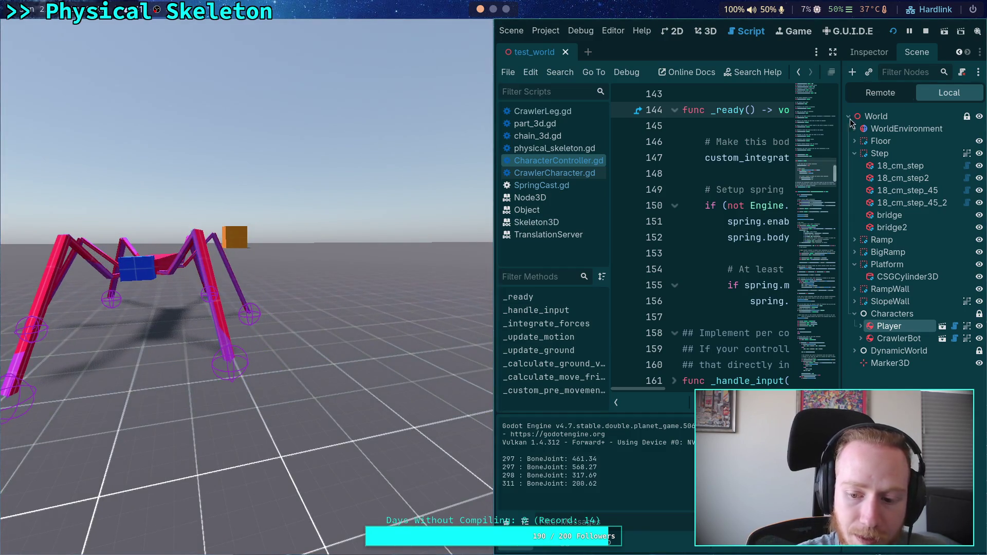
Stop the game, clear the Output and reload the saved scene
left_click(928, 32)
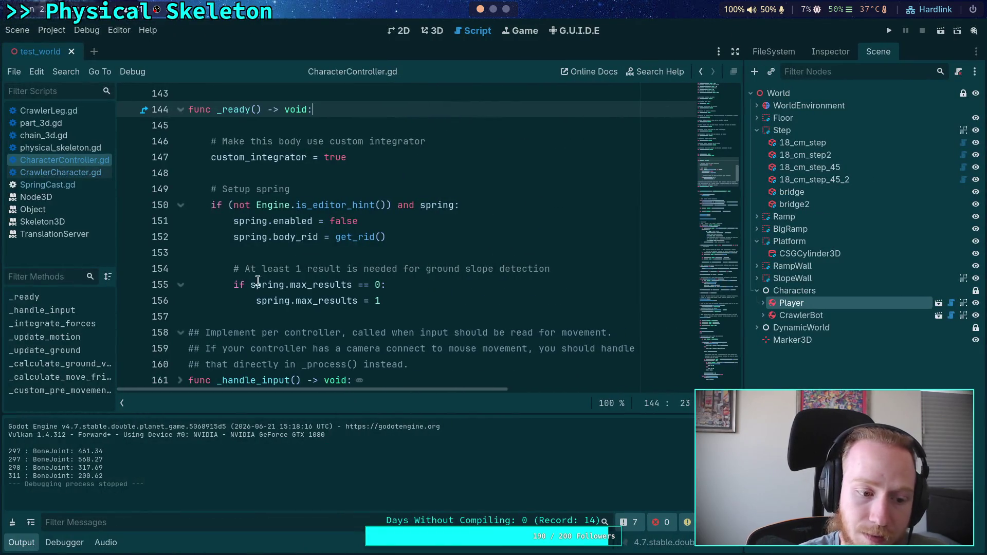
left_click(12, 522)
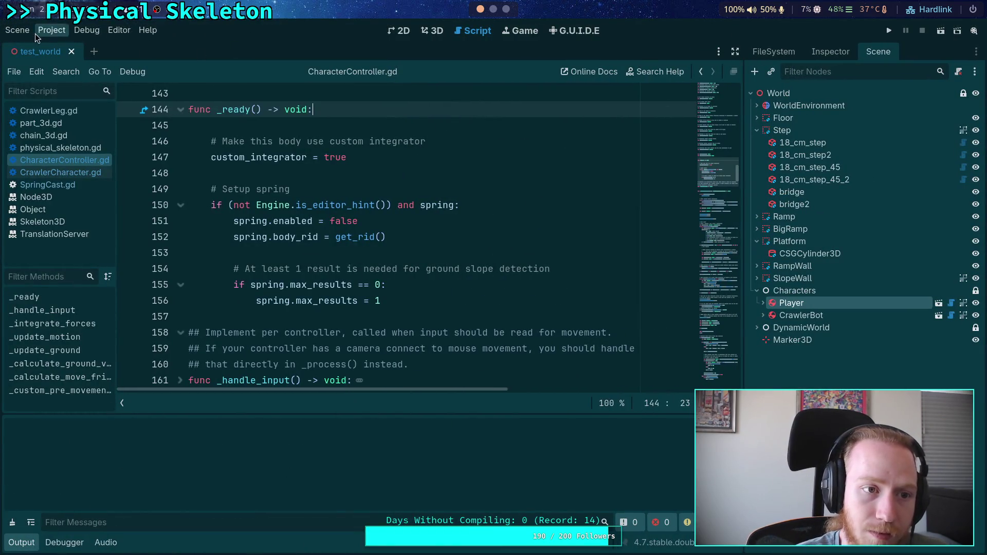
left_click(17, 29)
left_click(66, 251)
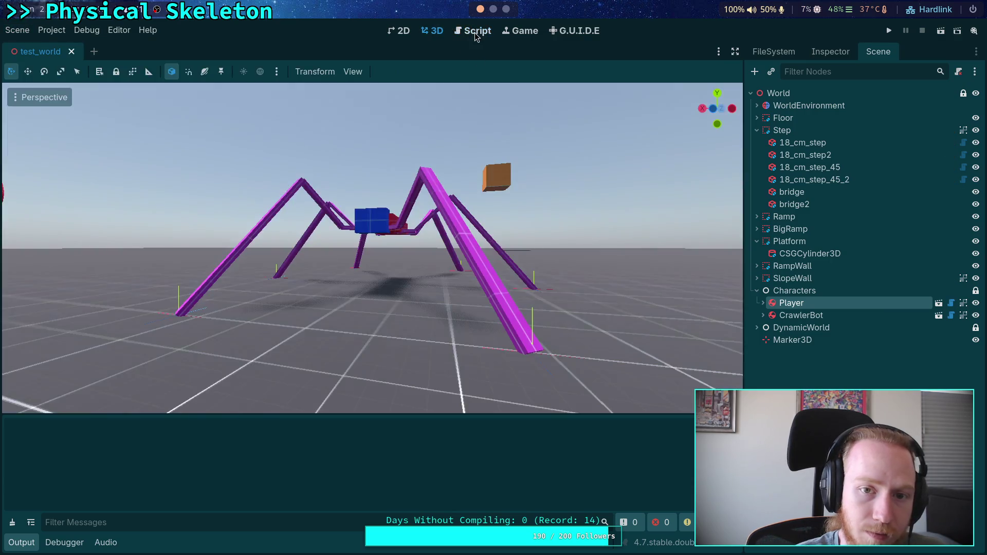
left_click(475, 31)
Close the CharacterController.gd script
left_click(274, 221)
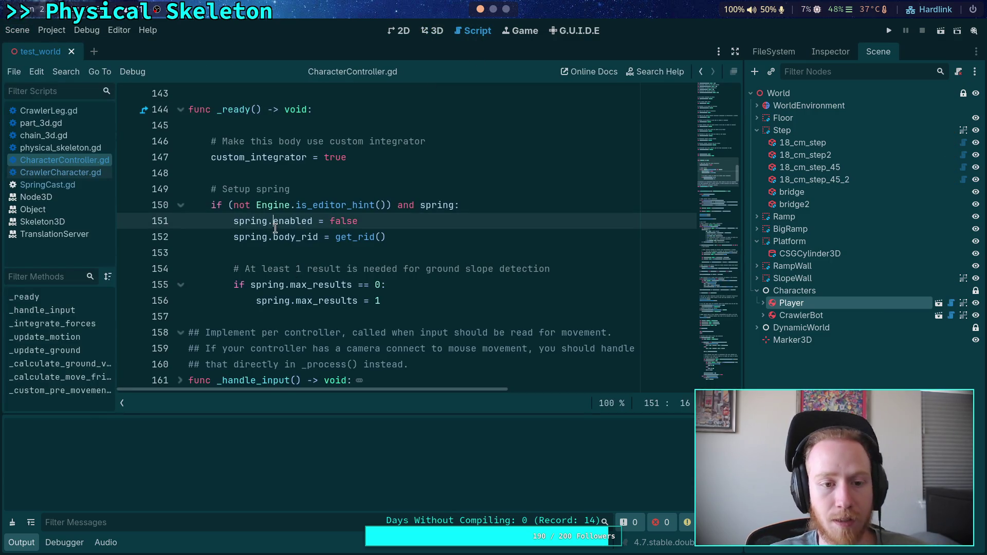
right_click(88, 160)
left_click(109, 187)
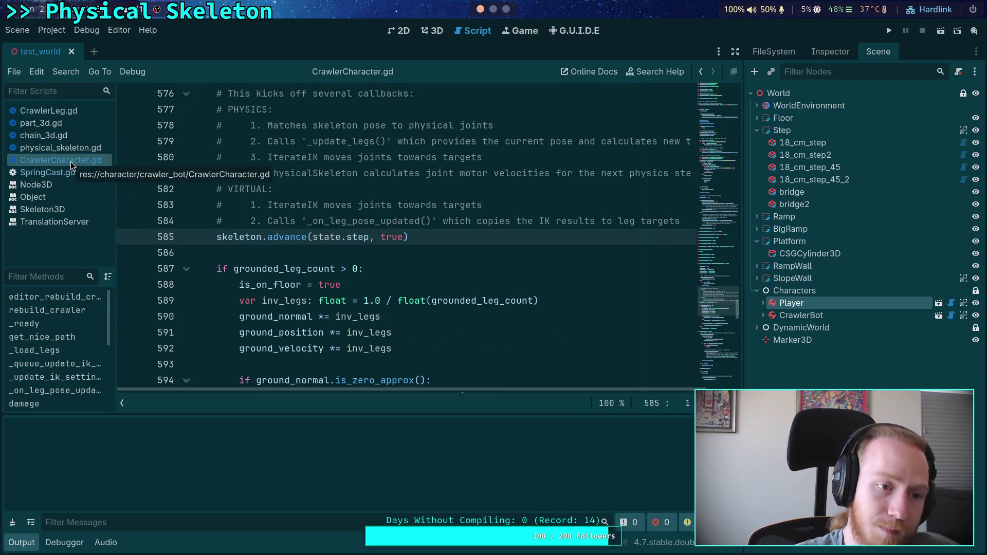
left_click(82, 148)
right_click(83, 147)
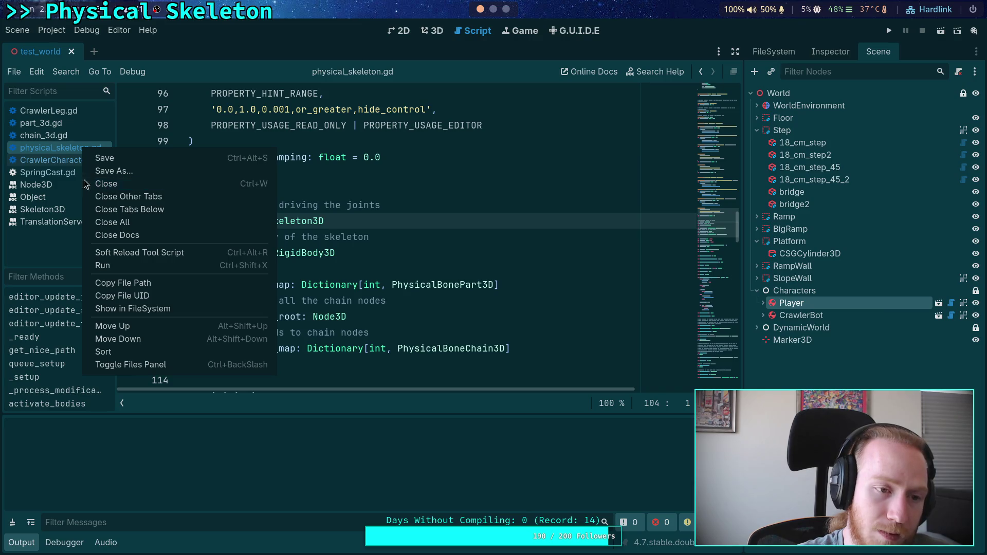
Close part_3d.gd and chain_3d.gd and return to CrawlerLeg.gd
left_click(51, 124)
right_click(55, 126)
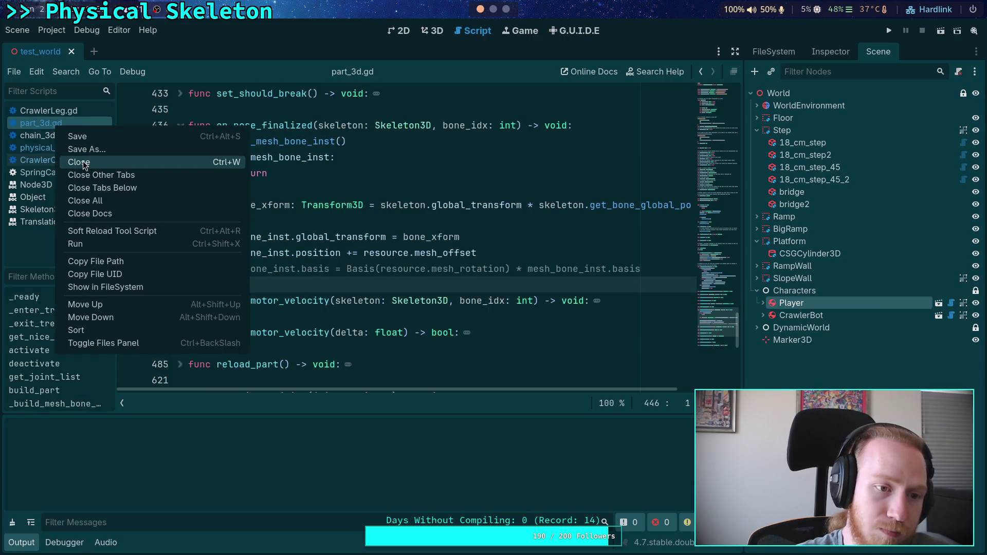
left_click(78, 162)
left_click(43, 125)
right_click(44, 125)
left_click(71, 160)
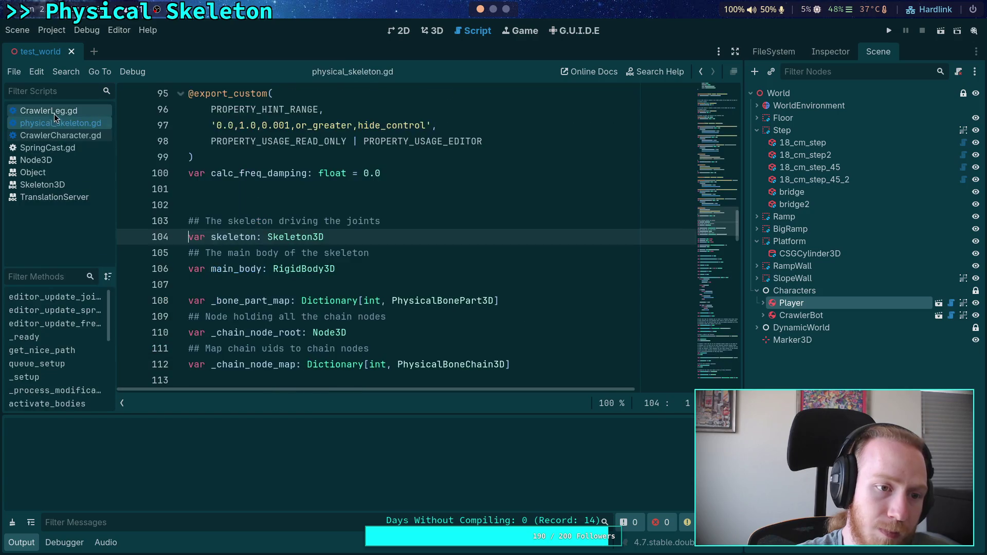
left_click(54, 113)
left_click(321, 219)
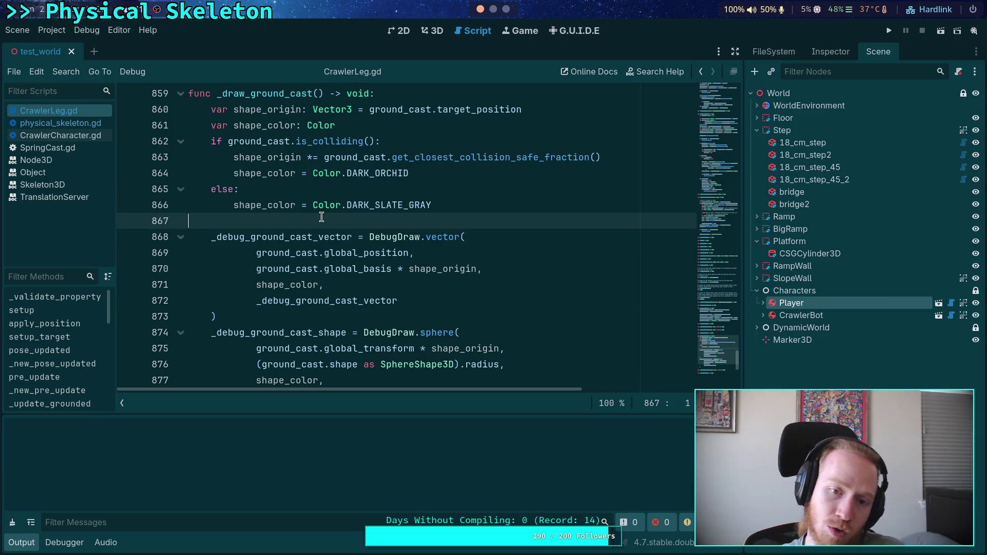
Run the game once, then add a breakpoint at CrawlerLeg.gd line 863 and rerun until it breaks
scroll(321, 217, "up", 1)
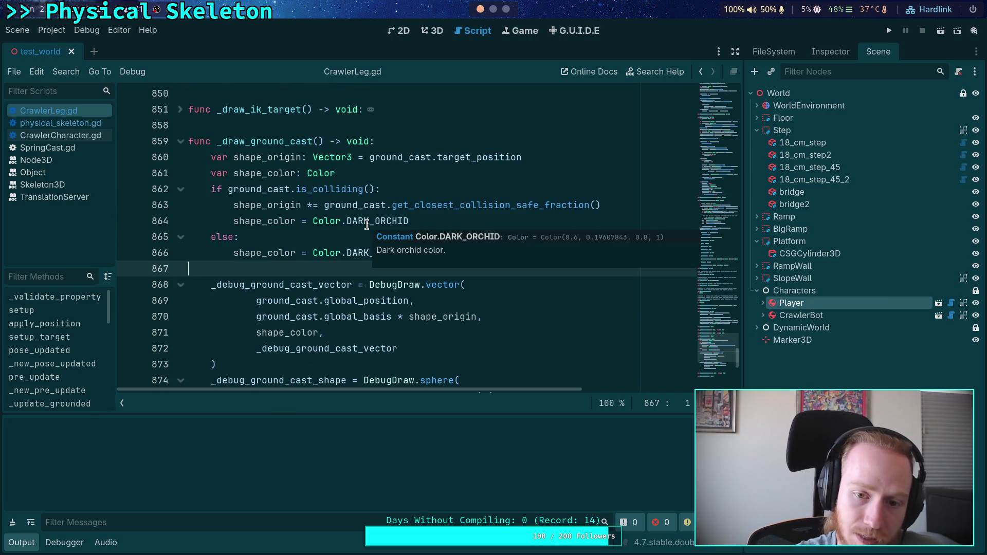
double_click(367, 223)
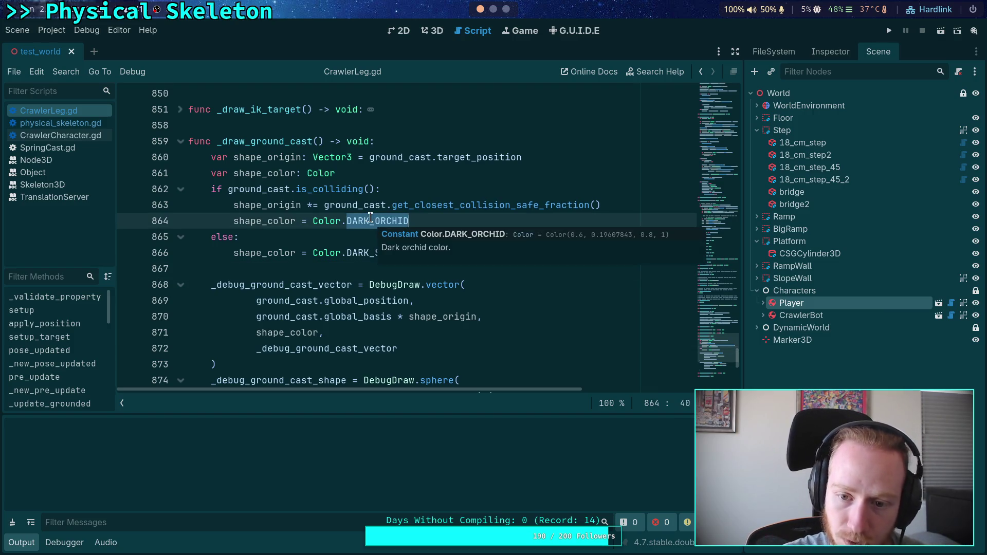
left_click(890, 32)
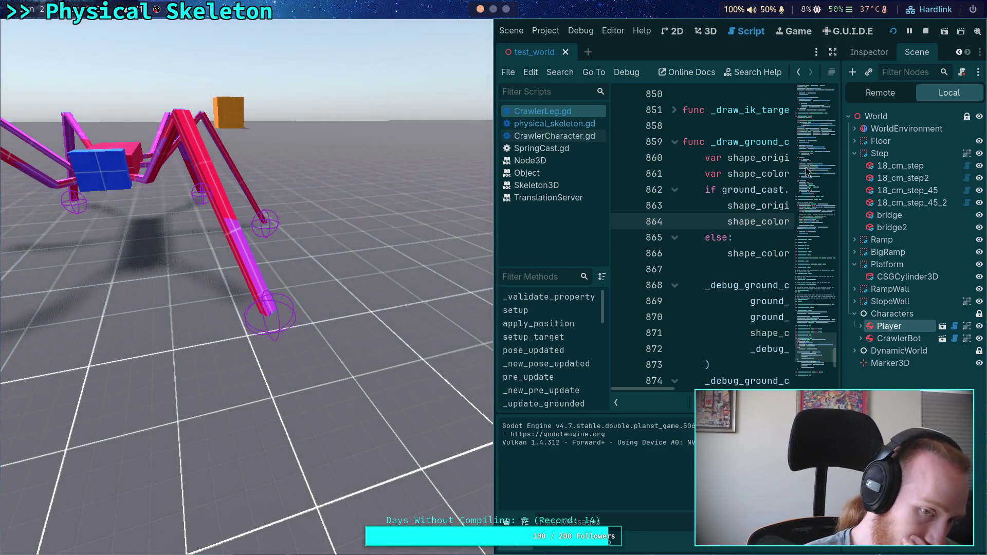
left_click(925, 30)
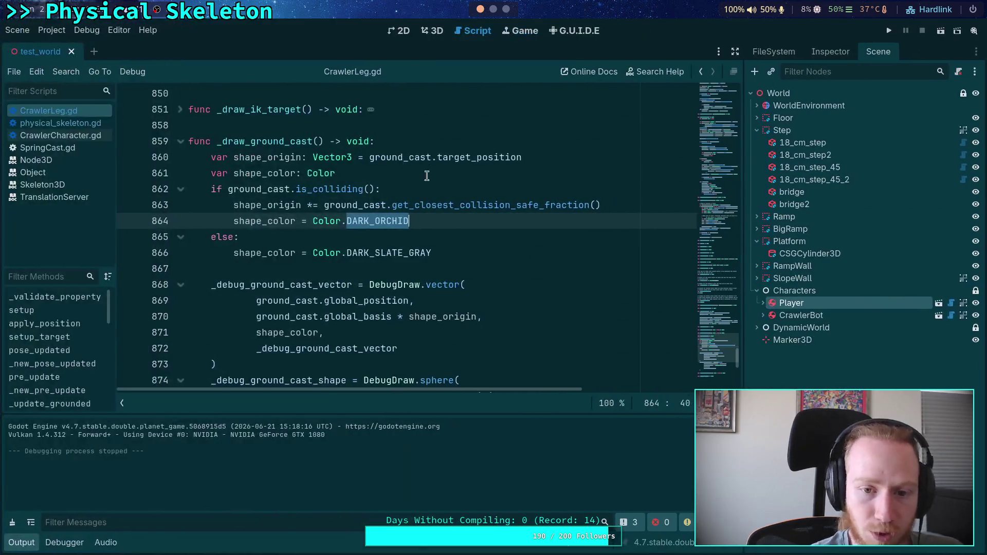
left_click(128, 205)
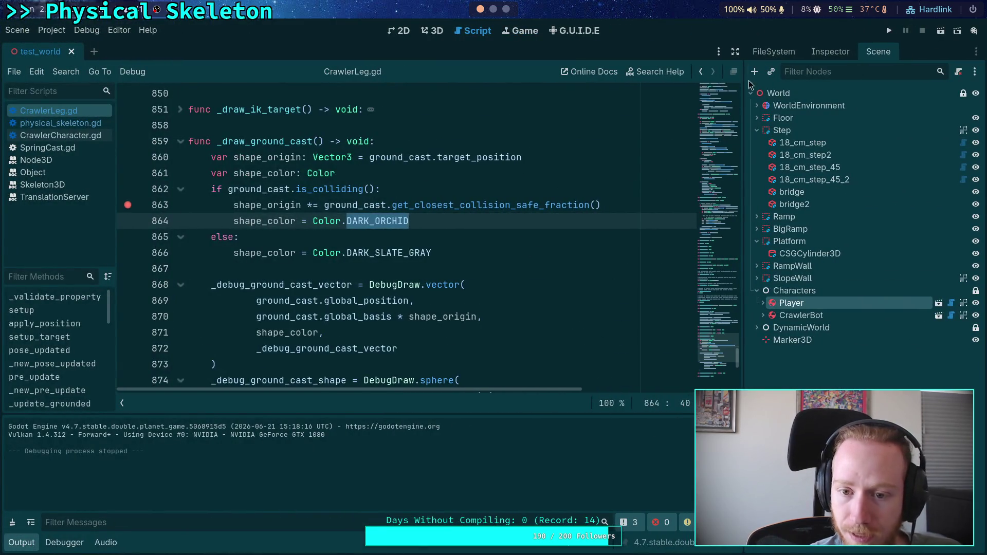
left_click(884, 32)
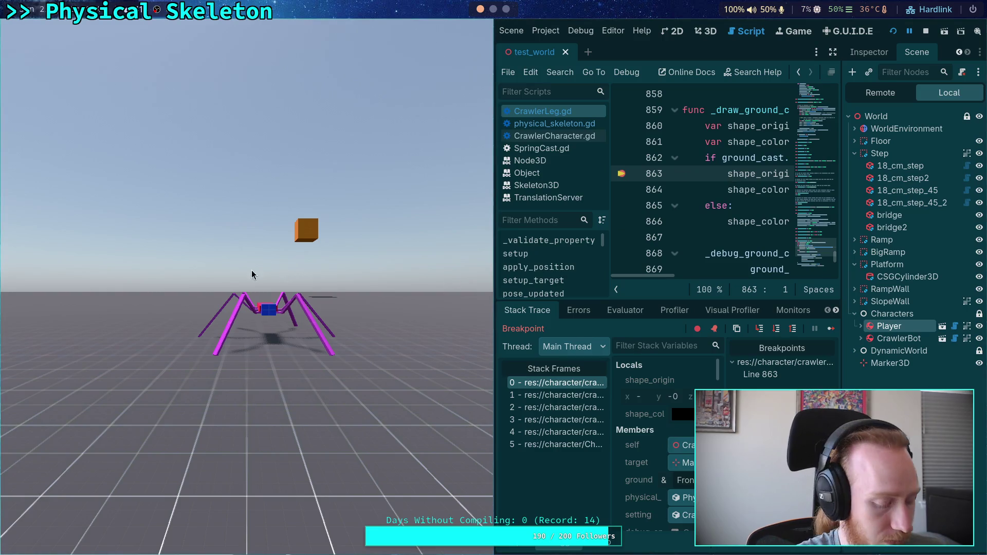
Bring the editor forward and step over the line 863 breakpoint
key("super+v")
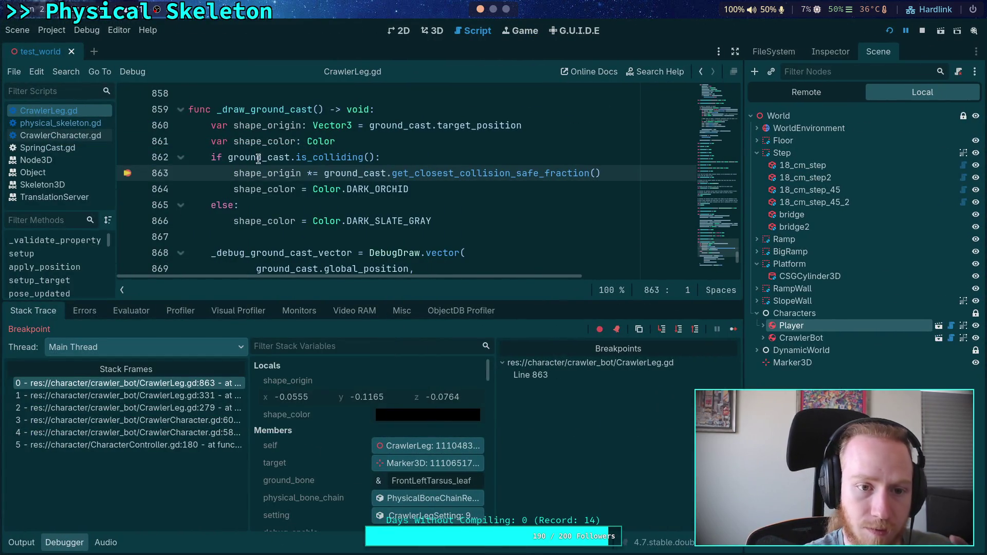
mouse_move(257, 173)
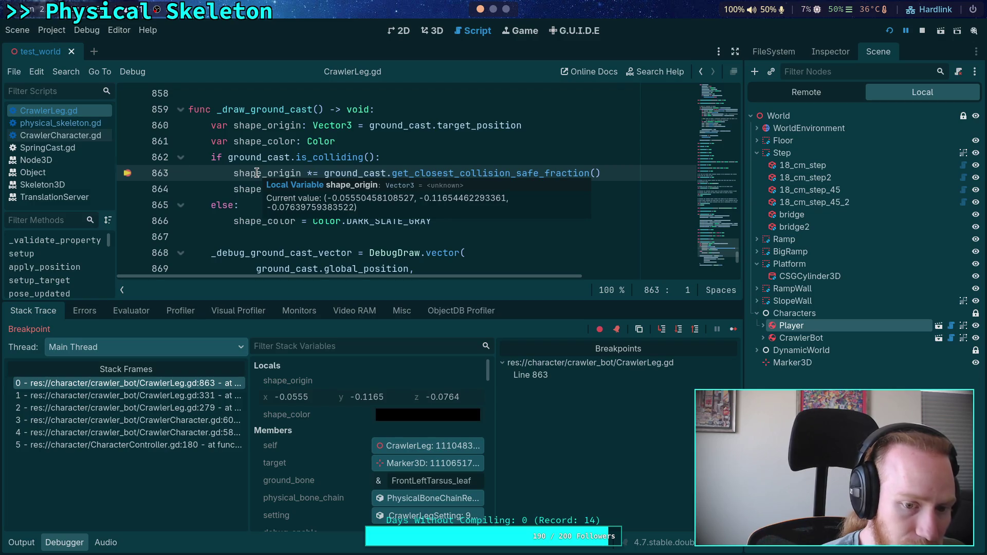
left_click(677, 331)
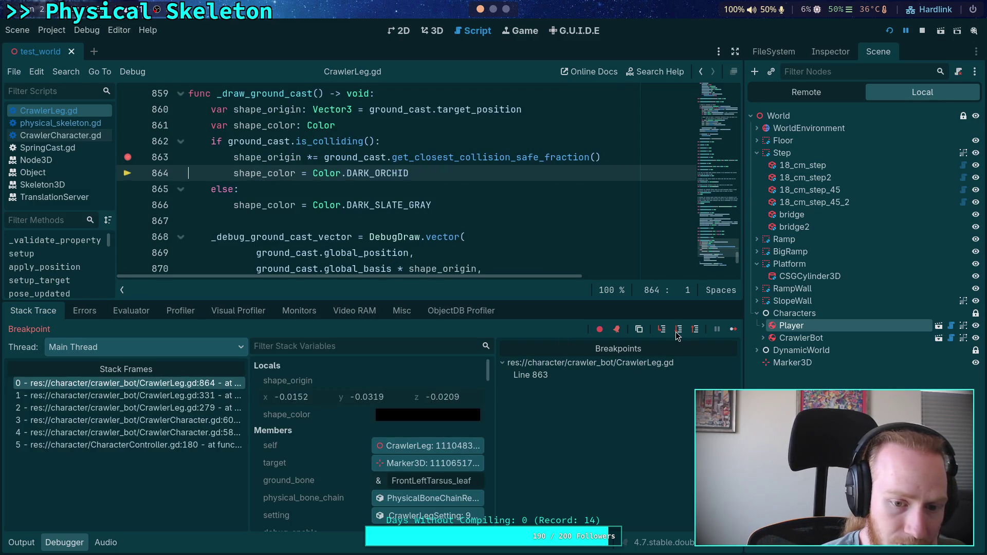
scroll(393, 226, "up", 1)
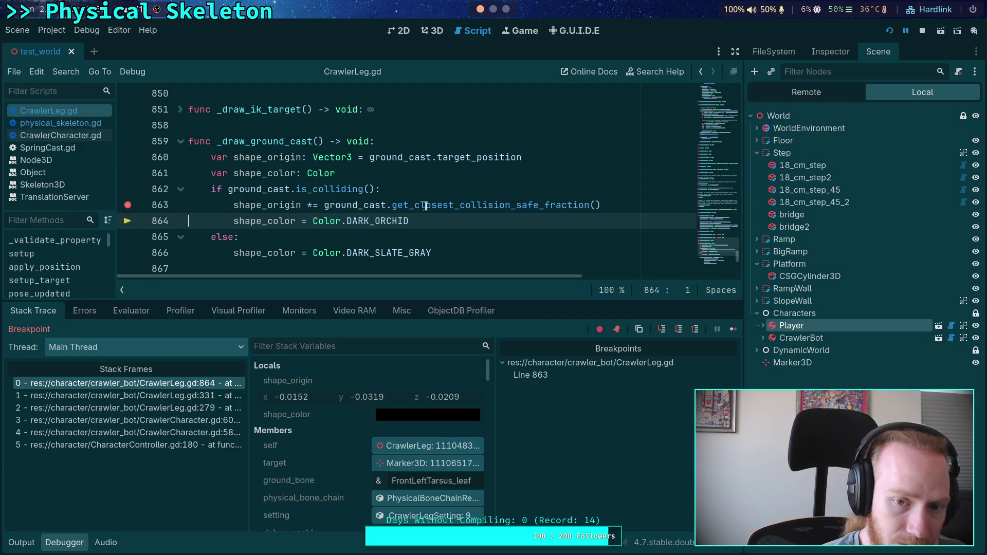
mouse_move(426, 206)
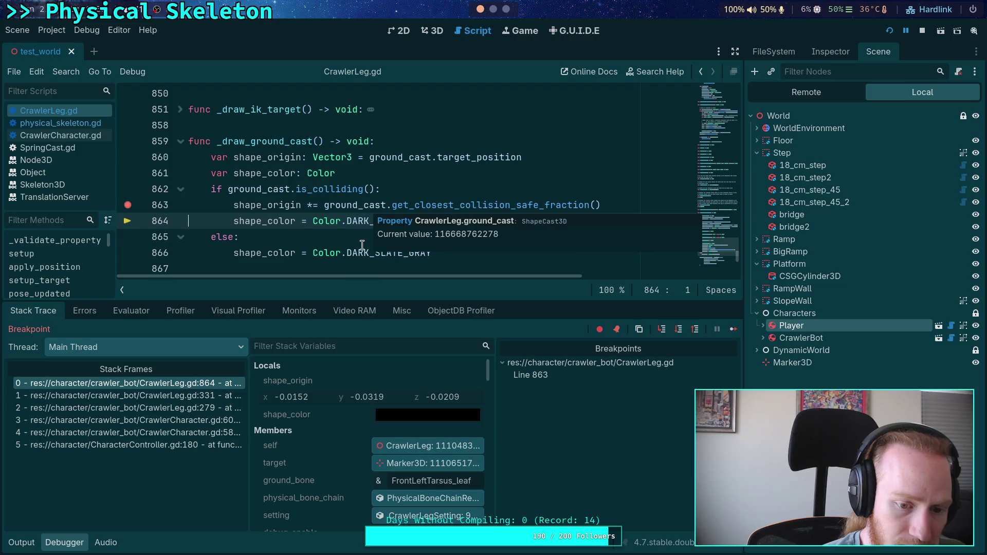
scroll(337, 470, "down", 1)
scroll(337, 470, "down", 8)
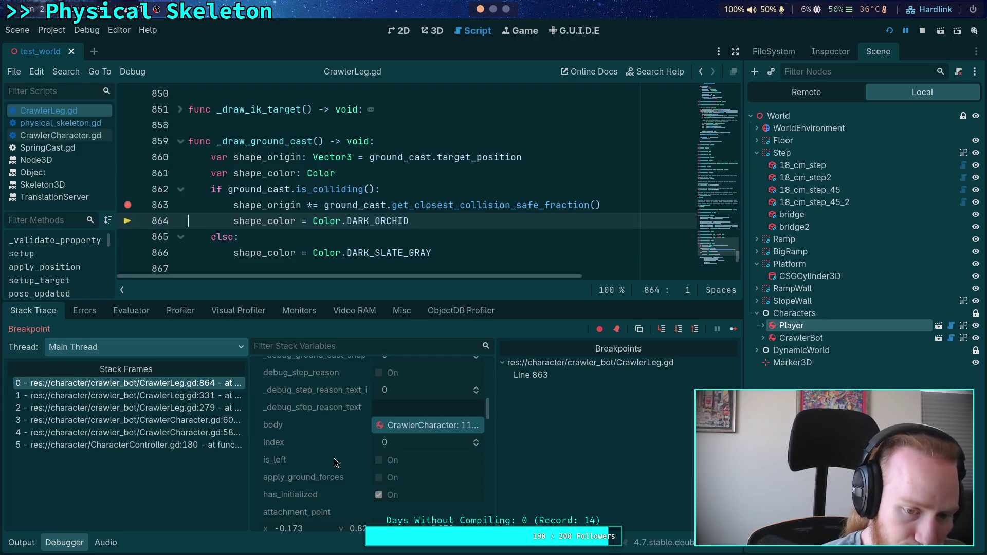
scroll(335, 460, "down", 10)
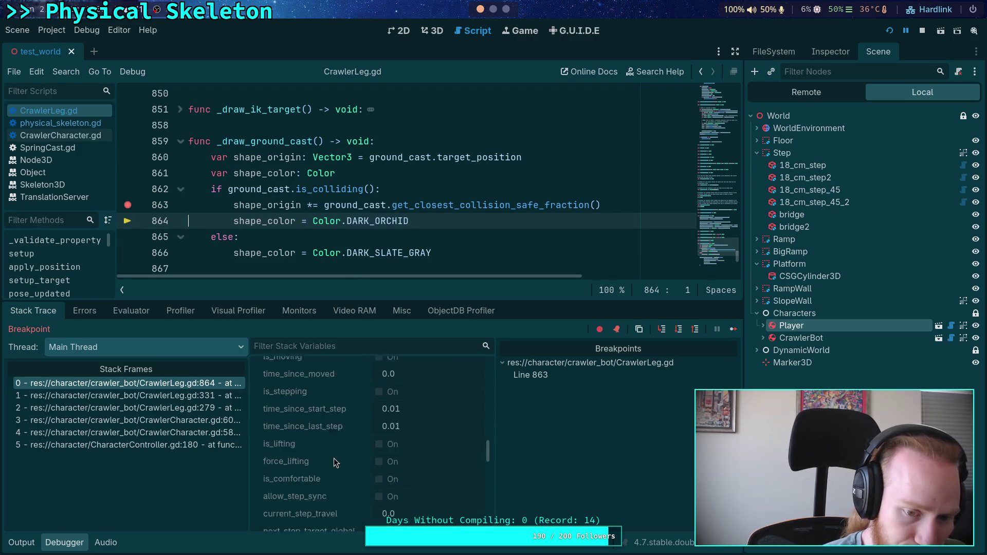
scroll(334, 457, "down", 5)
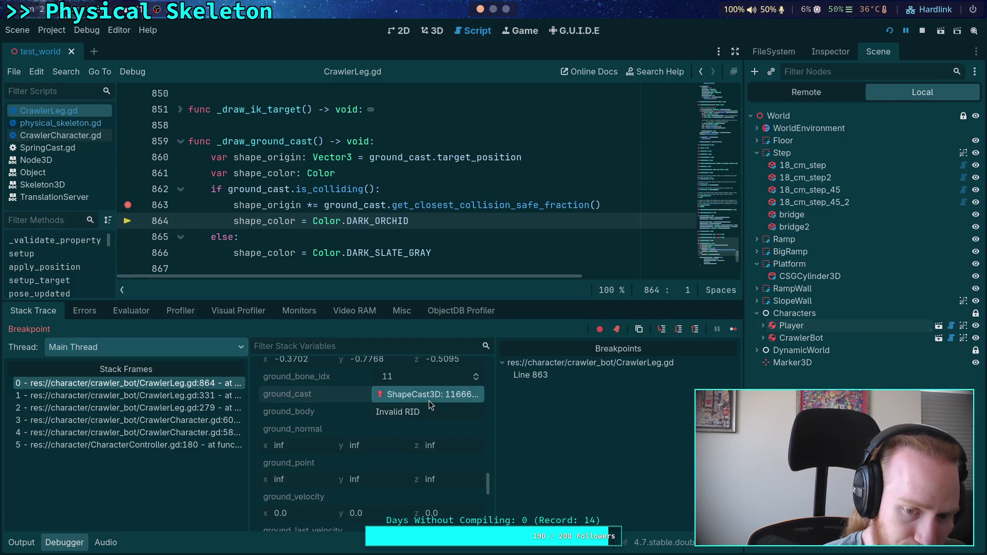
Inspect GroundCast's Collide With and debug shape settings, then stop the debug session
left_click(831, 53)
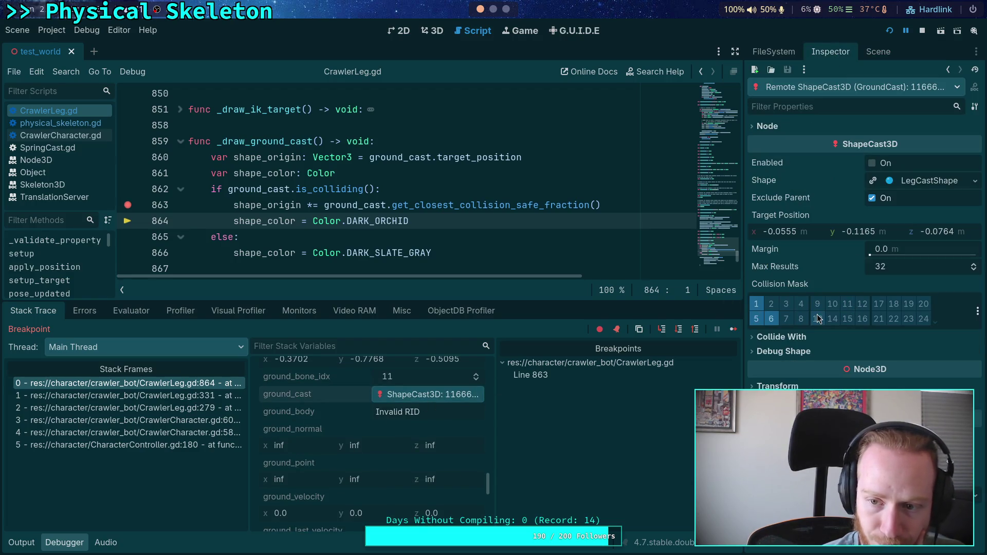
left_click(816, 343)
left_click(816, 340)
left_click(798, 354)
left_click(798, 353)
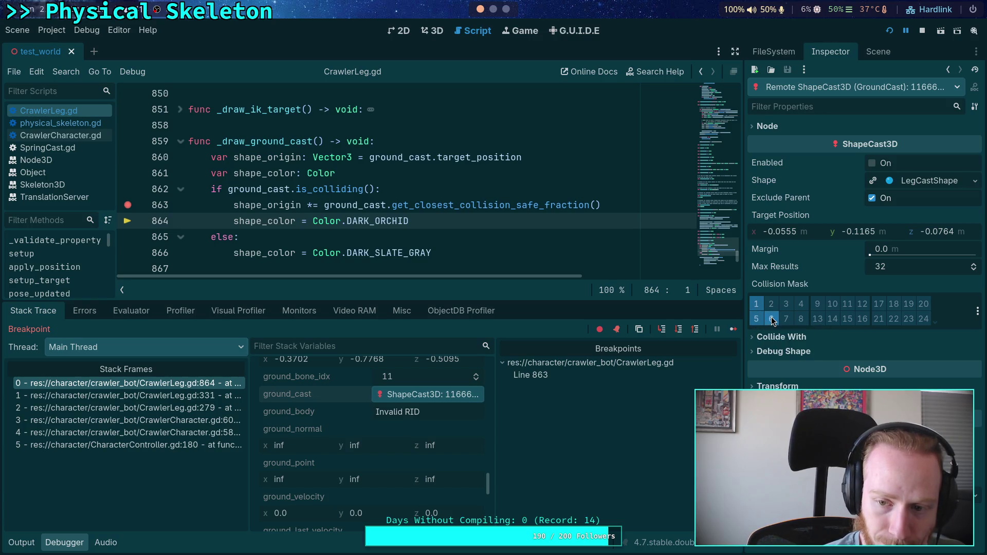
left_click(489, 205)
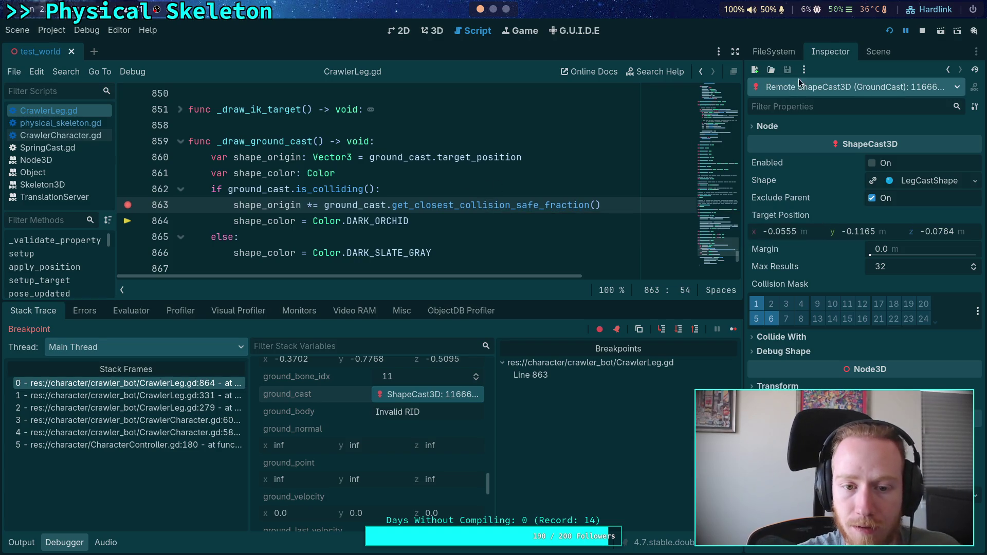
left_click(922, 31)
double_click(274, 191)
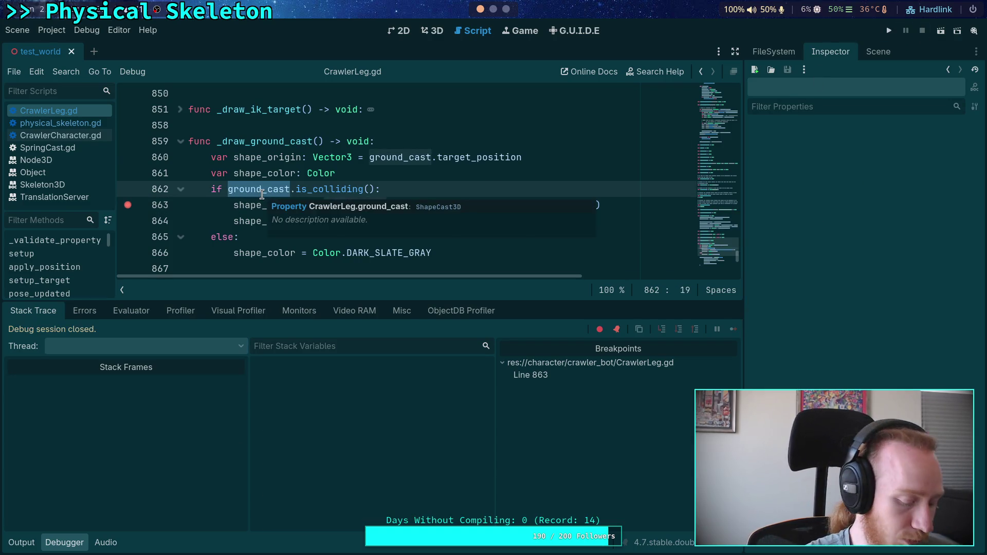
Search CrawlerLeg.gd for ground_cast, briefly viewing SpringCast.gd before returning
key("ctrl+f")
left_click(577, 290)
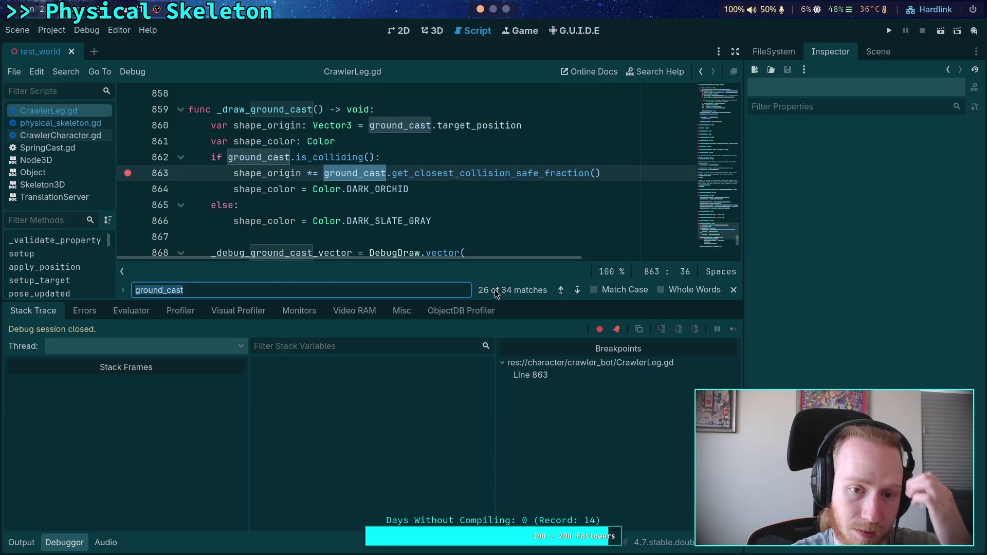
left_click(278, 291)
type(".")
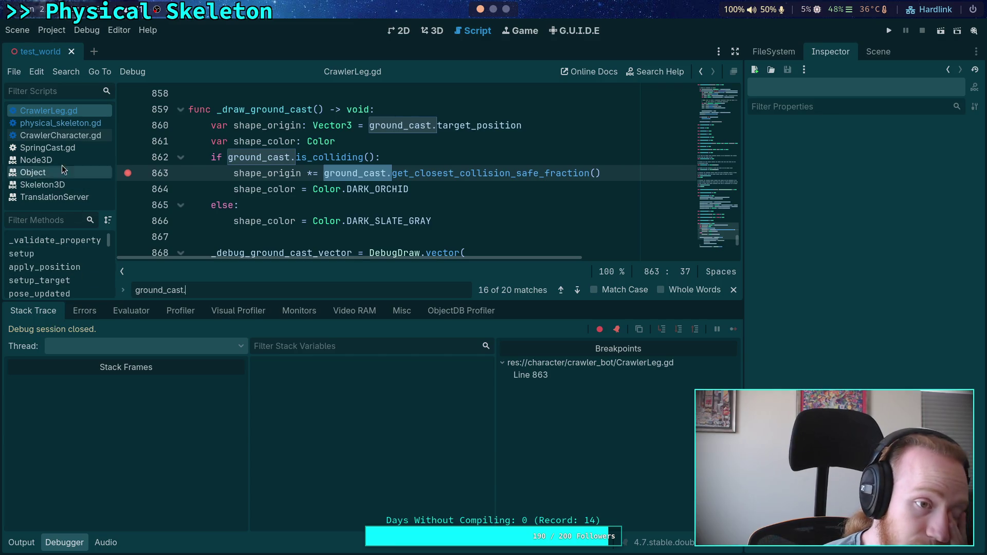
left_click(72, 149)
left_click(52, 111)
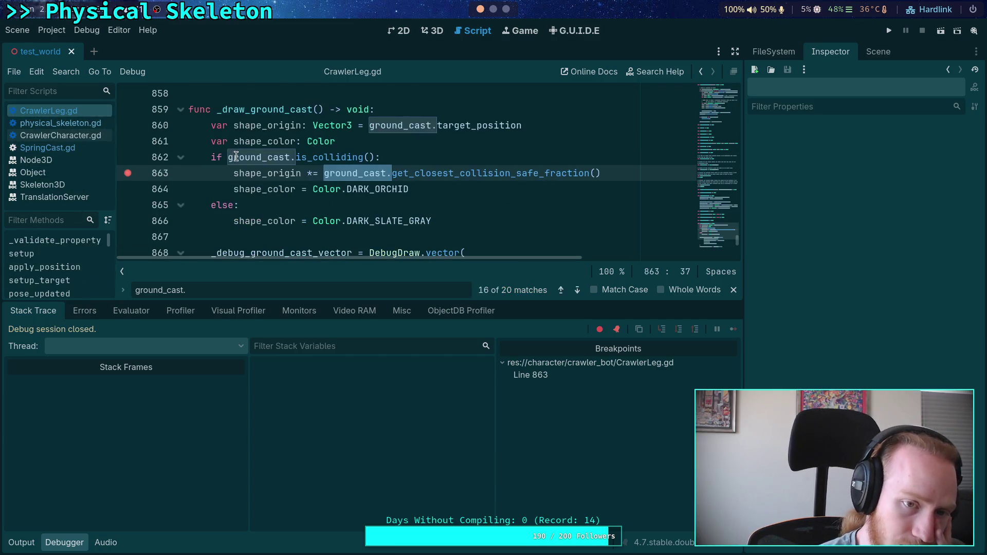
Open the ShapeCast3D class reference, scroll to its methods, and return to CrawlerLeg.gd
mouse_move(398, 129)
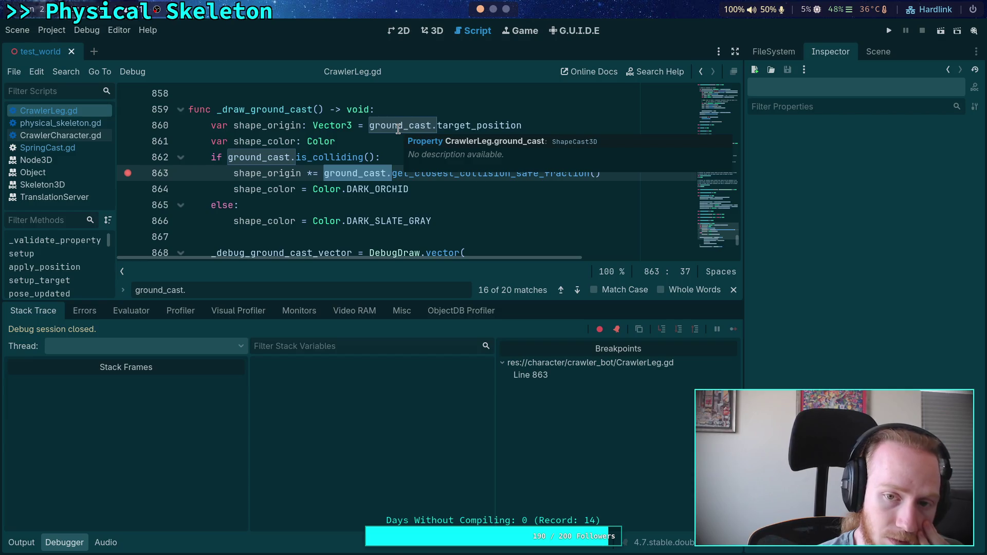
left_click(575, 141)
scroll(216, 206, "down", 6)
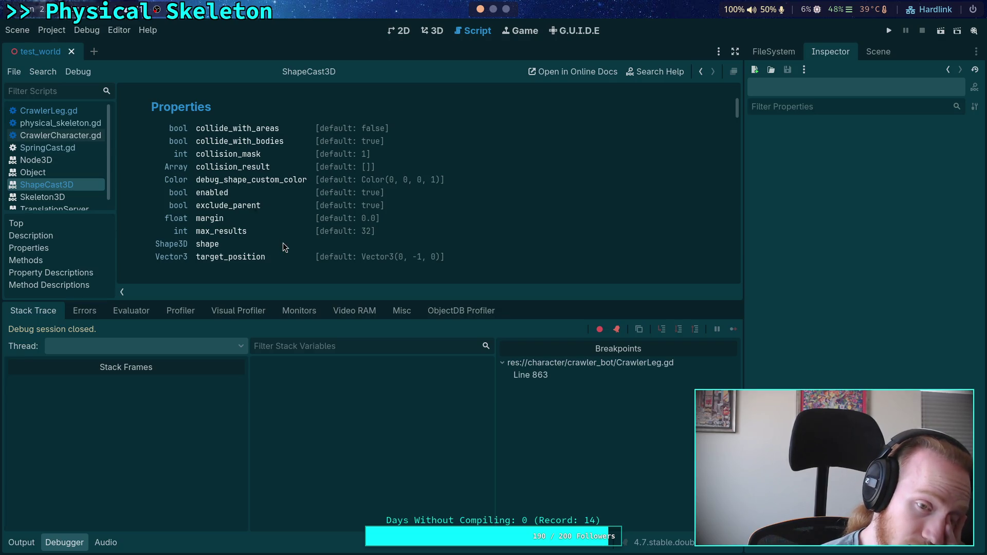
scroll(283, 235, "down", 2)
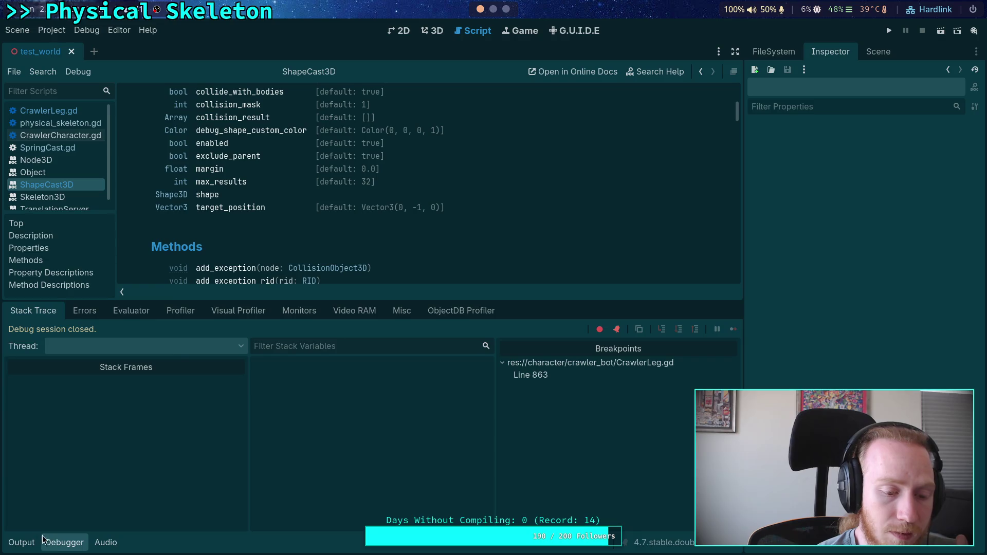
left_click(57, 542)
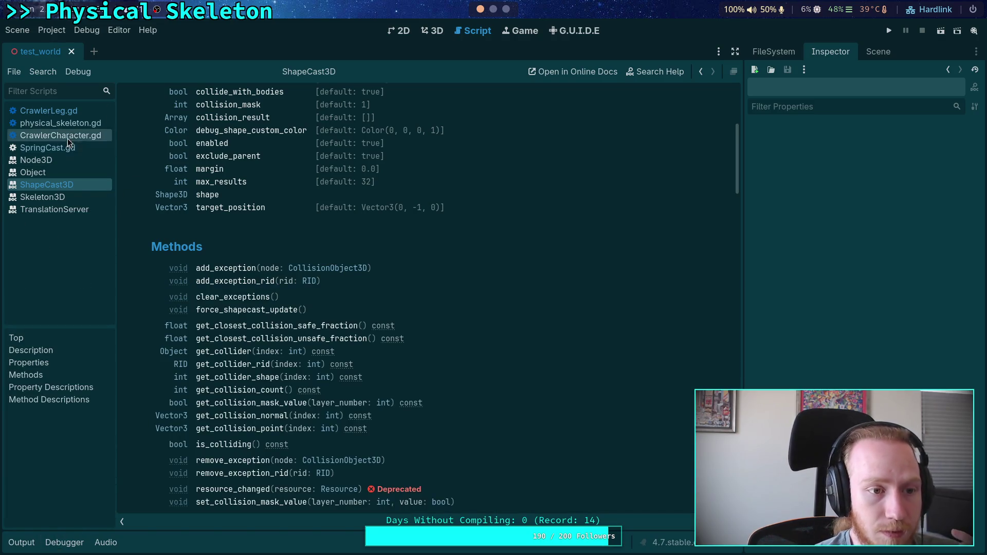
left_click(80, 111)
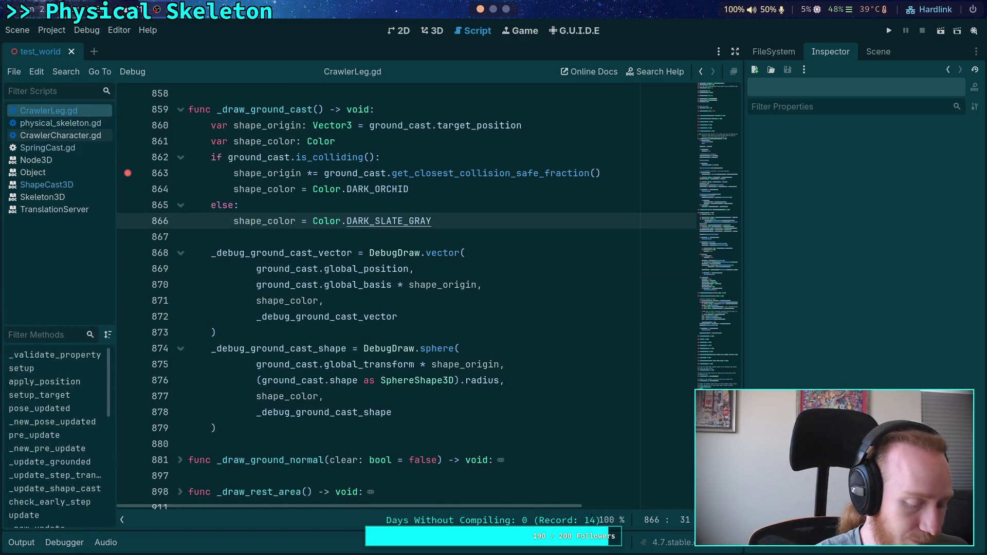
Search for add_exc, run to the line 204 breakpoint, and expand cast_exceptions' 18 RIDs
key("ctrl+f")
type("add_exc")
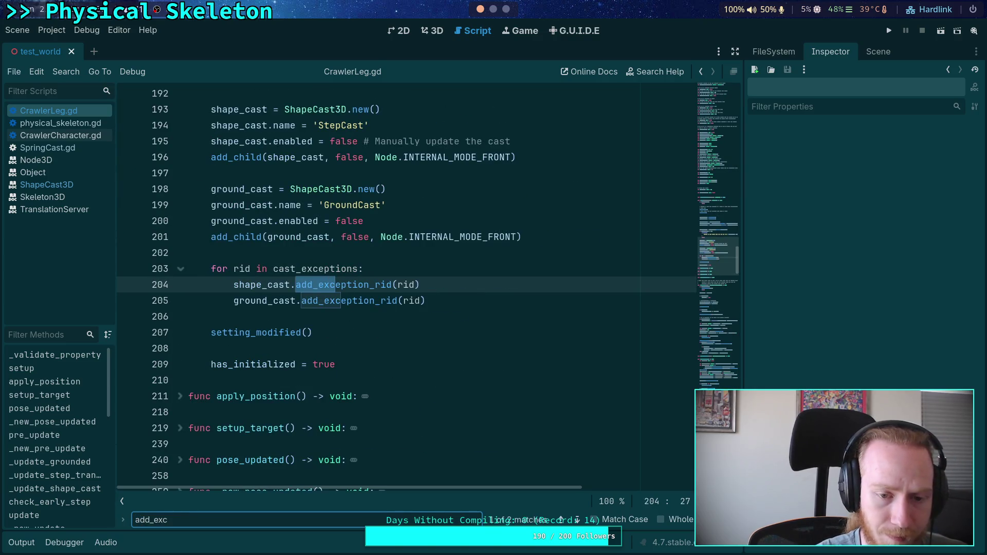
scroll(133, 382, "up", 3)
scroll(133, 382, "down", 1)
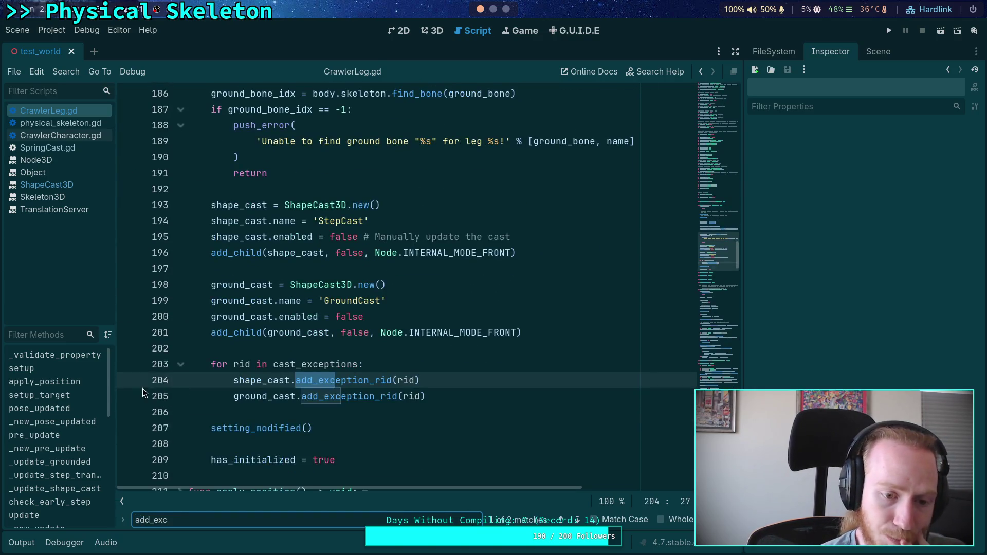
left_click(889, 30)
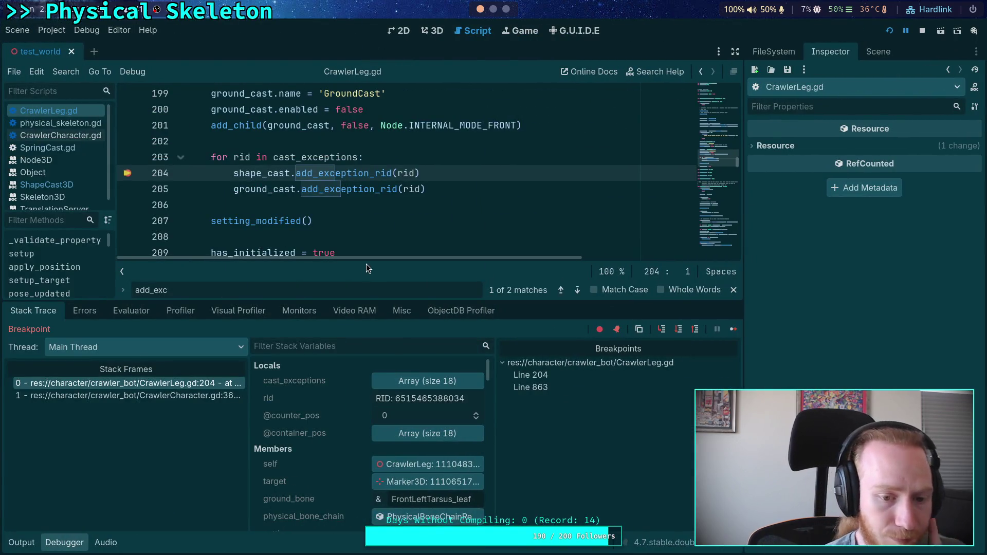
left_click(439, 378)
scroll(334, 452, "down", 5)
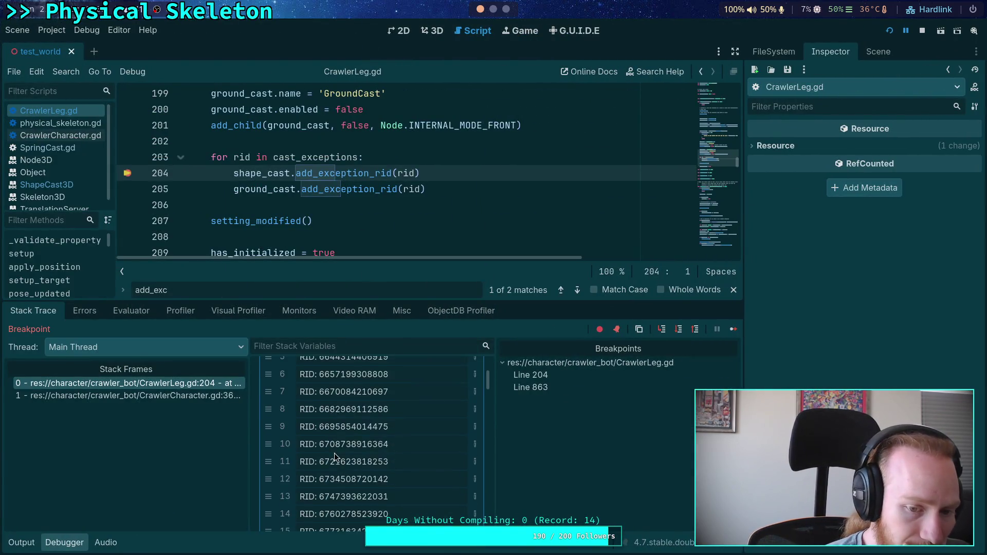
scroll(335, 452, "up", 5)
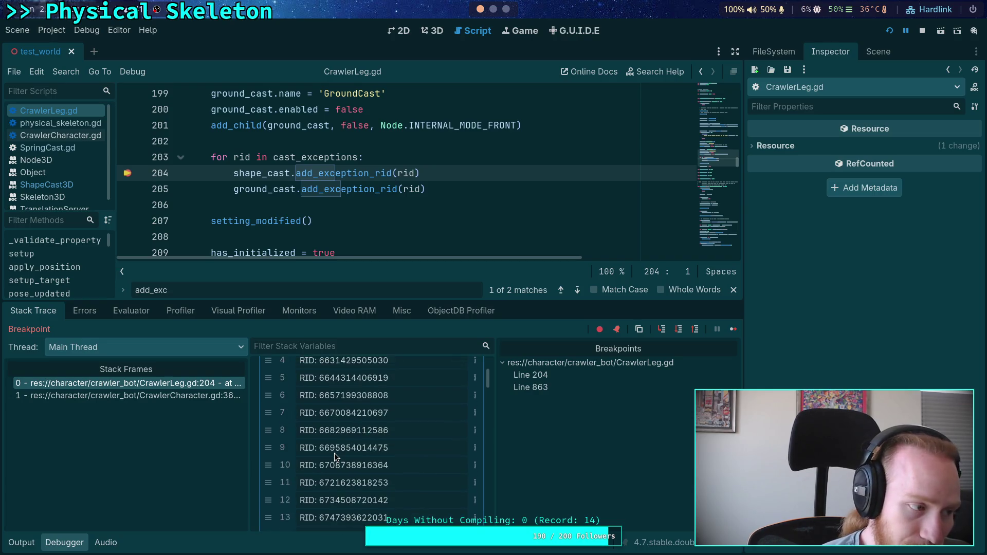
scroll(334, 452, "up", 1)
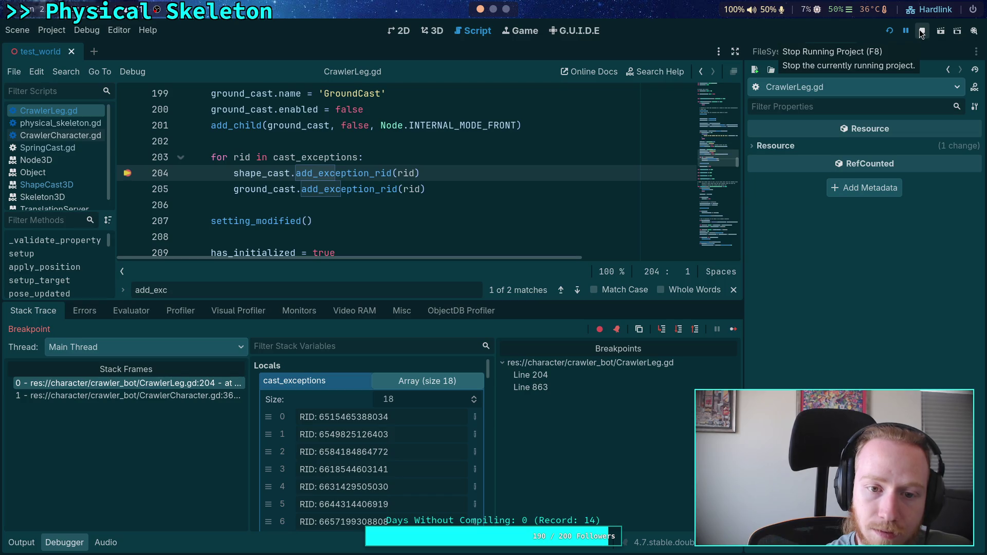
scroll(463, 216, "up", 10)
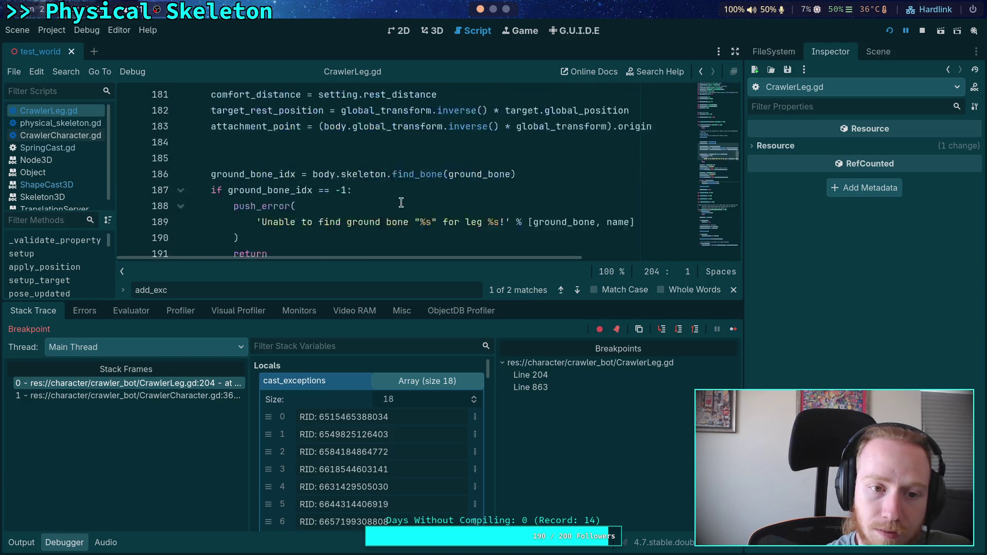
Jump from the setup call to its calling frame in CrawlerCharacter.gd and hide the debugger panel
left_click(276, 160)
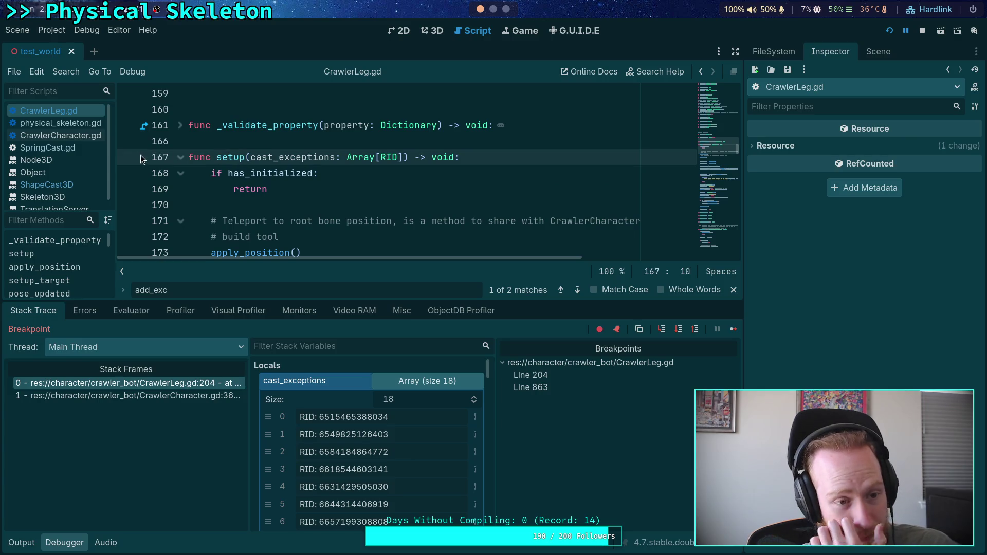
left_click(219, 397)
double_click(332, 174)
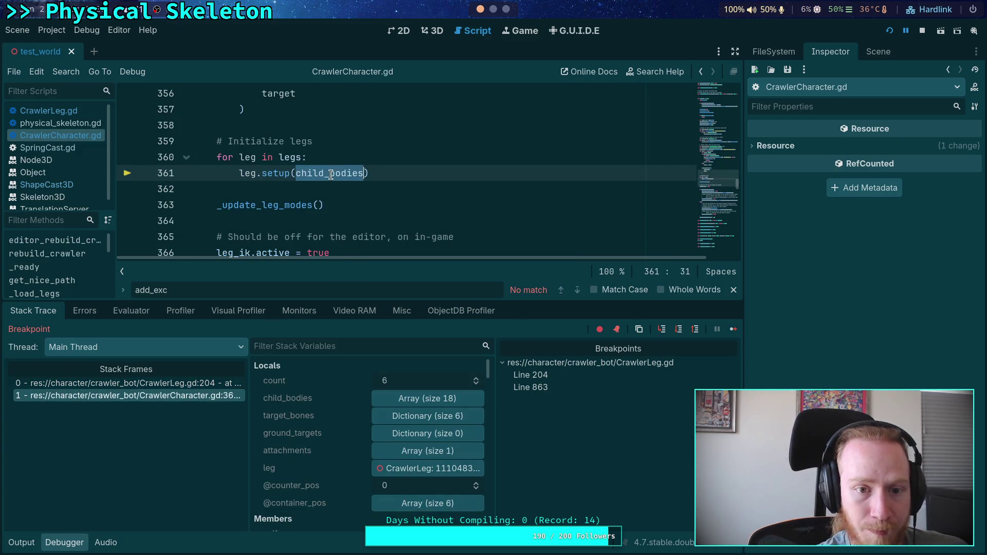
scroll(432, 200, "up", 2)
scroll(409, 230, "down", 1)
left_click(64, 542)
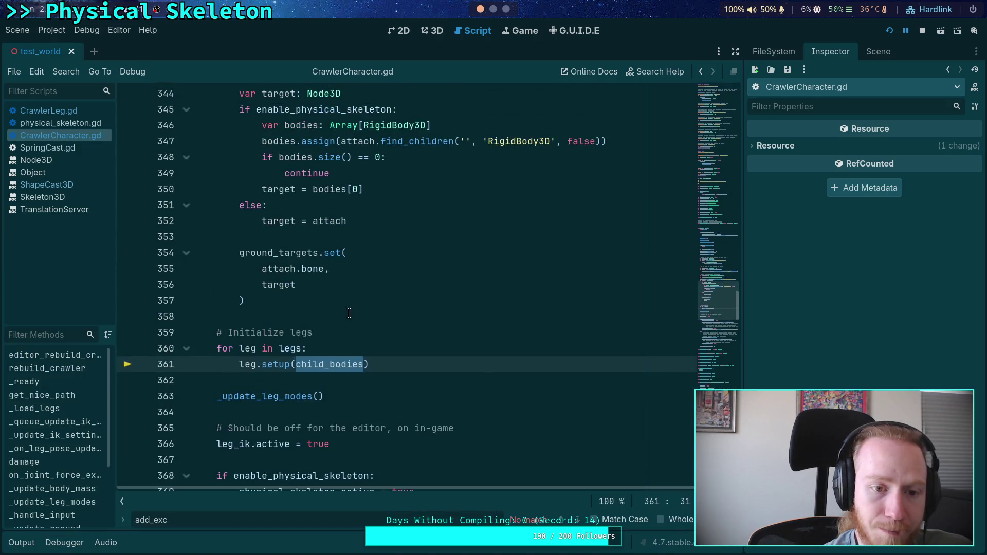
scroll(301, 365, "up", 9)
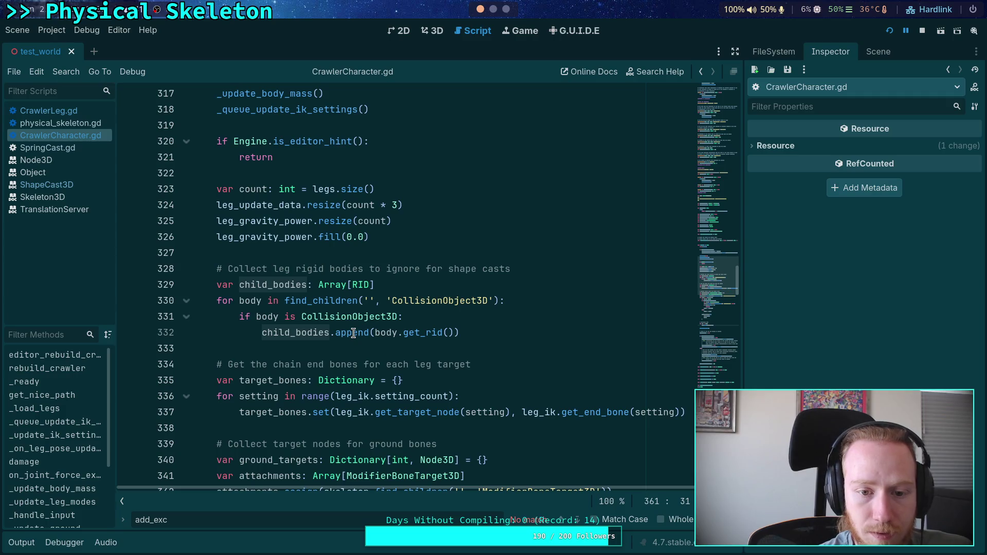
scroll(355, 299, "down", 18)
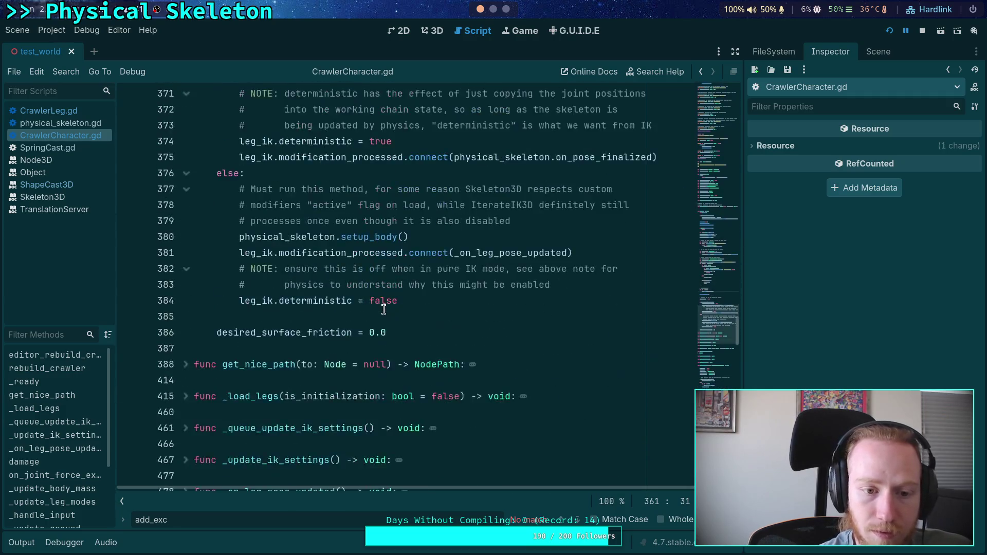
scroll(384, 309, "up", 20)
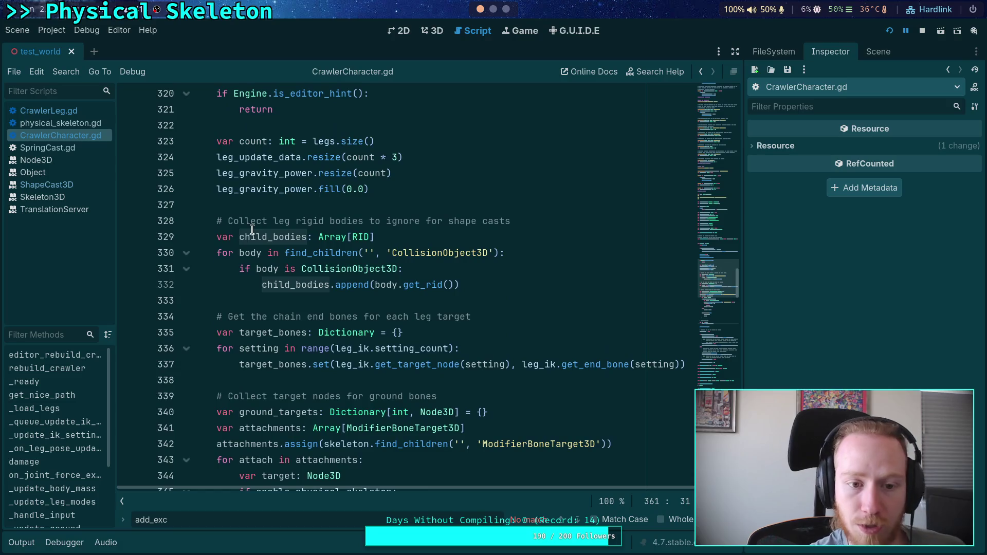
Rename child_bodies to leg_cast_exclude_list on line 329 and paste the new name into line 332
double_click(262, 237)
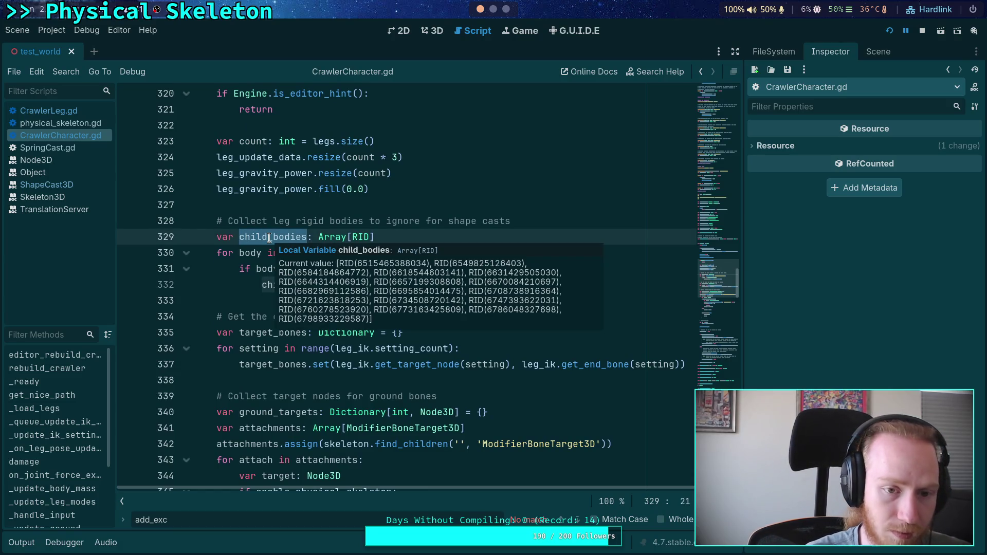
type("leg_cast_exc")
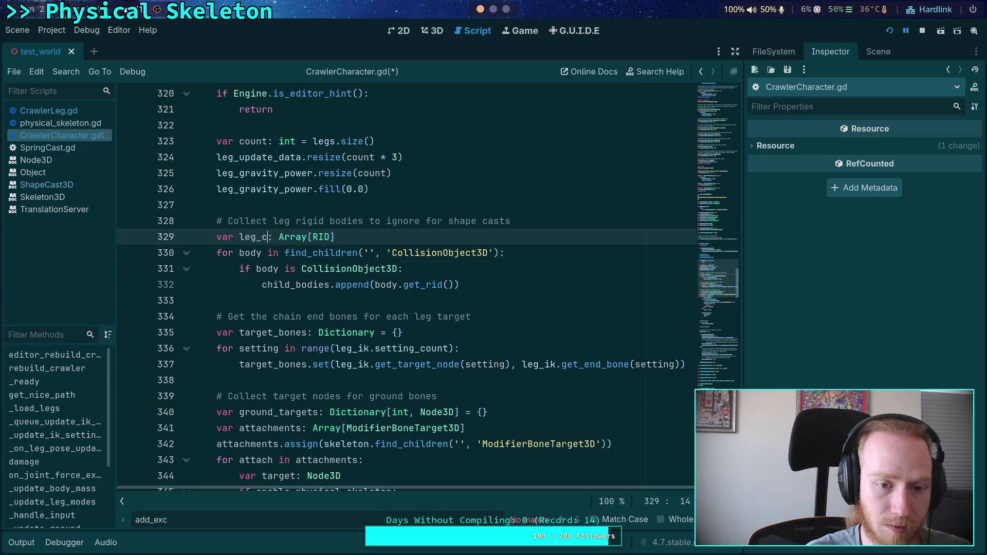
type("lude_b")
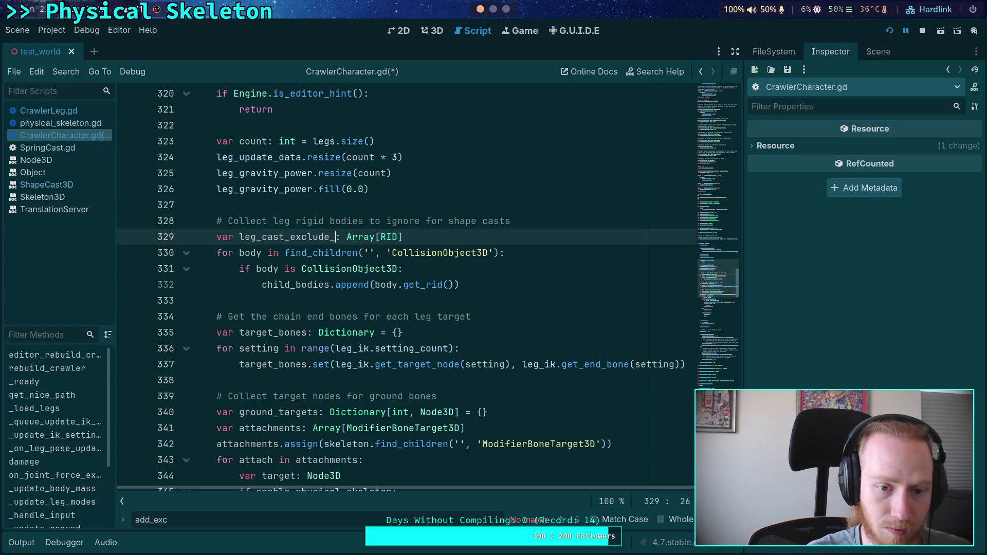
type("odi")
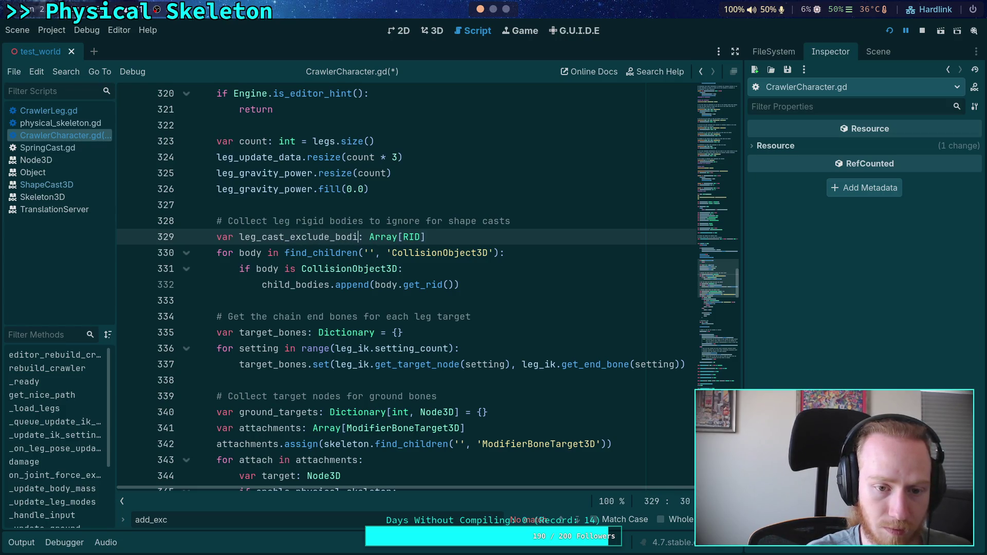
key("BackSpace")
key("BackSpace")
key("BackSpace")
type("list")
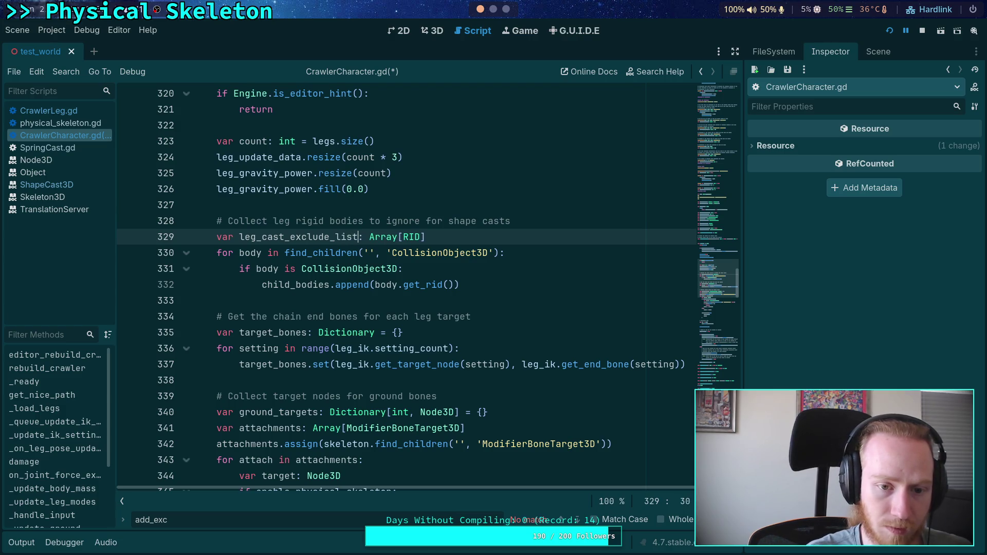
double_click(288, 237)
right_click(288, 237)
left_click(317, 294)
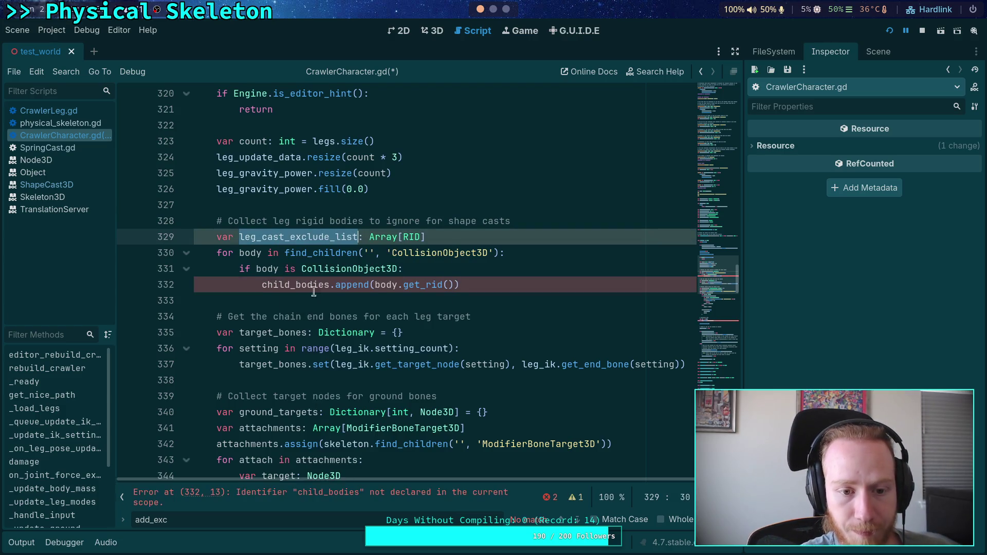
left_click(280, 270)
double_click(288, 284)
key("ctrl+v")
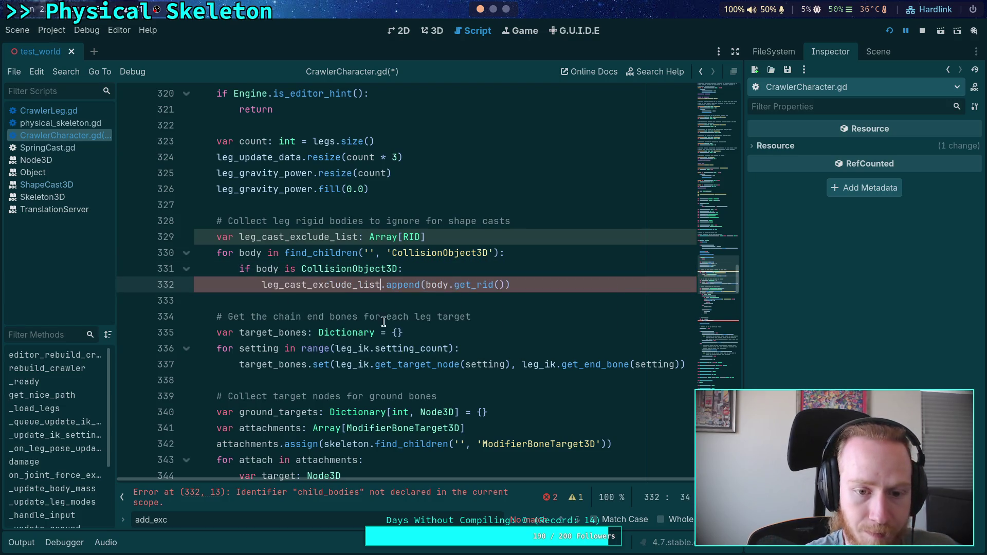
Initialize leg_cast_exclude_list to [get_rid()], replace child_bodies on line 361, and save
left_click(511, 237)
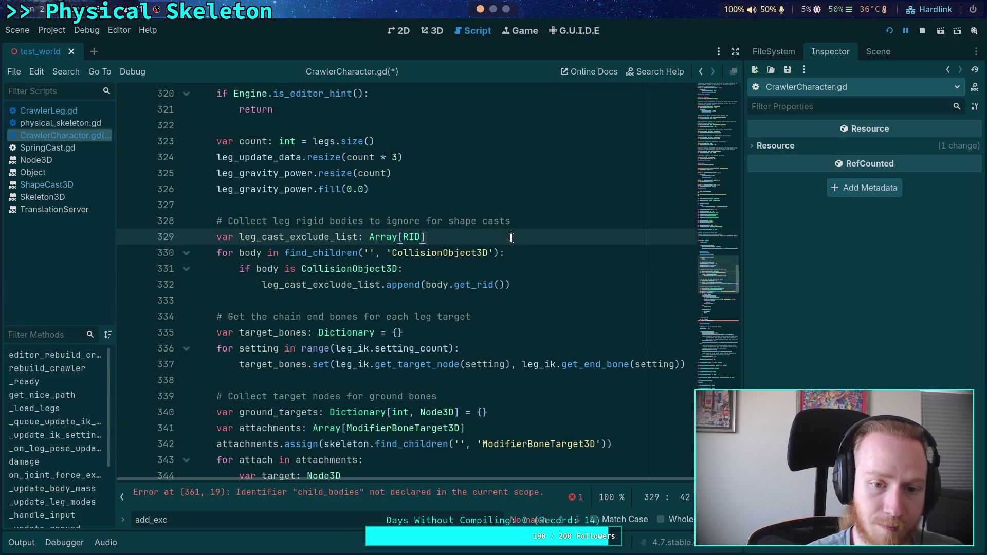
type(" = [get_r")
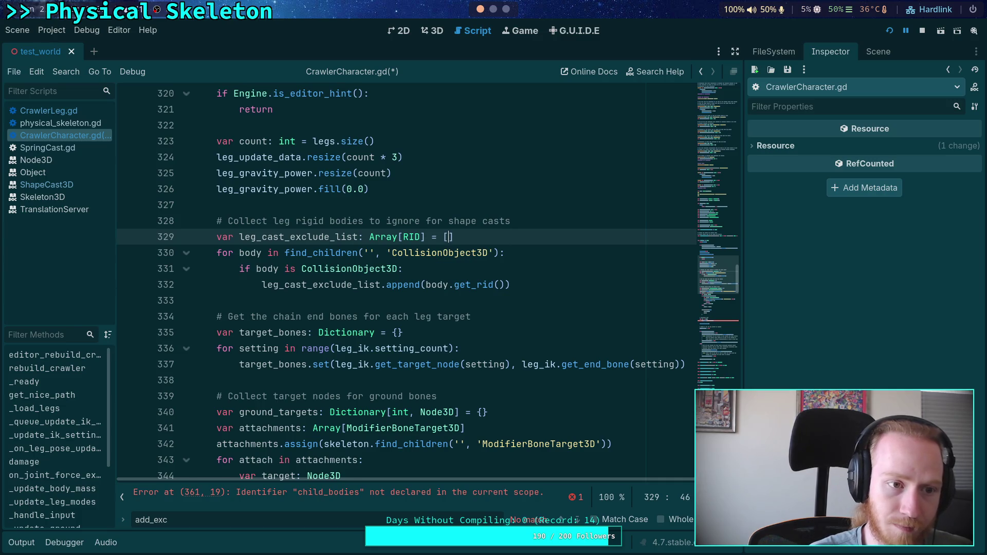
key("Return")
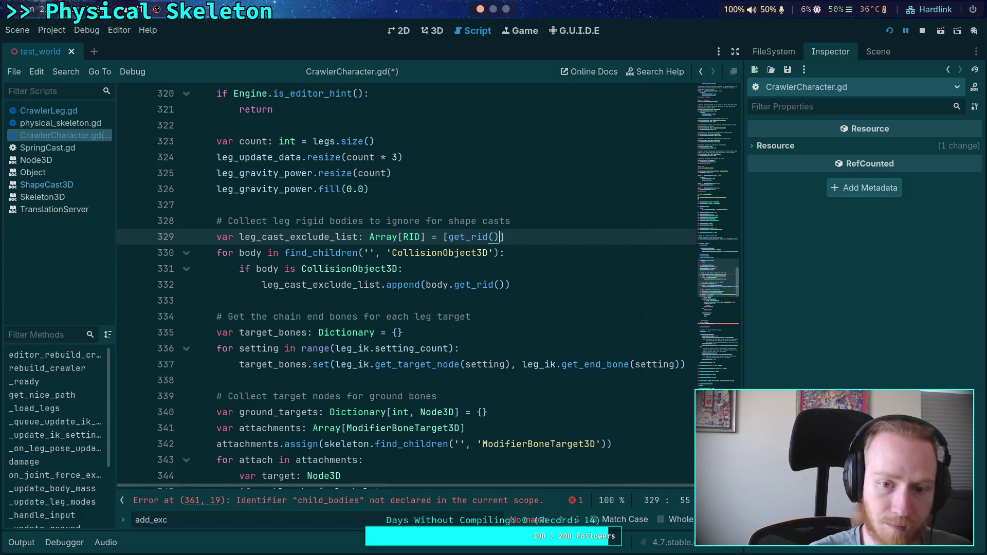
double_click(305, 236)
scroll(304, 304, "down", 10)
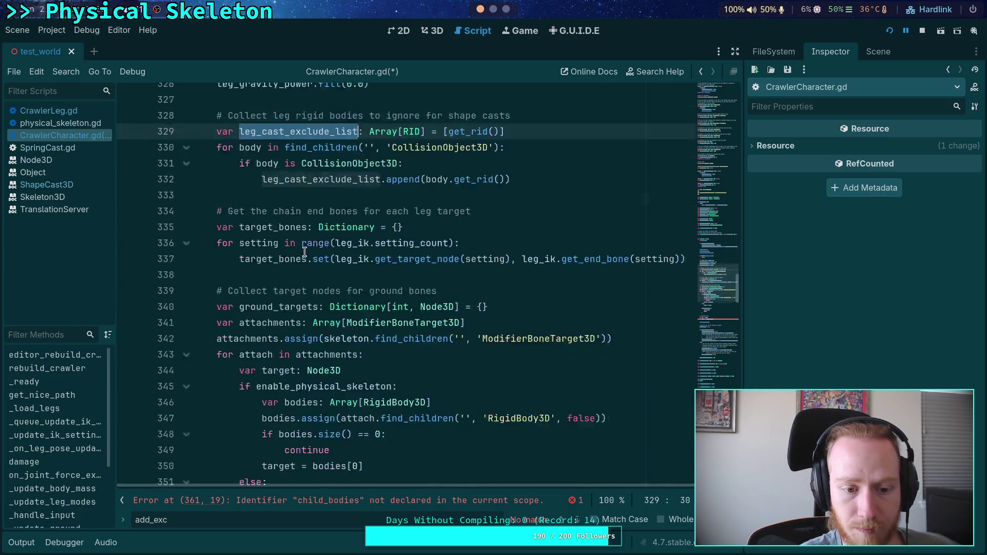
double_click(330, 269)
key("ctrl+v")
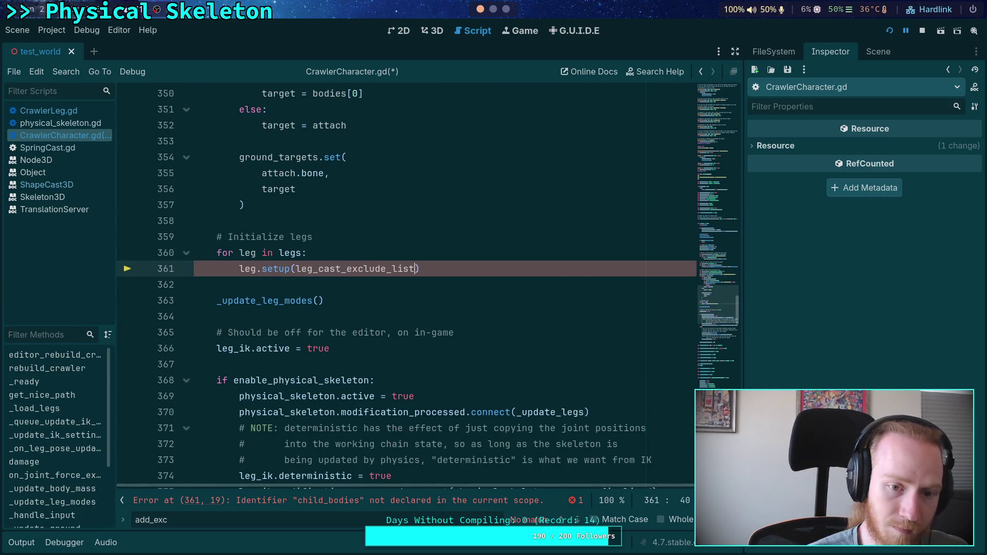
key("ctrl+s")
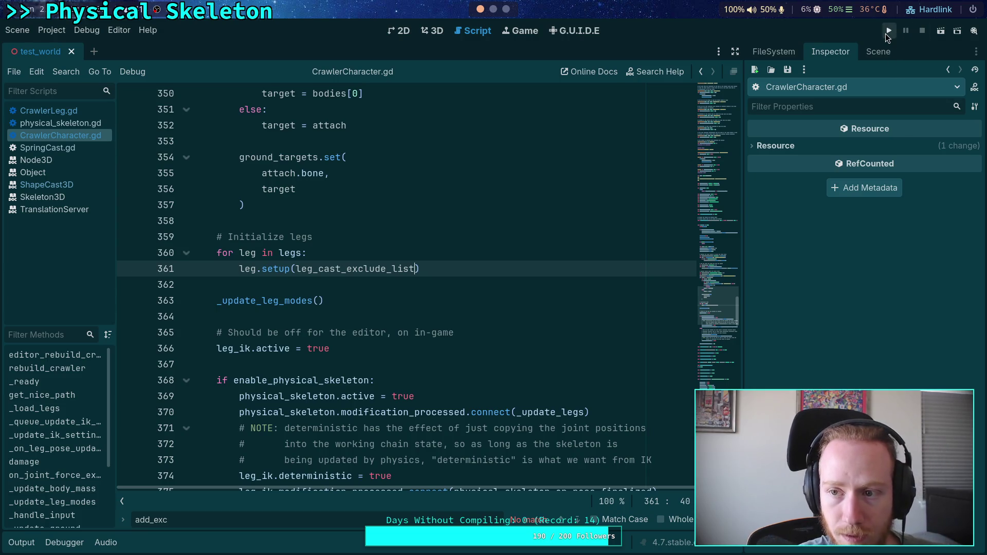
Test-run and stop the game, then remove the line 204 breakpoint in CrawlerLeg.gd
left_click(888, 31)
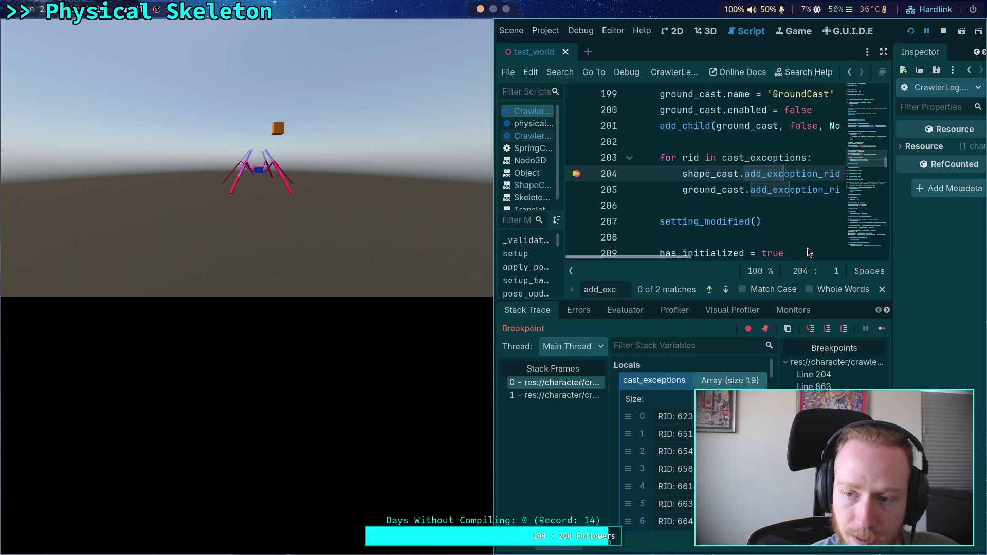
left_click(944, 30)
left_click(50, 542)
left_click(128, 174)
Fold the setup() function and show the test_world scene tree
scroll(397, 332, "up", 2)
scroll(397, 333, "up", 15)
left_click(180, 300)
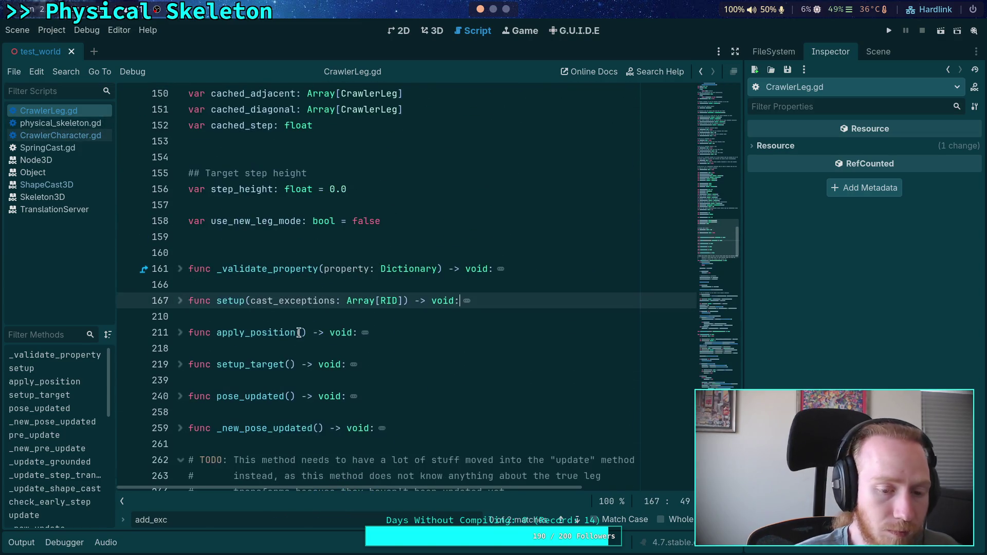
scroll(298, 332, "down", 20)
scroll(295, 320, "down", 5)
scroll(296, 319, "up", 7)
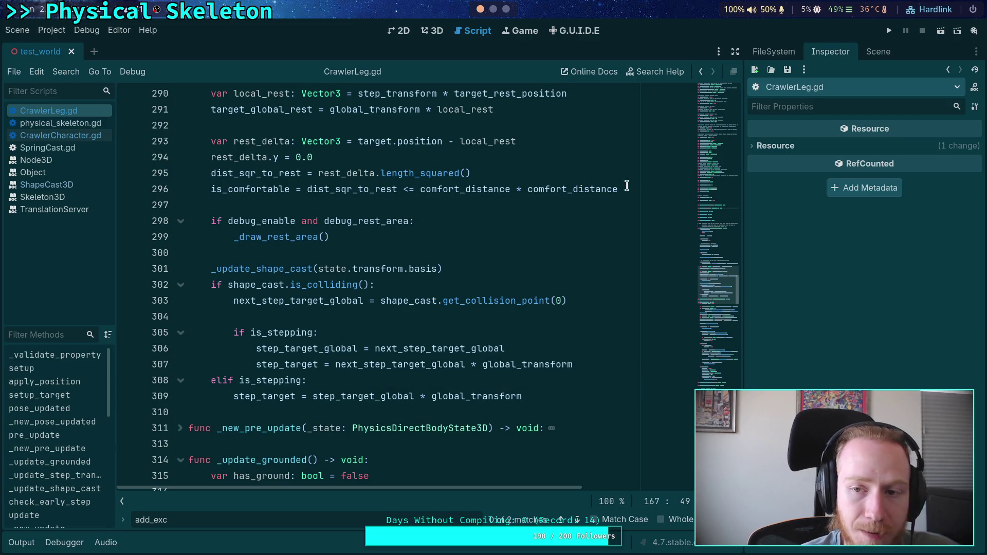
mouse_move(841, 129)
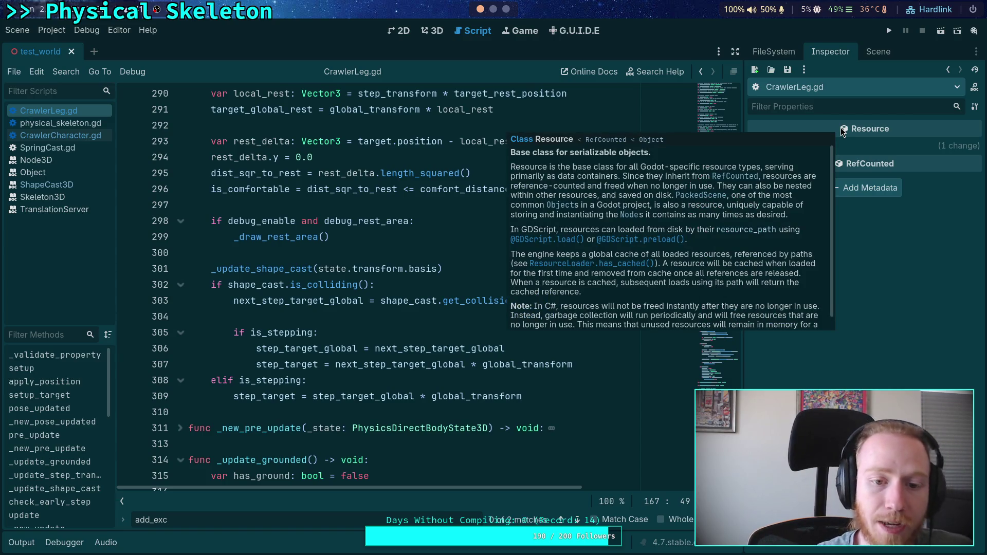
left_click(403, 268)
left_click(872, 57)
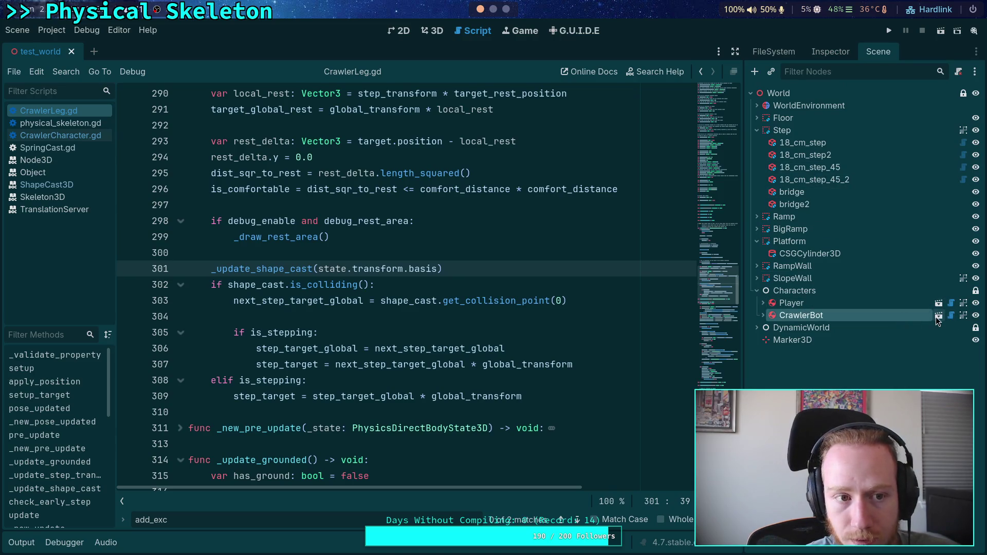
Open character/crawler_bot/normal/back_leg_setting.tres in the Inspector
left_click(825, 51)
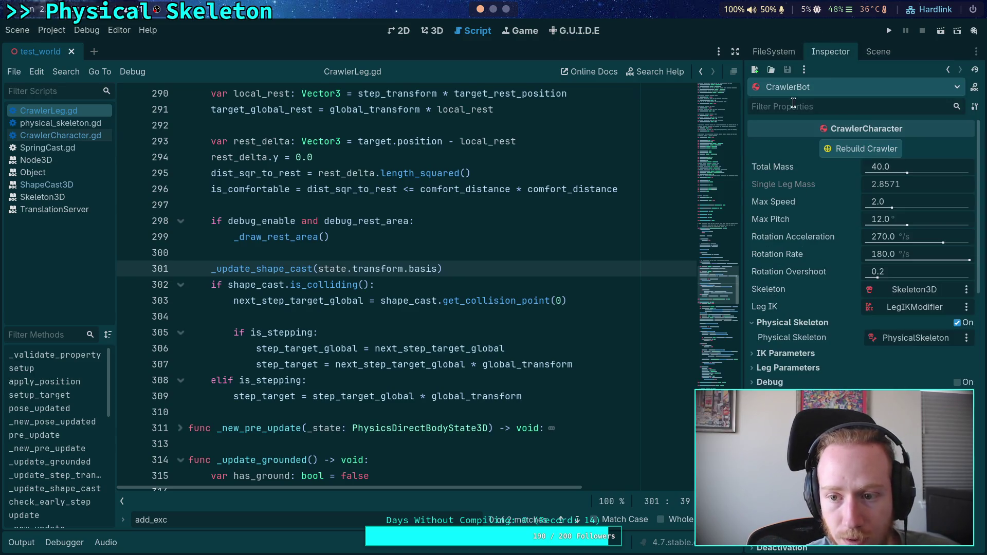
left_click(773, 52)
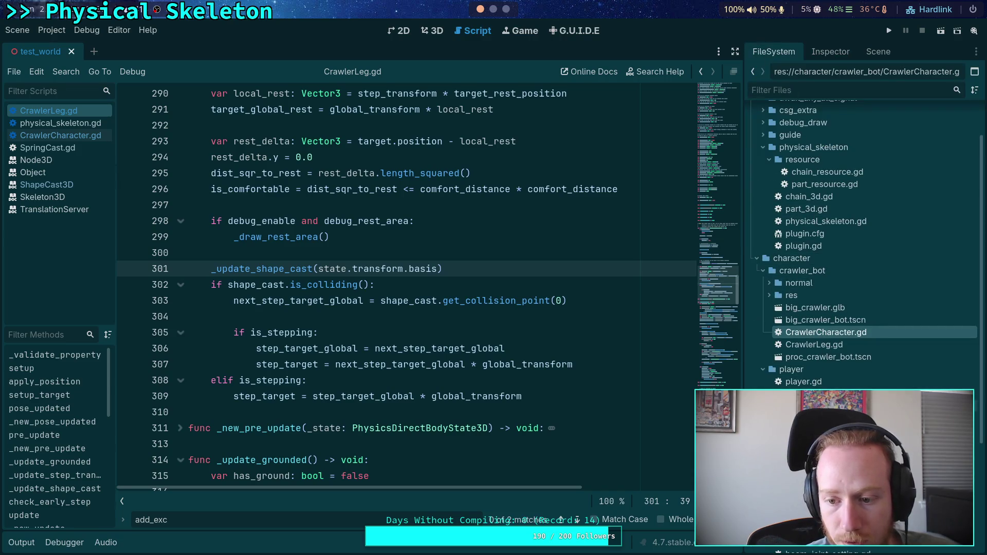
left_click(769, 283)
scroll(802, 300, "down", 4)
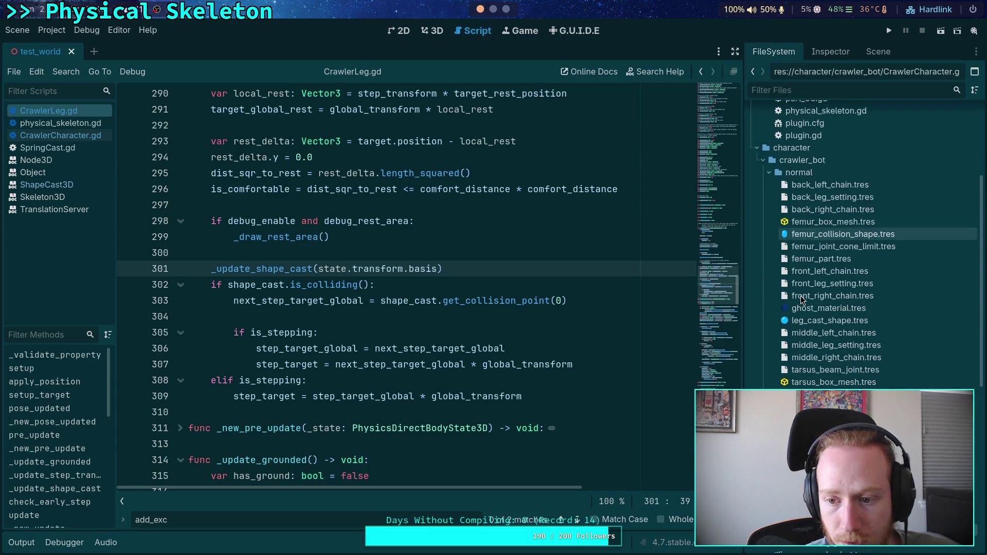
left_click(857, 198)
left_click(830, 51)
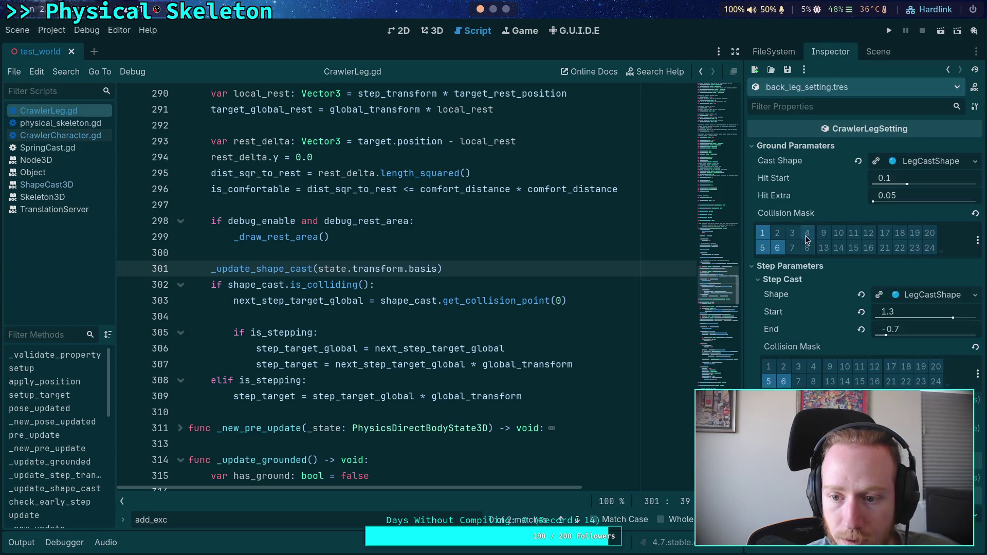
Review its LegCastShape cast shape, leaving it unchanged, then orbit the crawler in the 3D view
left_click(779, 280)
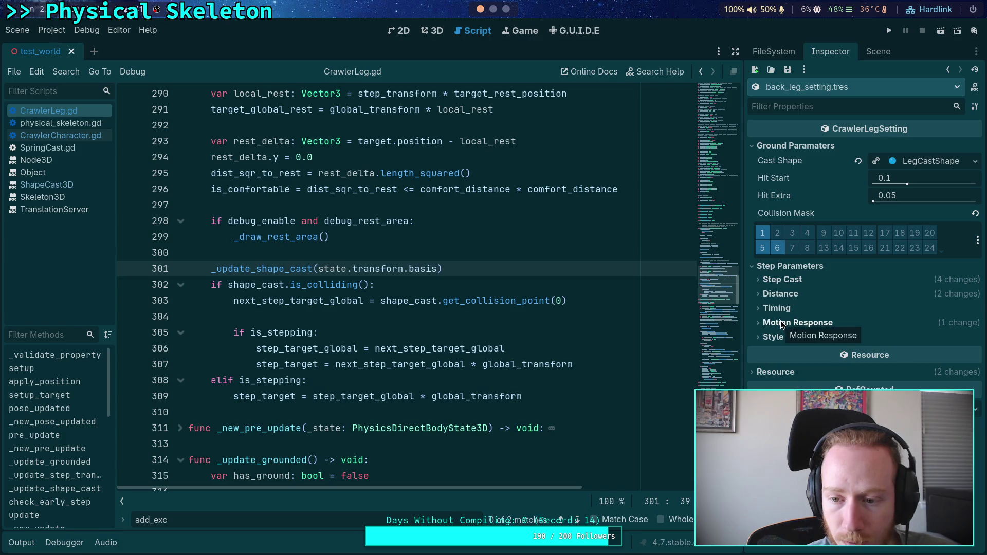
left_click(953, 165)
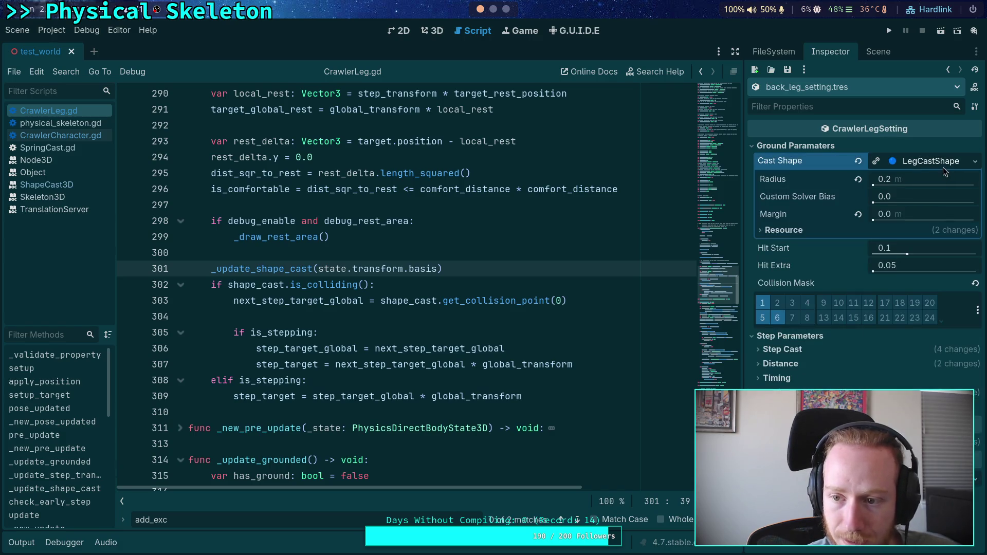
left_click(781, 336)
left_click(974, 160)
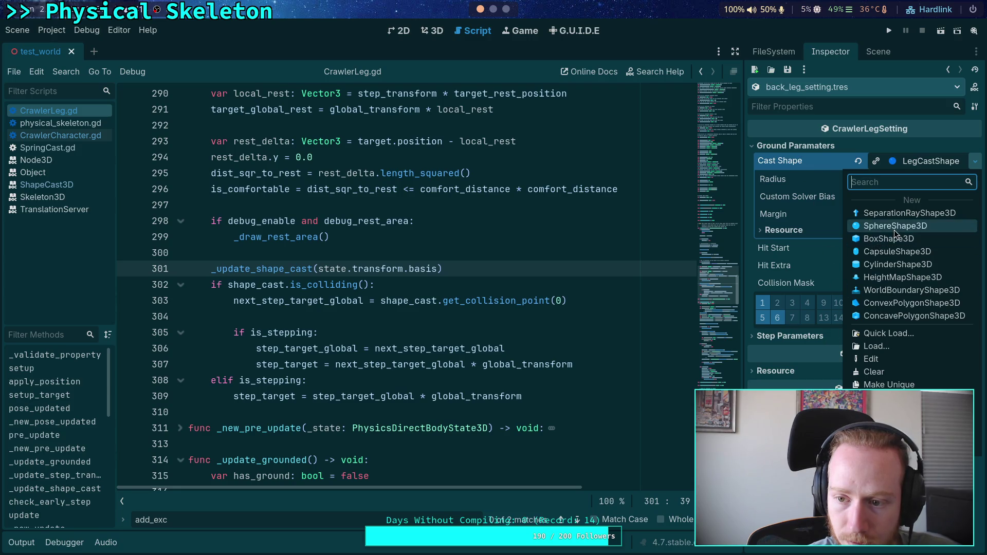
left_click(795, 167)
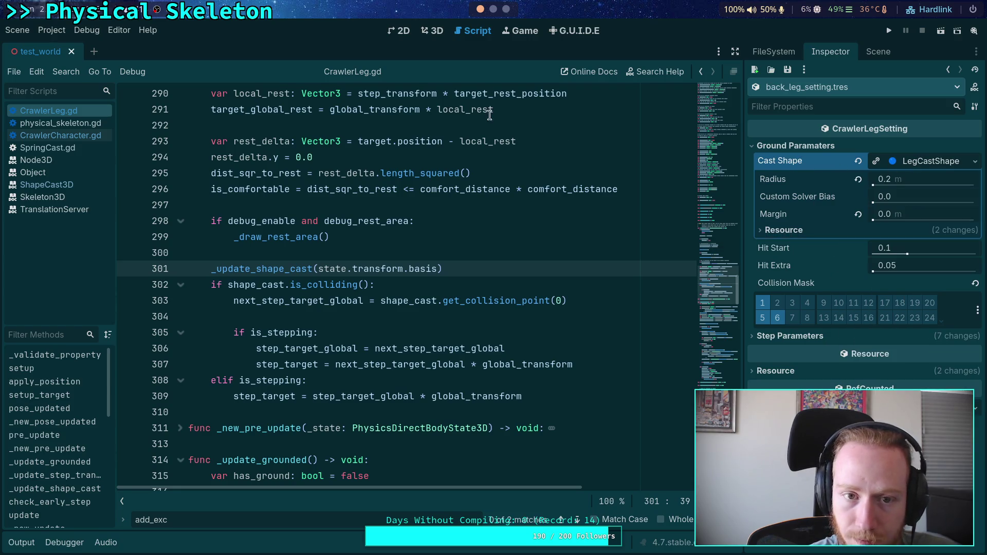
left_click(427, 31)
left_click_drag(472, 210, 476, 237)
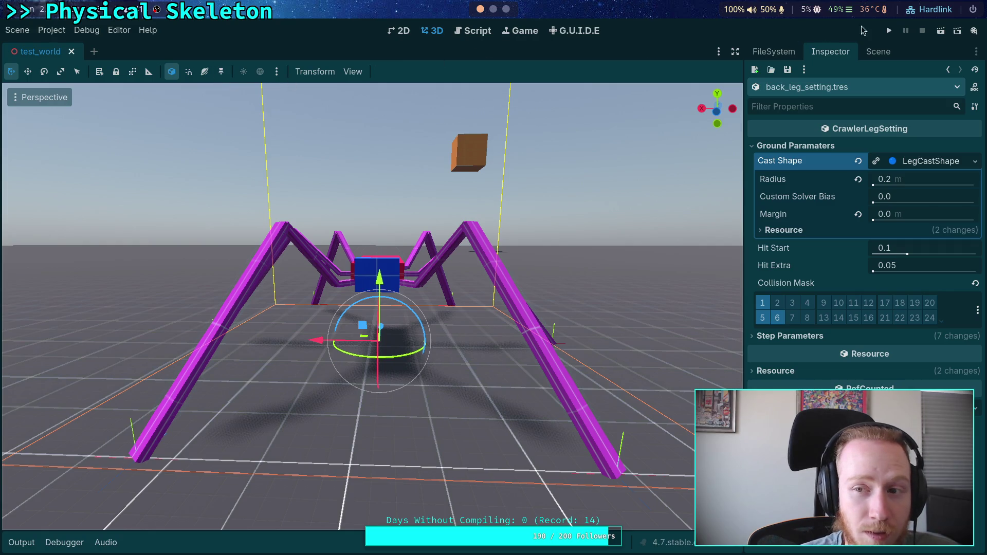
Run the game, remove the line 863 breakpoint, resume, and float the game window
left_click(889, 31)
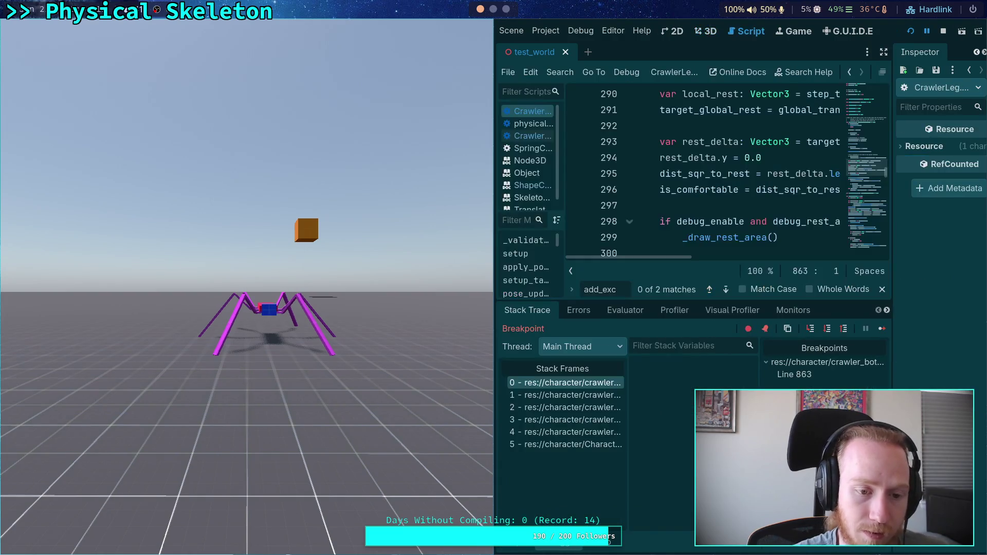
double_click(796, 374)
left_click(577, 174)
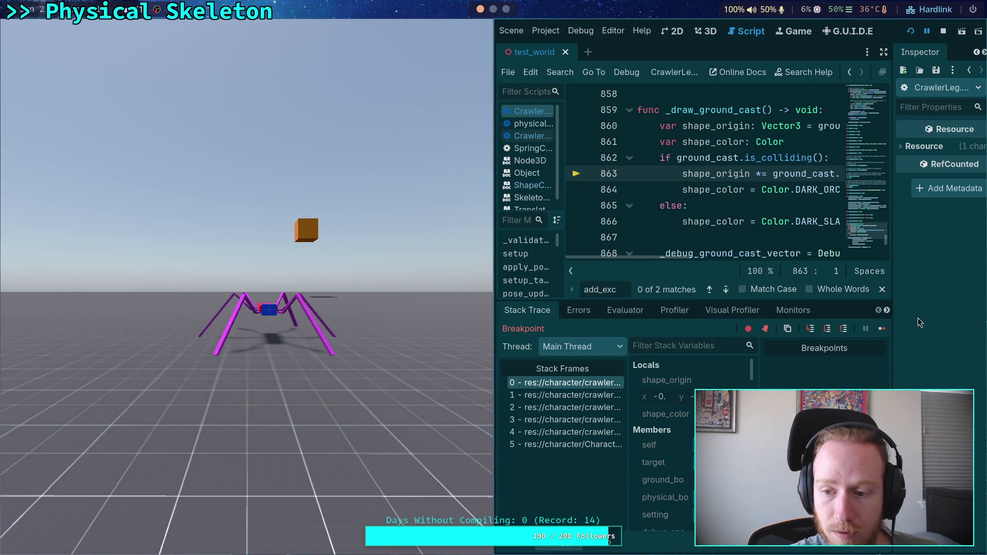
left_click(882, 329)
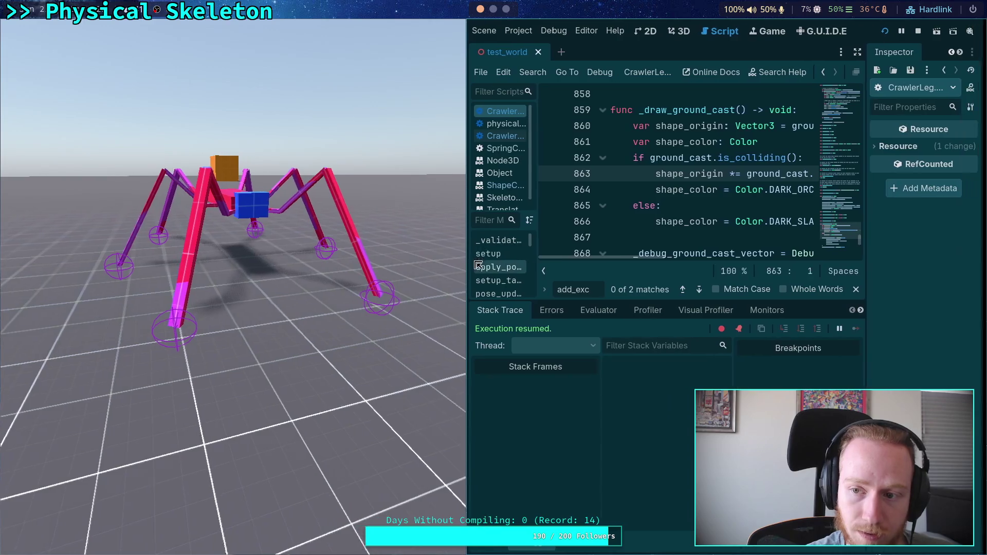
left_click(514, 548)
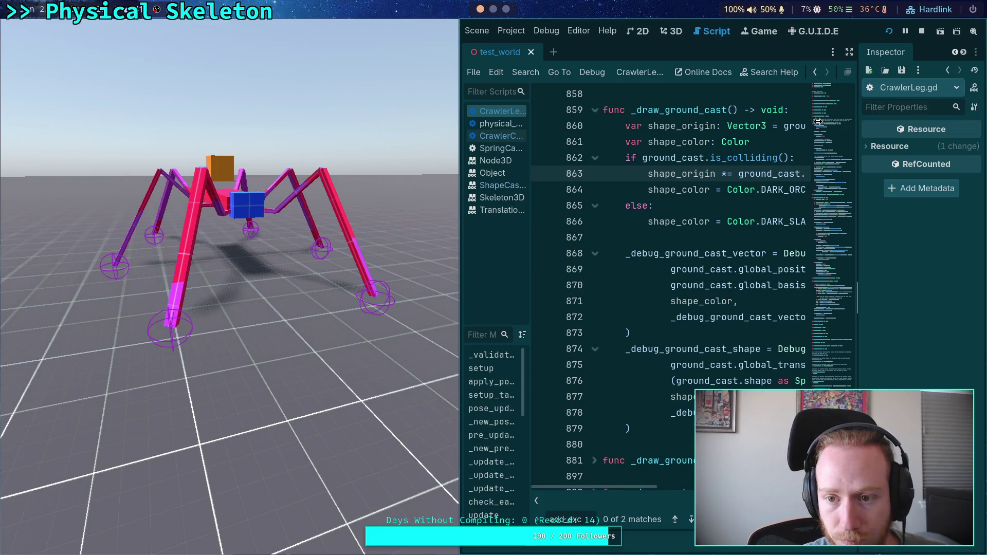
key("super+v")
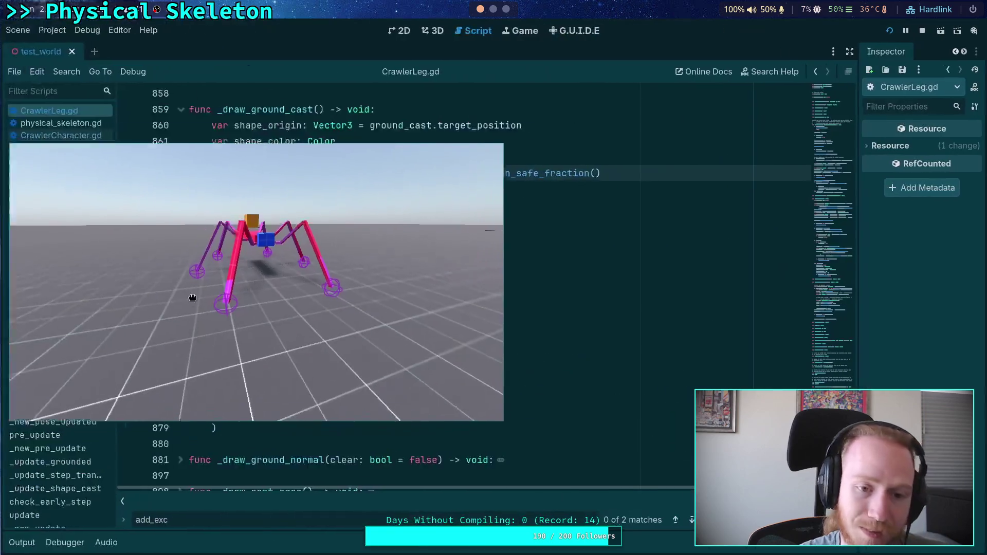
Set front_leg_setting.tres's Cast Shape to a new SphereShape3D
left_click_drag(860, 233, 752, 234)
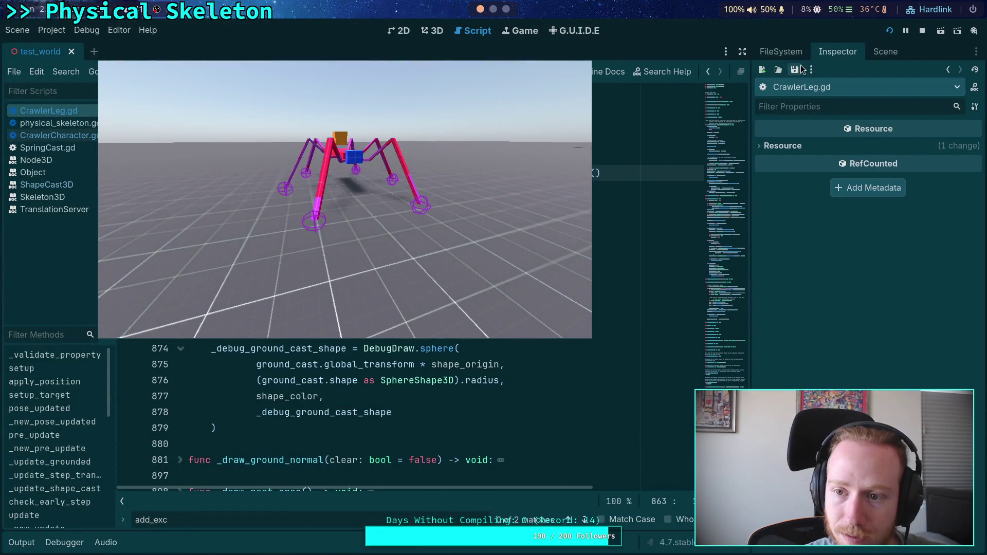
left_click(781, 51)
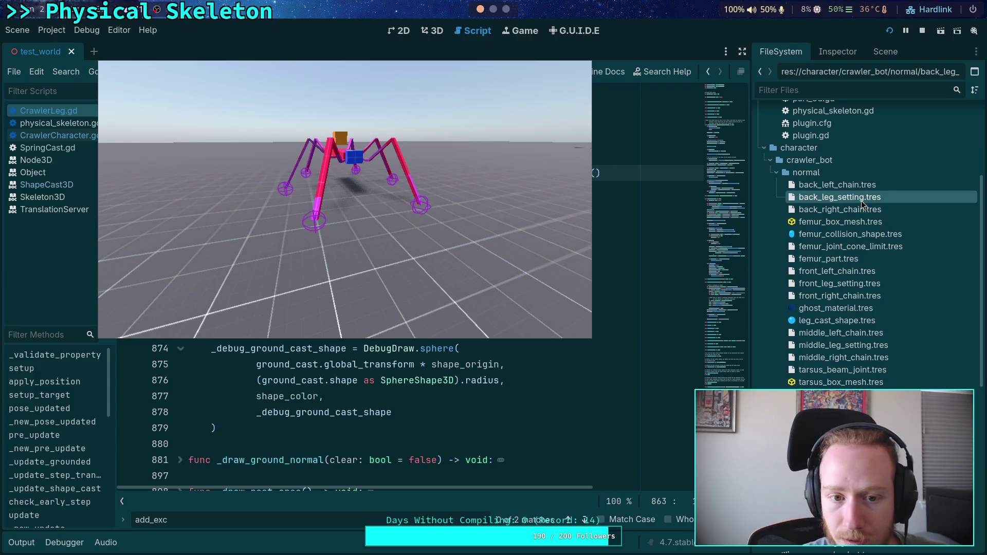
left_click(848, 284)
left_click(837, 52)
left_click(970, 161)
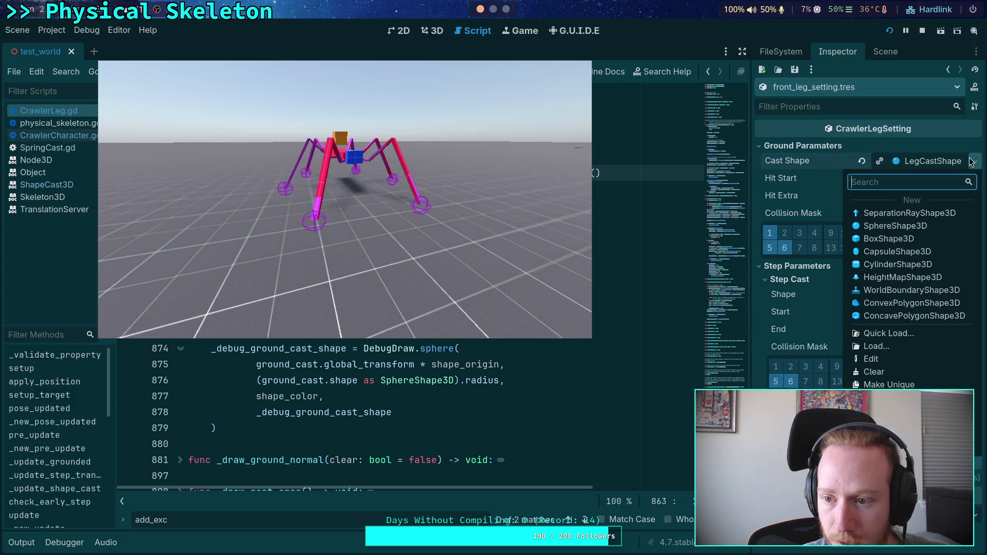
left_click(881, 229)
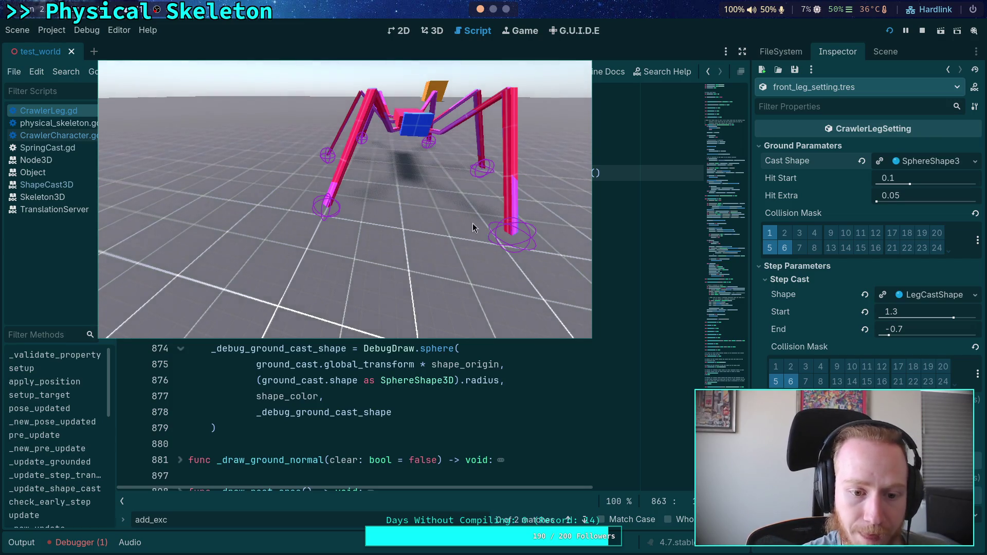
Hide and restore the running game, then show the Debugger's Errors list
key("F8")
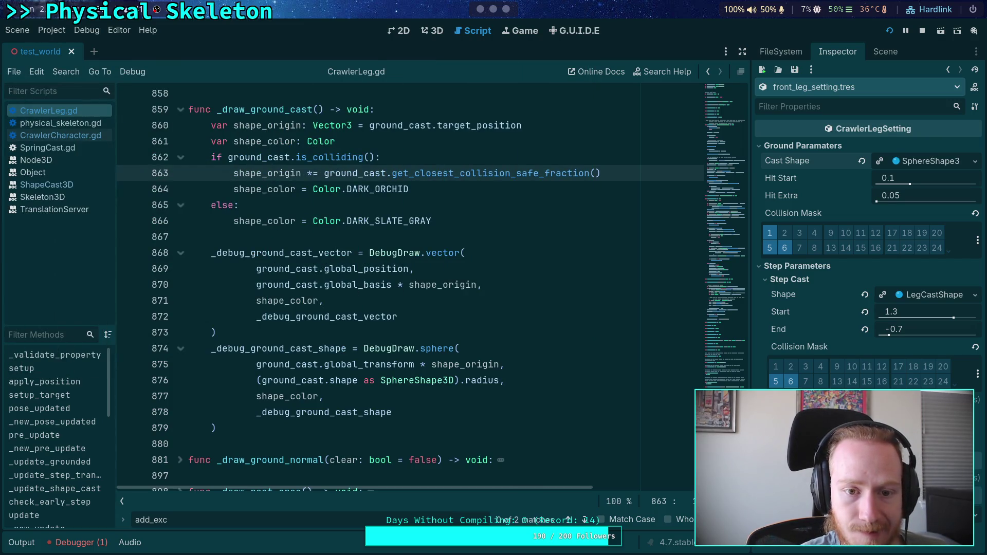
key("F5")
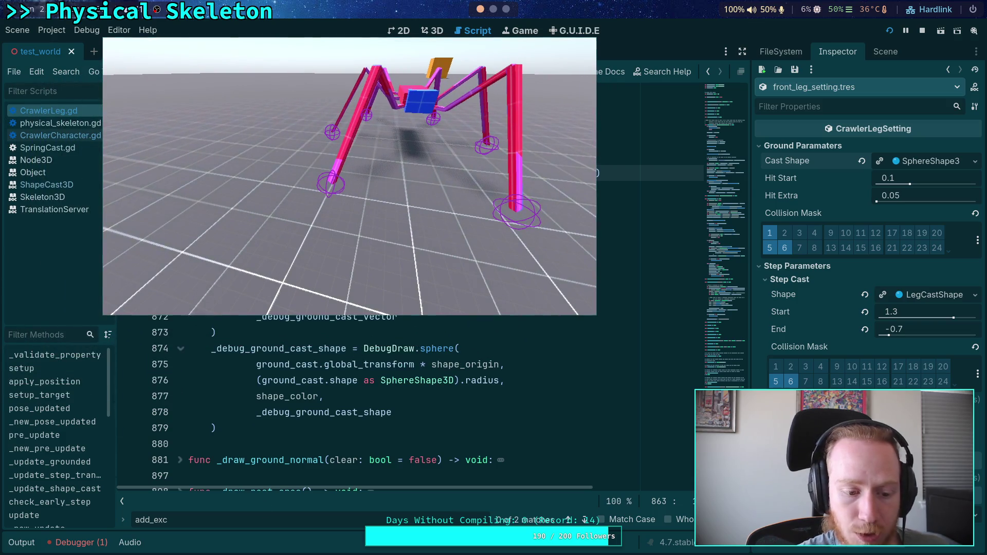
left_click(94, 543)
left_click(86, 312)
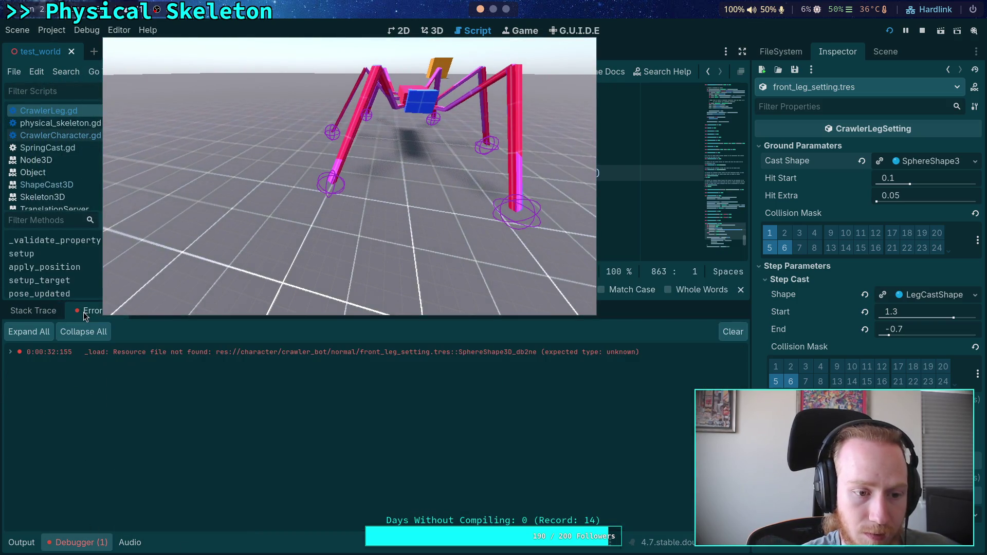
Clear and reassign a new sphere Cast Shape, checking the second error's details
left_click_drag(66, 304, 64, 406)
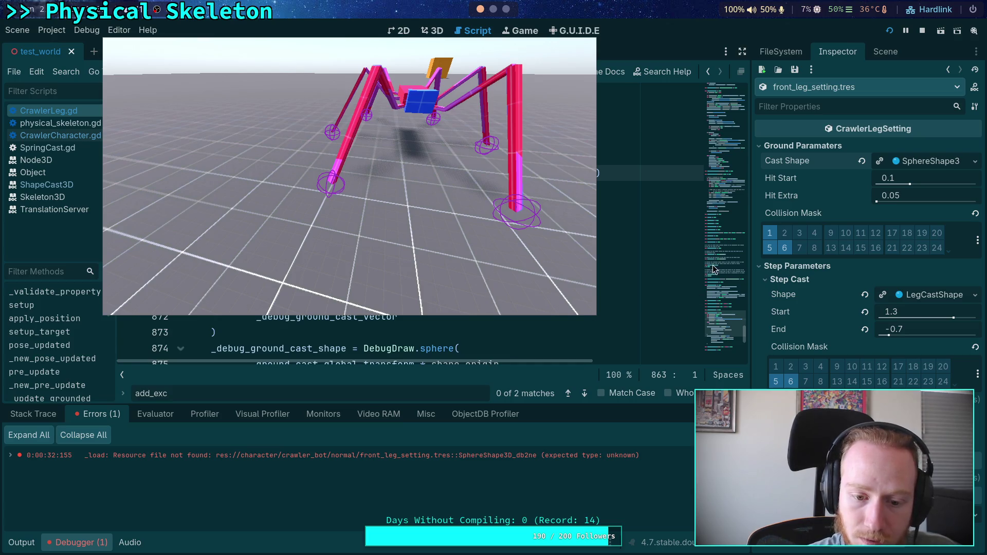
left_click(943, 159)
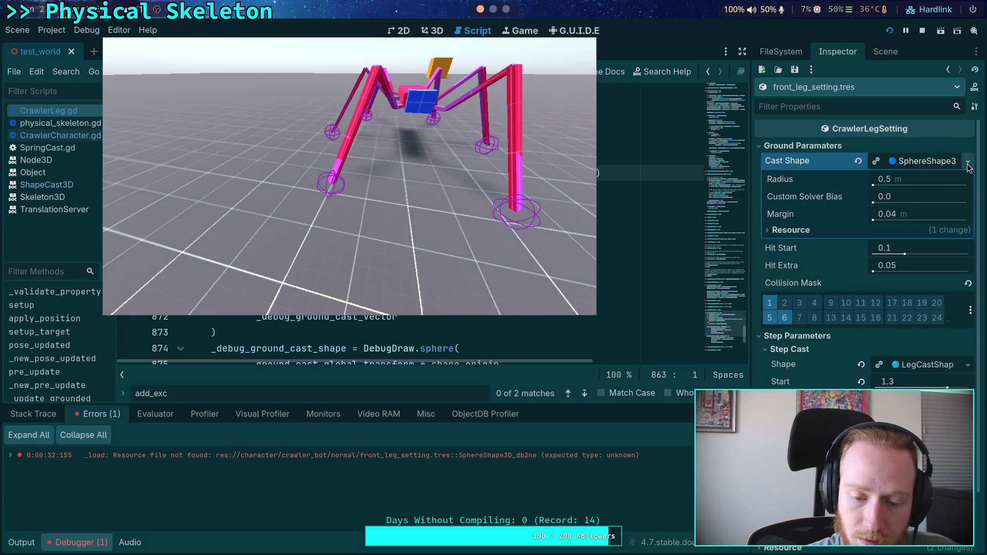
left_click(858, 162)
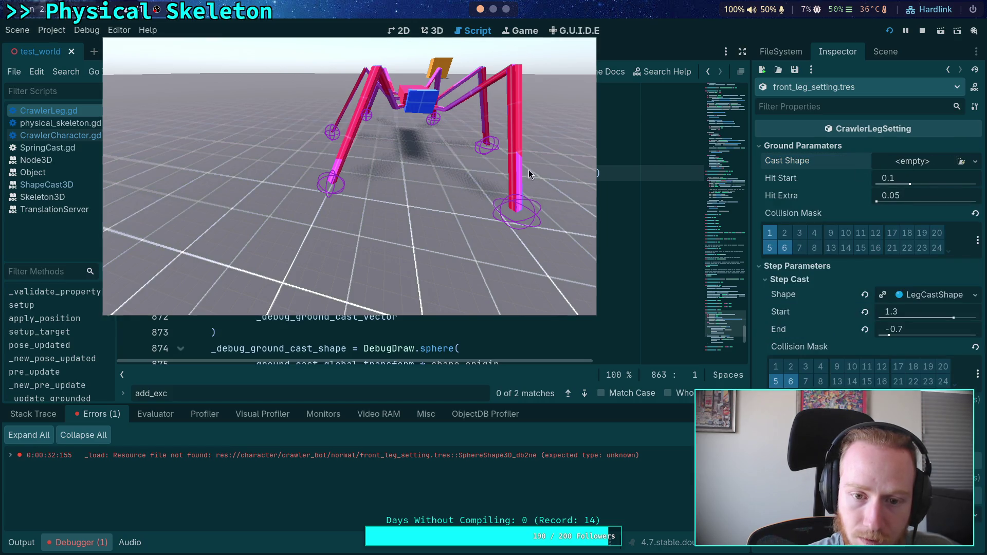
left_click(423, 172)
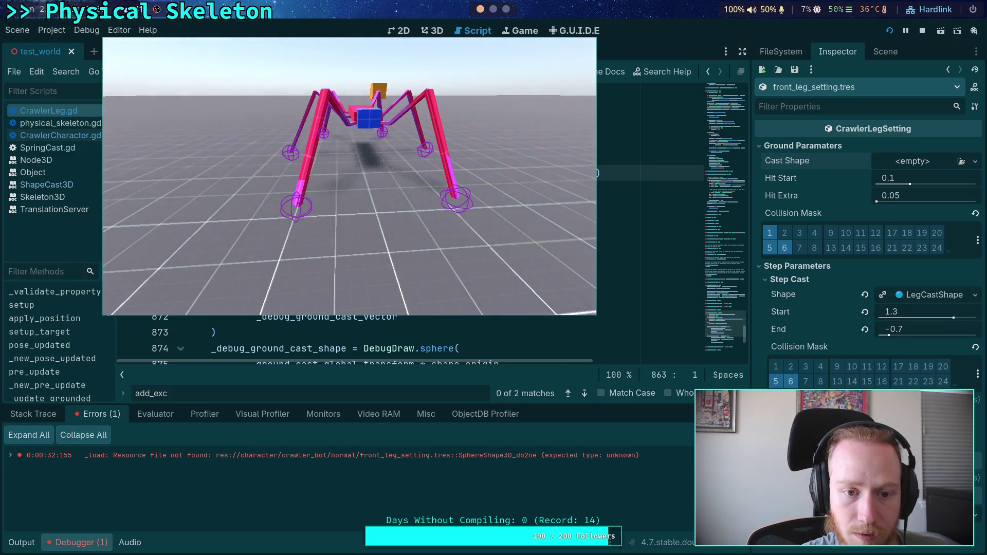
left_click(934, 162)
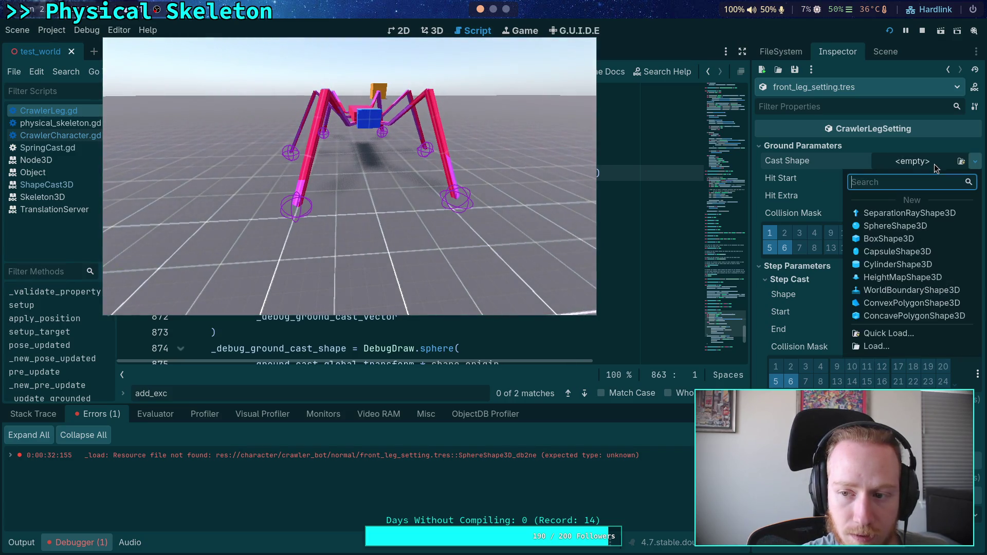
left_click(903, 227)
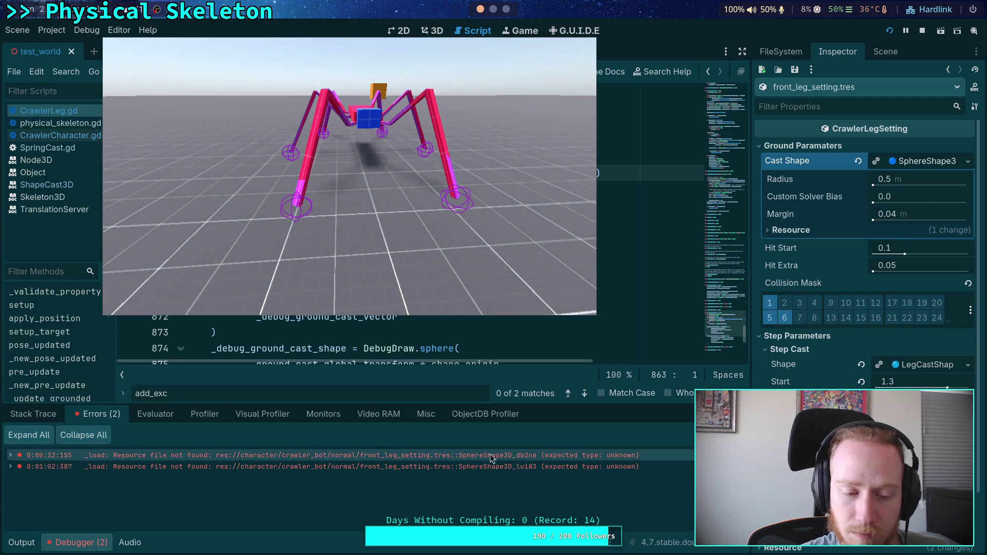
left_click(12, 466)
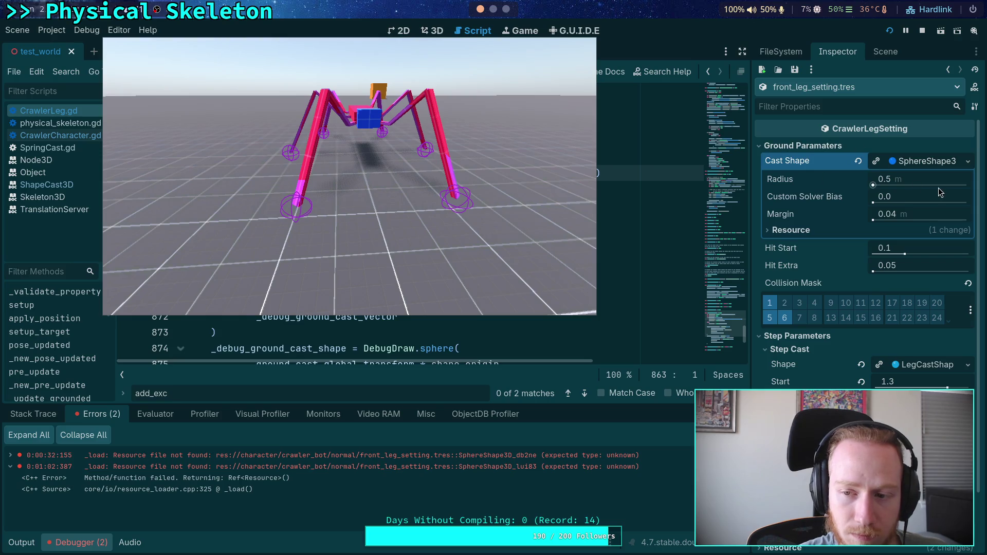
left_click(968, 160)
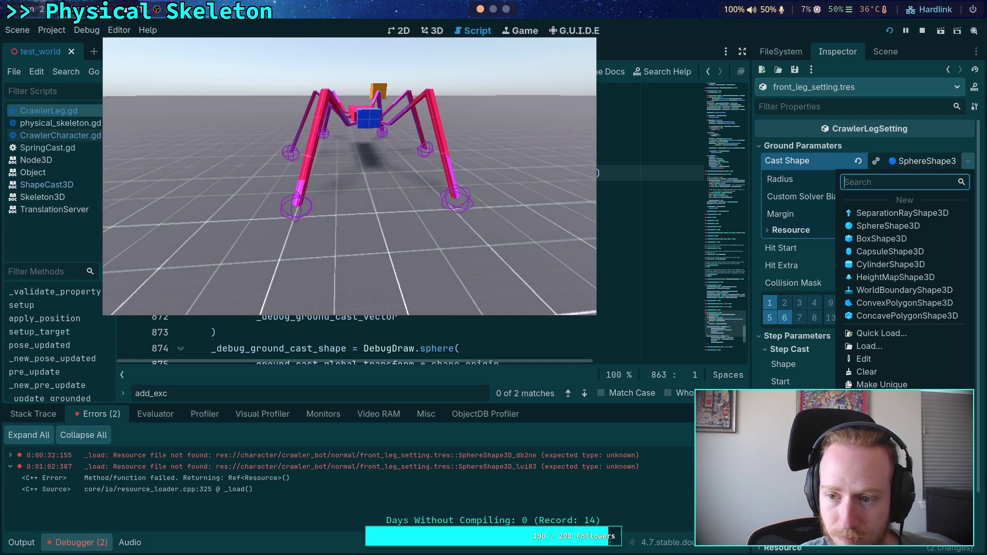
key("Escape")
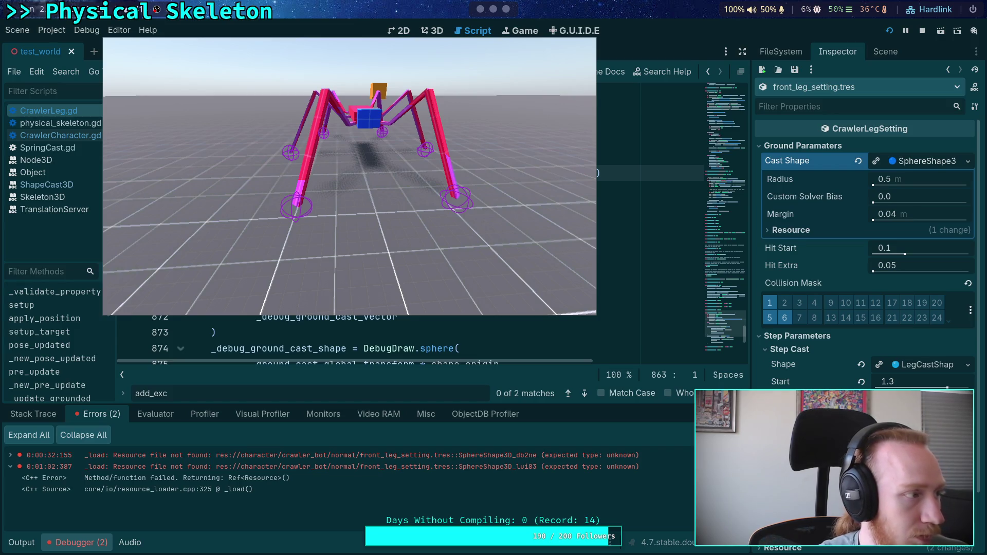
Clear the Cast Shape, Quick Load ground_cast_shape.tres, and set its radius to 0.1
left_click(858, 160)
left_click(960, 162)
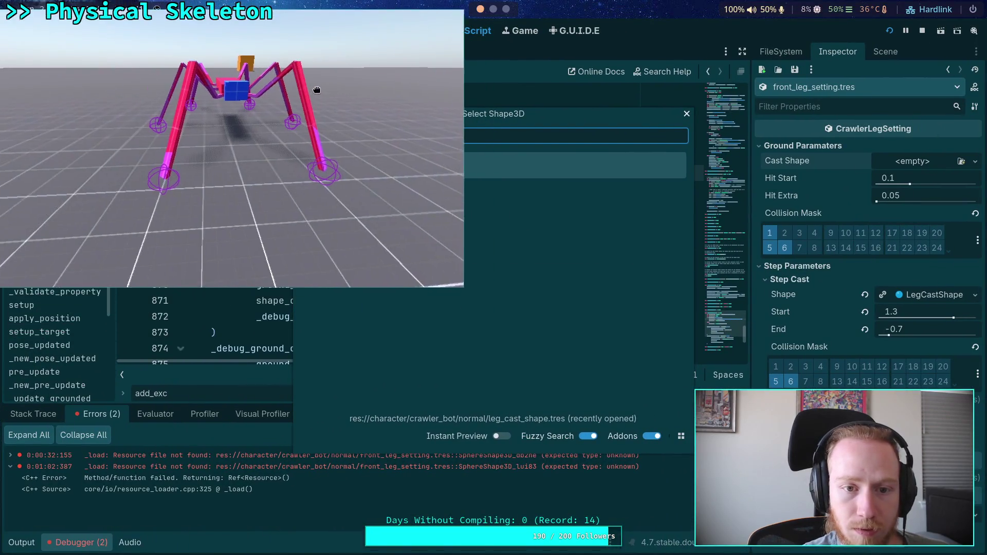
double_click(646, 359)
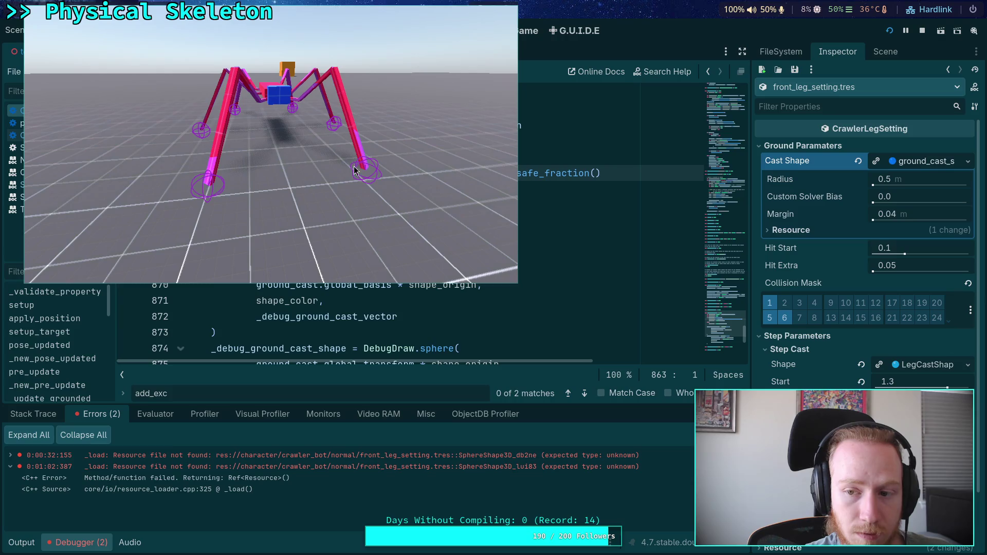
left_click(936, 179)
type("0.1")
key("Return")
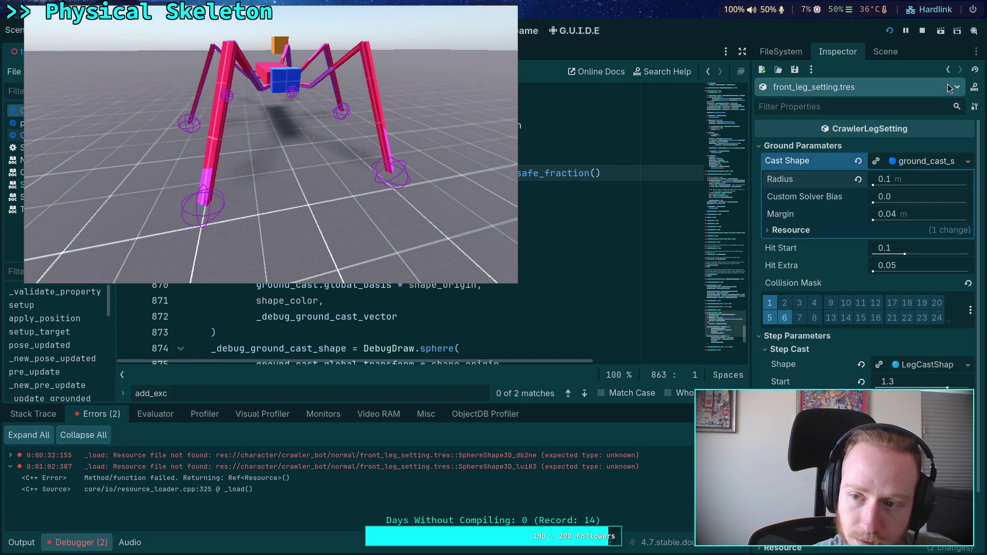
Save front_leg_setting.tres and try a Hit Start of 0.5 in the running game
left_click(794, 70)
left_click(780, 102)
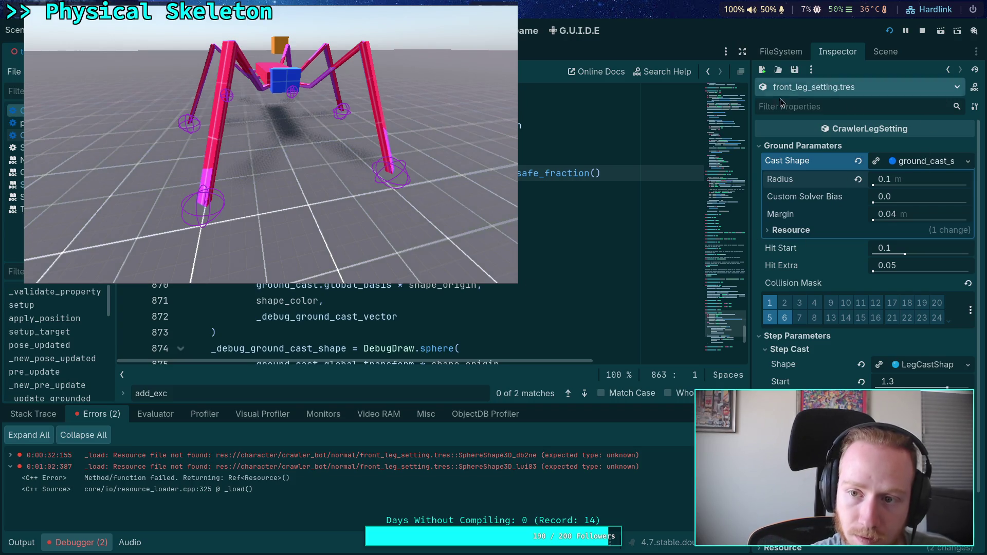
left_click(271, 178)
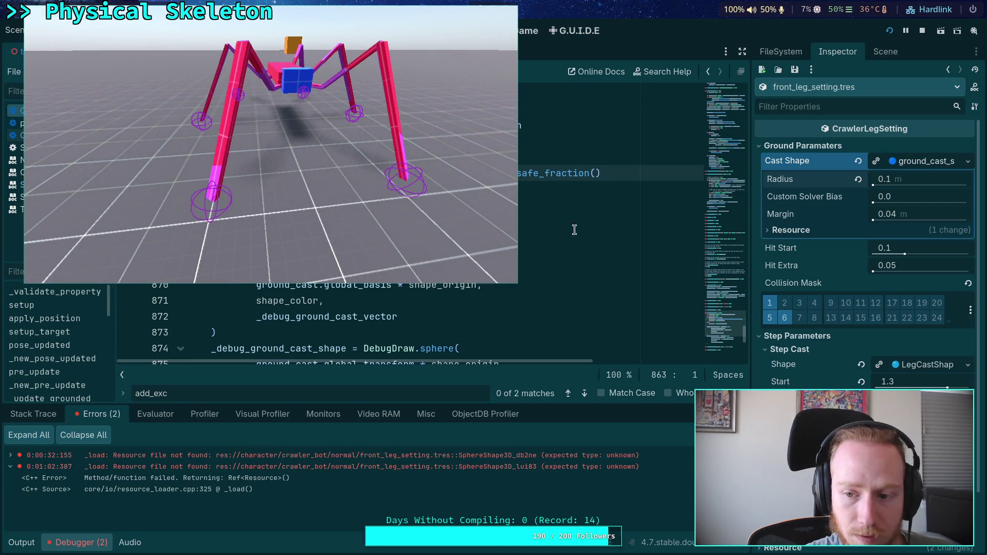
left_click(913, 254)
type(",5")
key("Return")
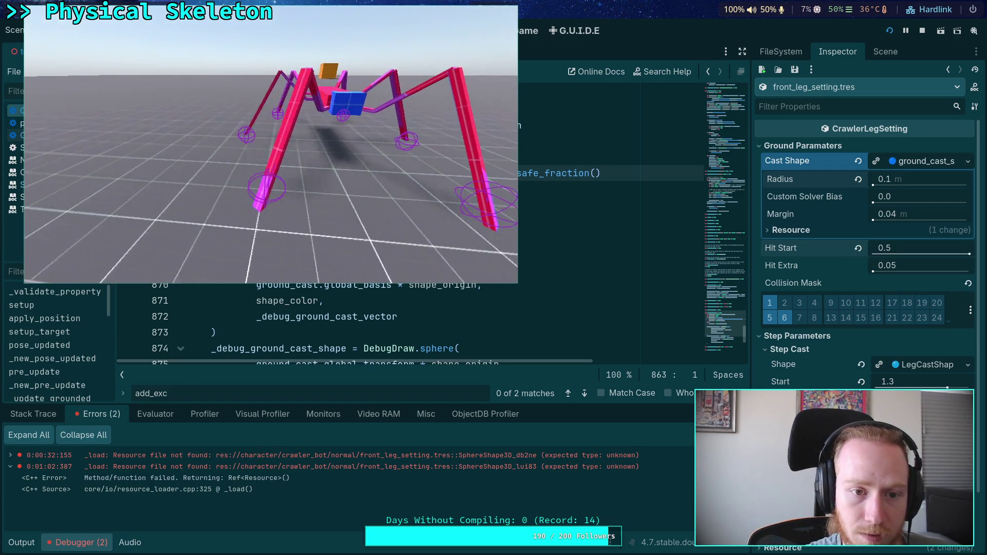
left_click(922, 249)
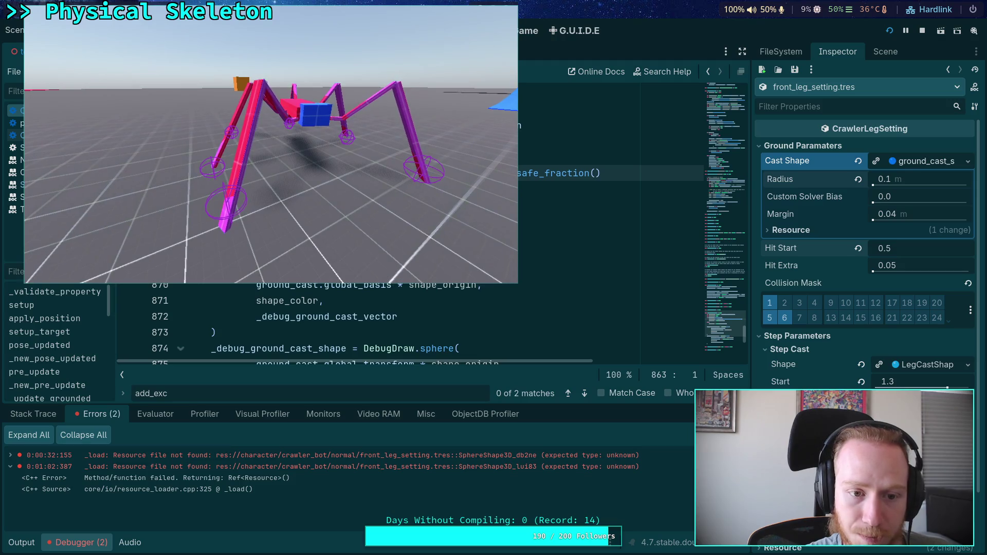
Set the ground cast sphere radius to 0.08 m and its margin to 0.0
left_click(914, 194)
mouse_move(927, 179)
left_mouse_down()
mouse_move(946, 178)
mouse_move(884, 178)
left_mouse_up()
type("65")
left_click(936, 179)
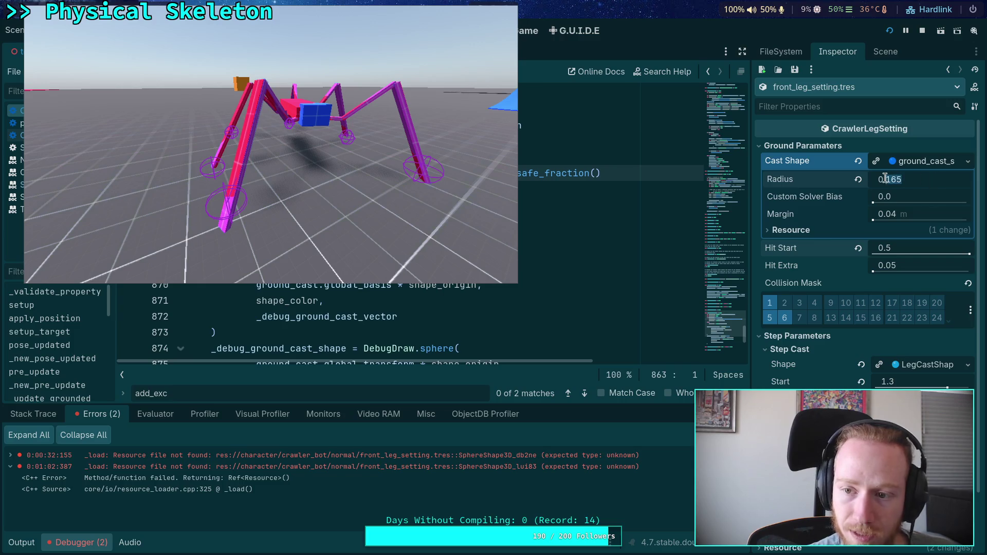
type("05")
key("Return")
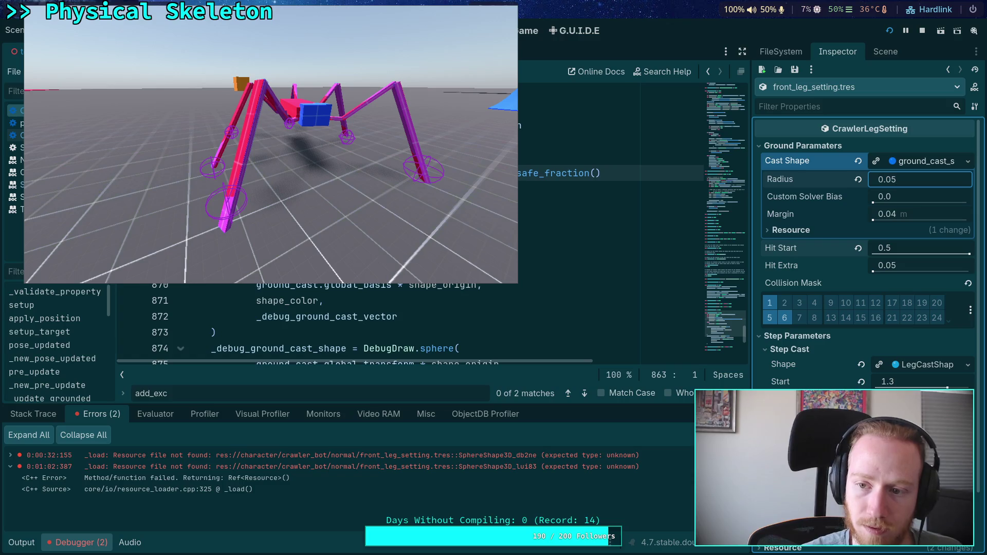
key("Return")
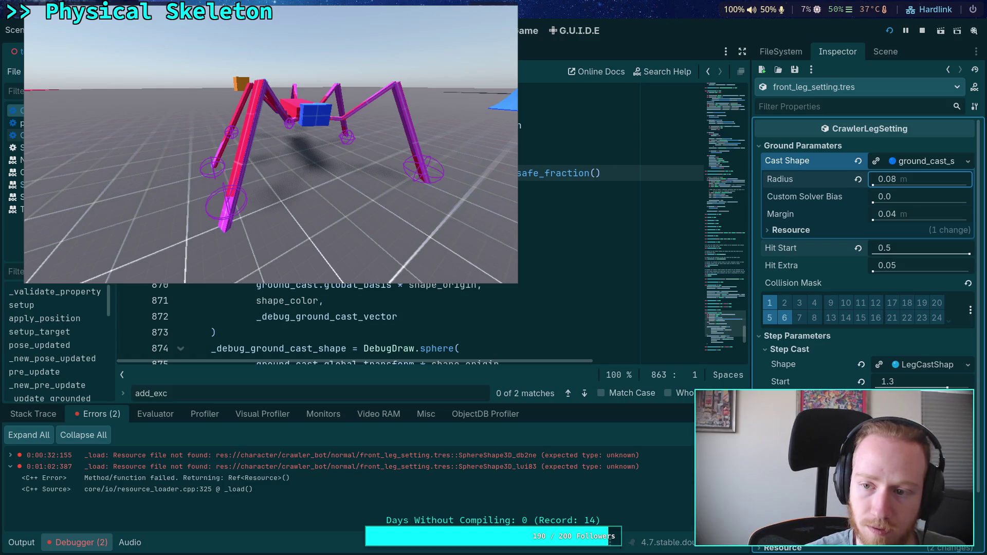
left_click_drag(924, 211, 913, 205)
Reset Hit Start to 0.1 and stop the running game
left_click(927, 246)
type("0.1")
key("Return")
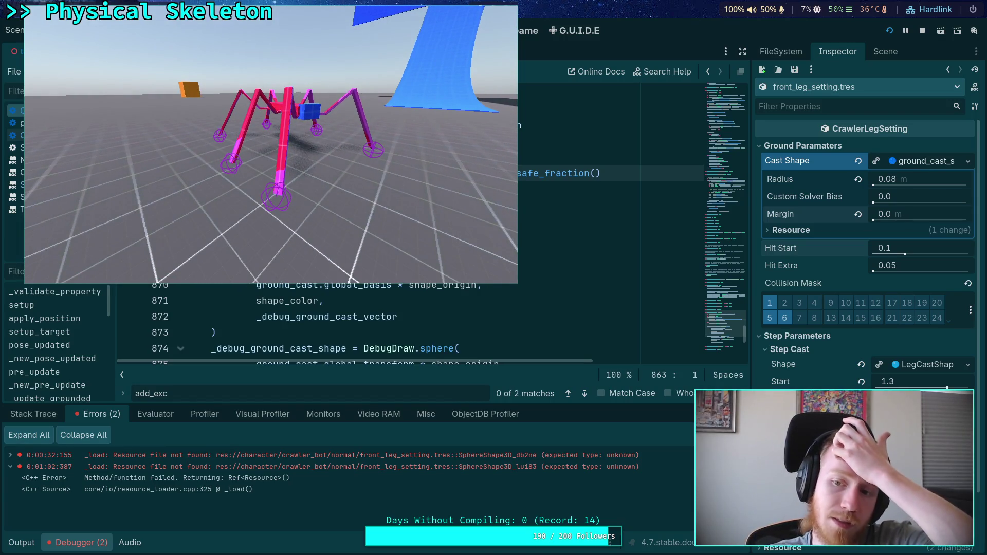
key("Escape")
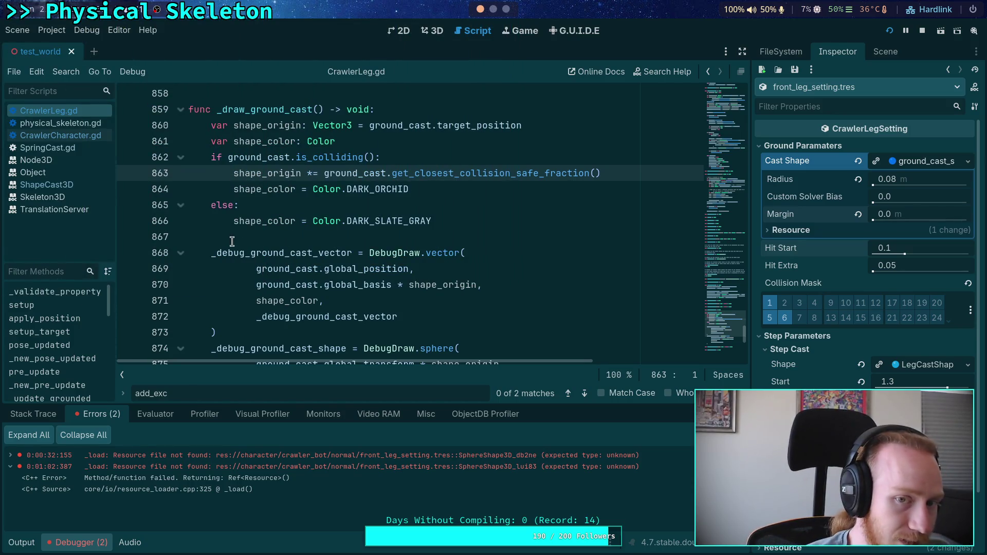
Replace the line 876 breakpoint in CrawlerLeg.gd with one on line 874
scroll(246, 214, "down", 2)
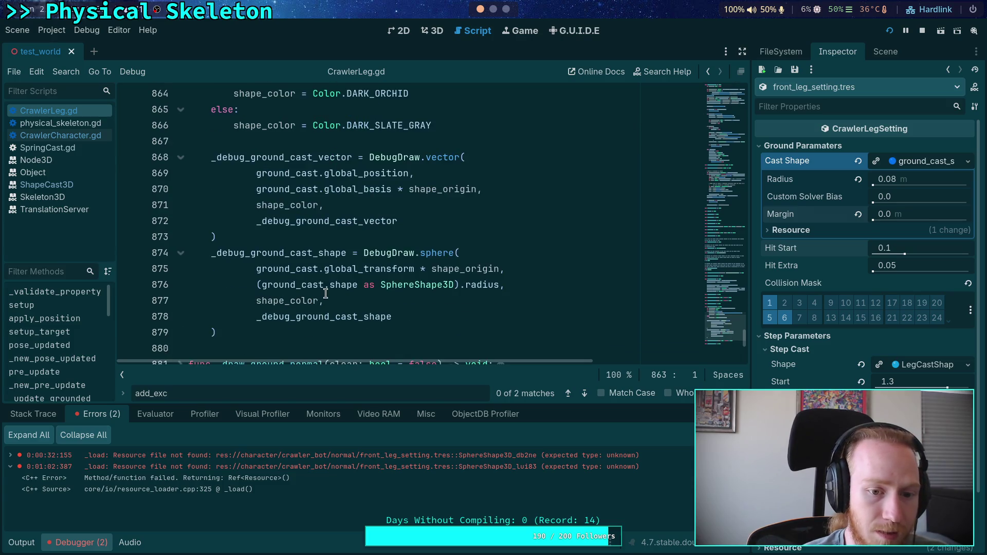
left_click(305, 286)
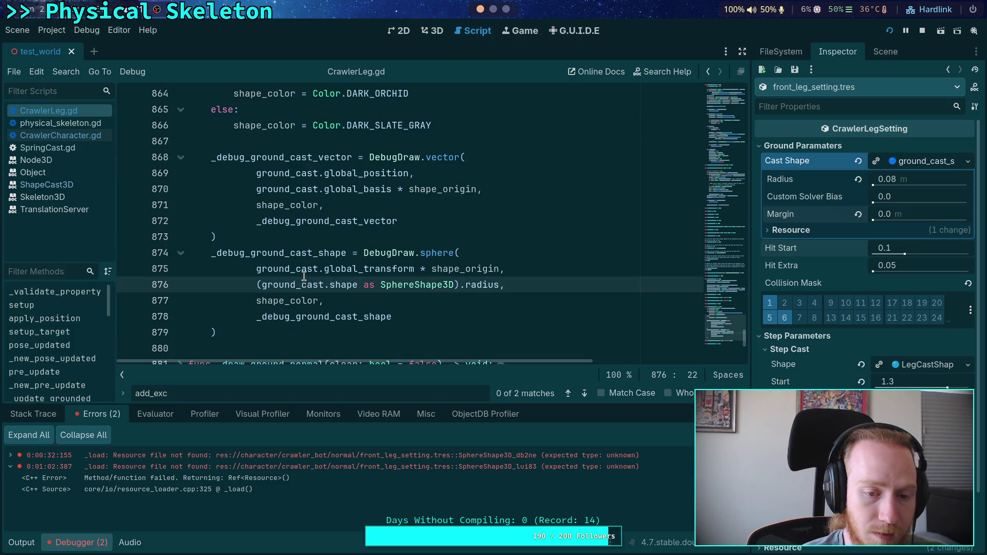
left_click(130, 285)
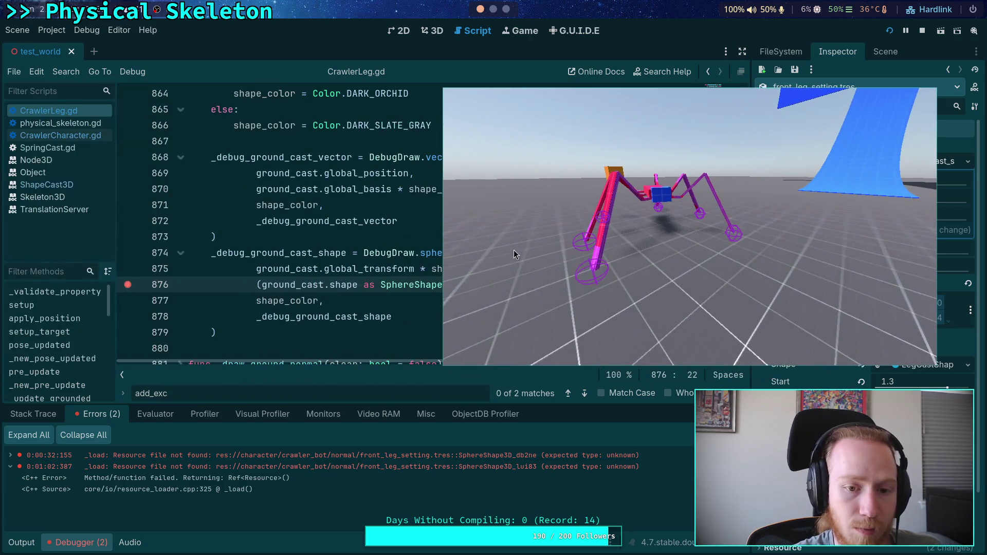
scroll(329, 205, "up", 2)
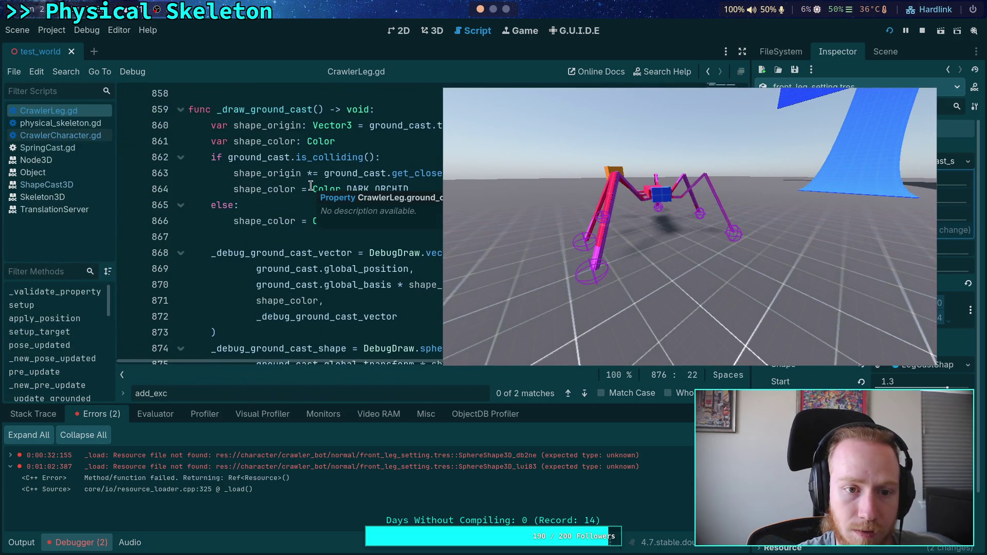
scroll(329, 205, "down", 2)
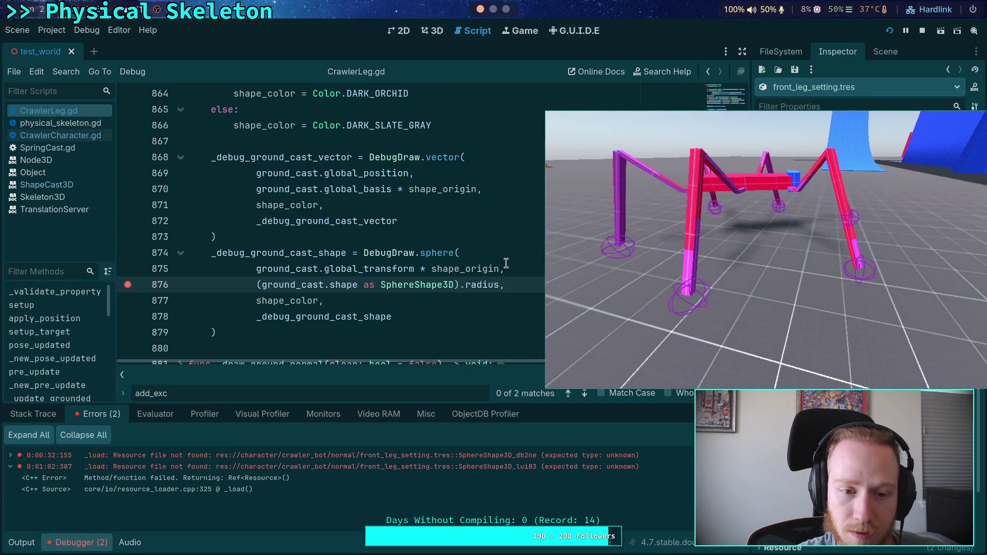
left_click(128, 284)
left_click(128, 252)
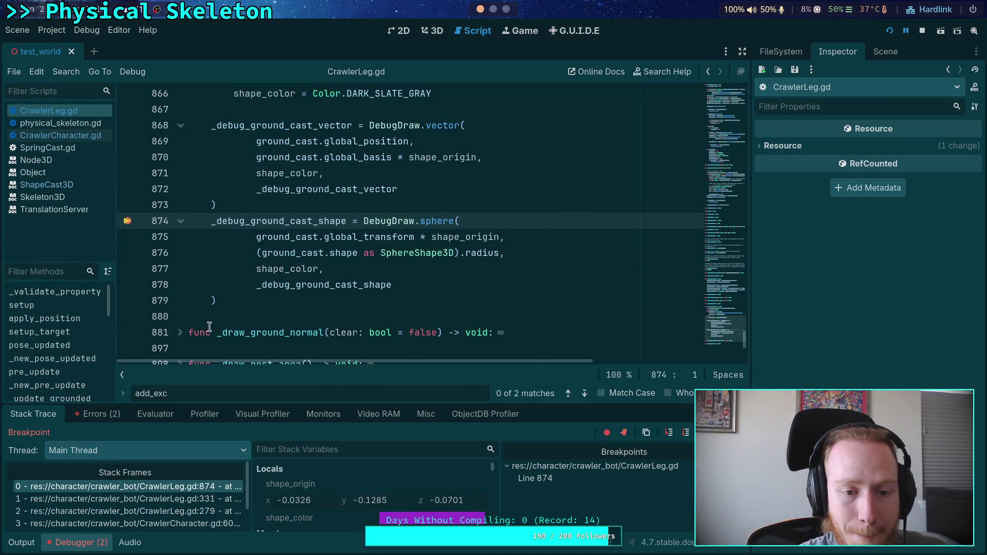
Enlarge the debugger and inspect ground_cast's live properties in Stack Variables
left_click_drag(356, 405, 357, 334)
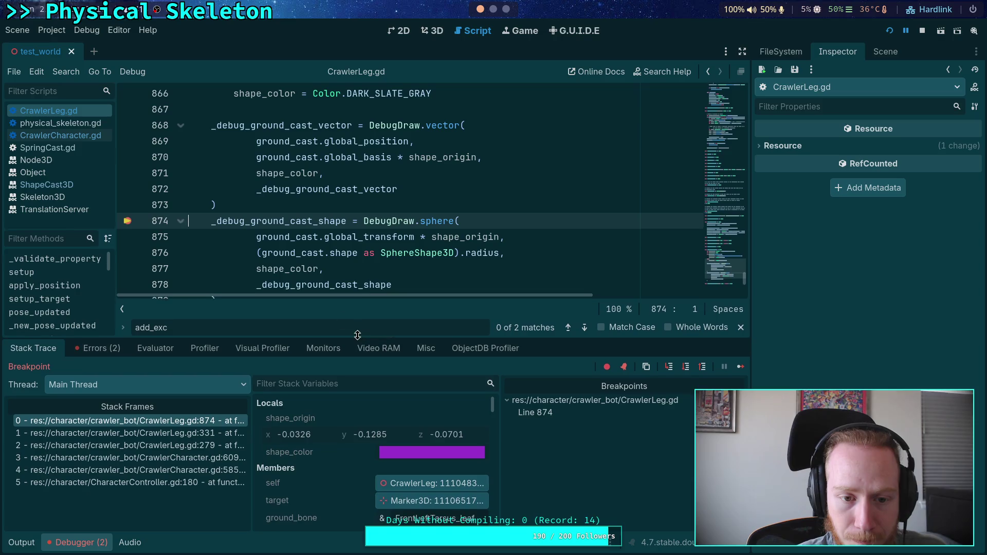
left_click(309, 253)
scroll(332, 433, "down", 8)
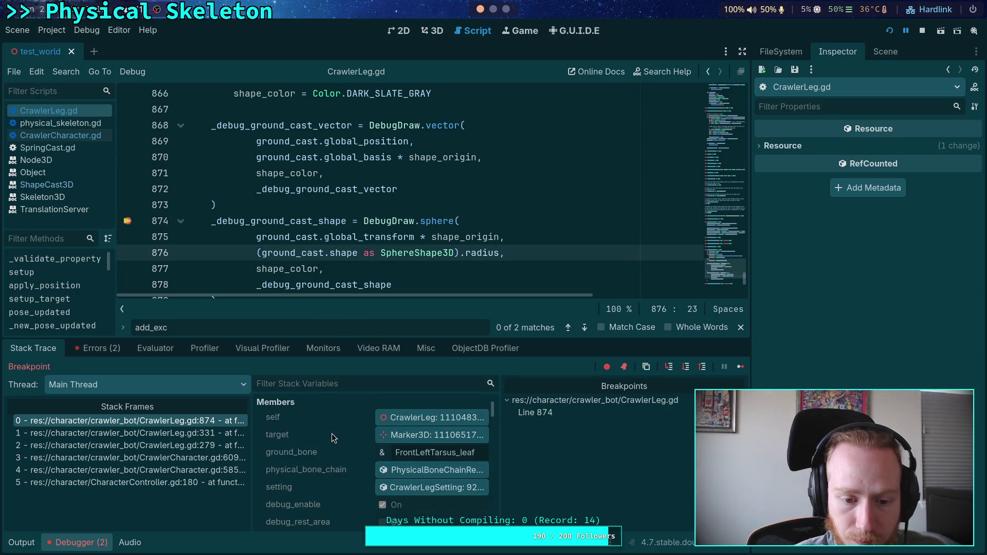
scroll(331, 433, "down", 6)
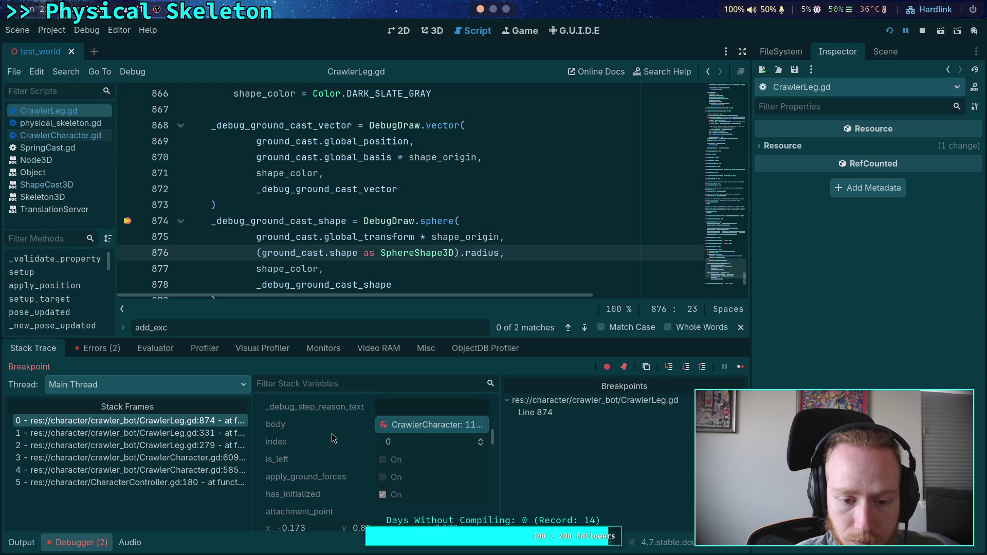
scroll(331, 435, "down", 10)
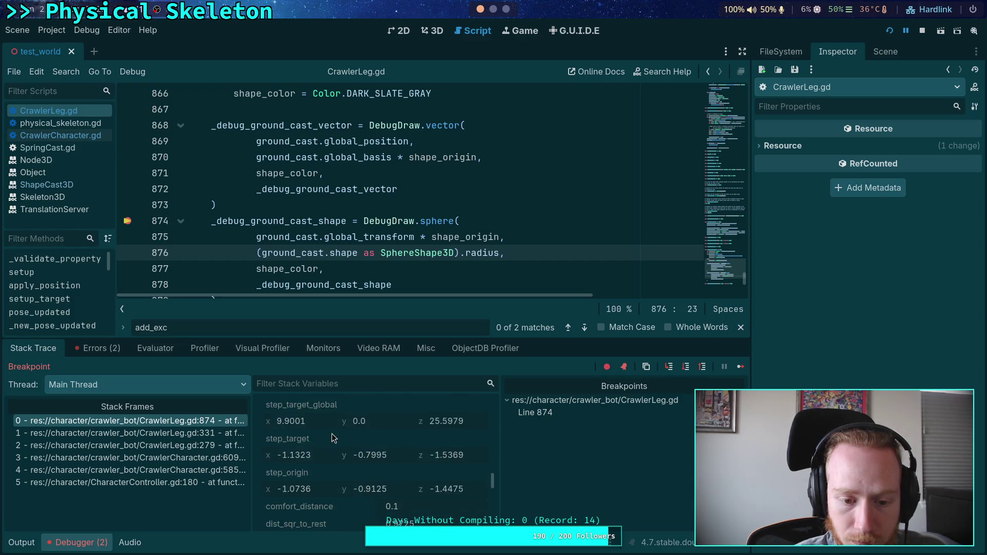
left_click(408, 414)
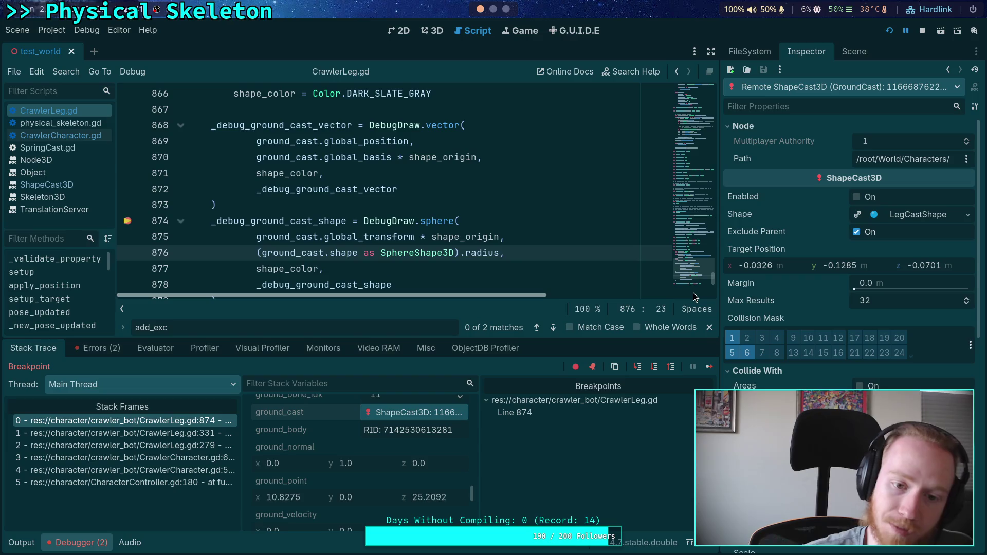
Search for ground_cast.shape and set a breakpoint on its line 783 assignment
left_click(446, 157)
key("ctrl+f")
type("gro")
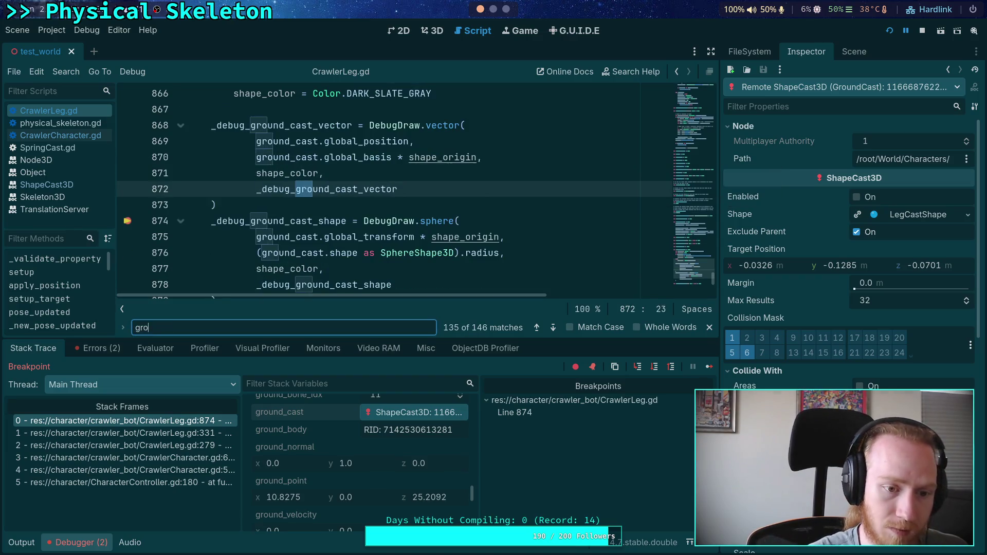
type("und_cast.shape")
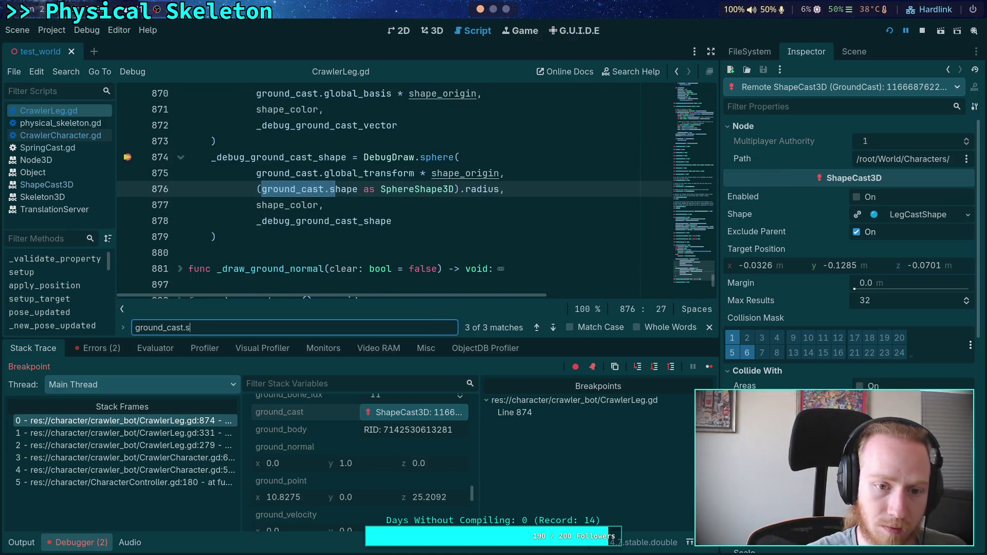
left_click(553, 328)
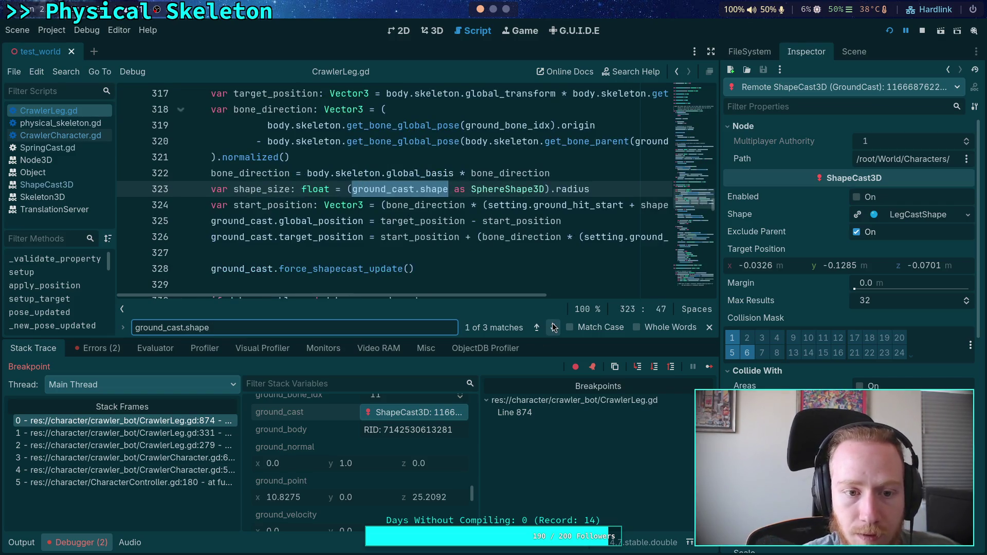
left_click(553, 327)
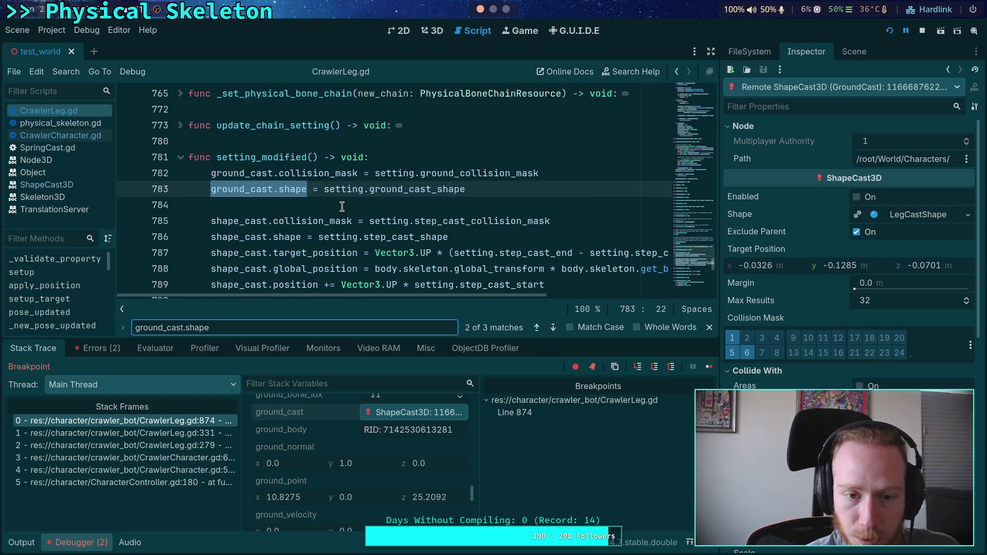
left_click(129, 190)
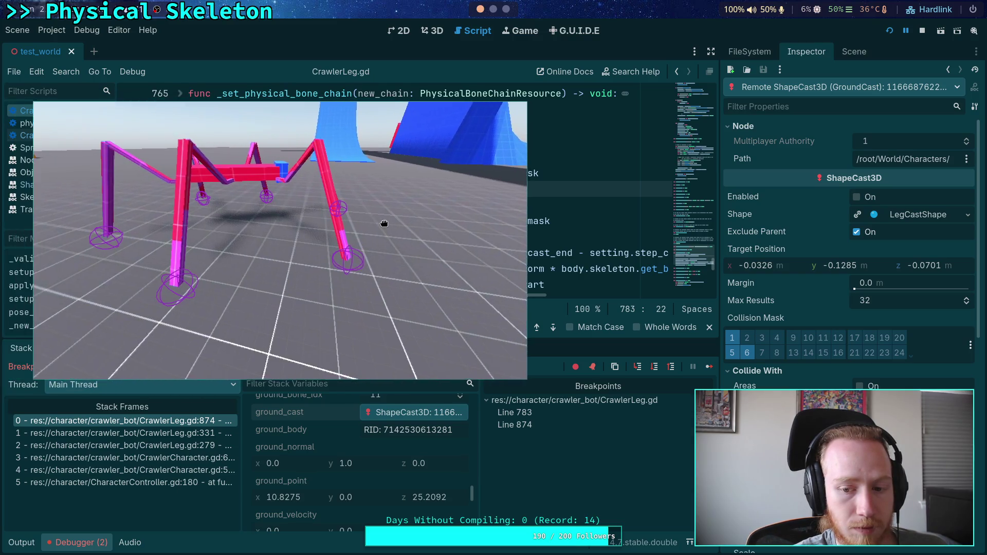
Remove the line 874 breakpoint and resume the game
left_click(575, 412)
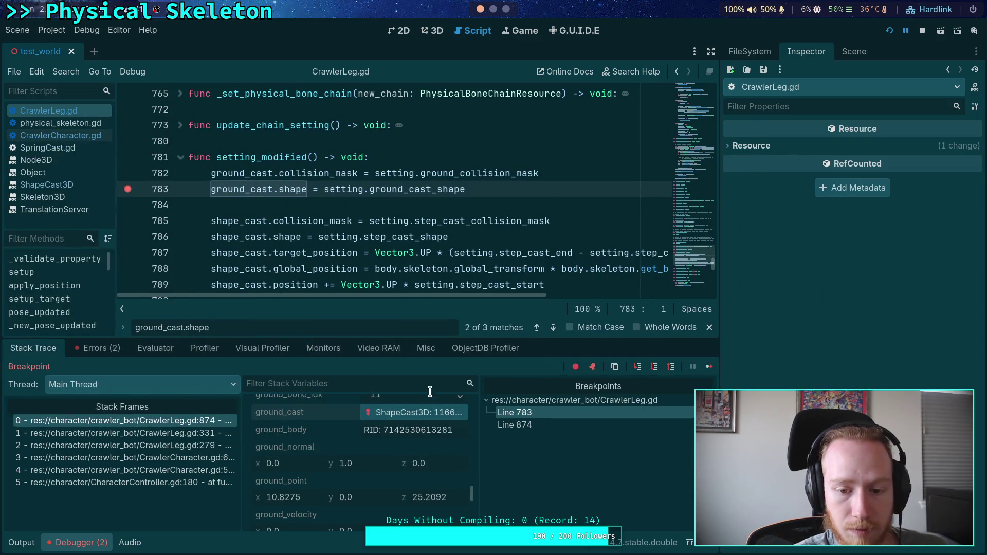
double_click(520, 425)
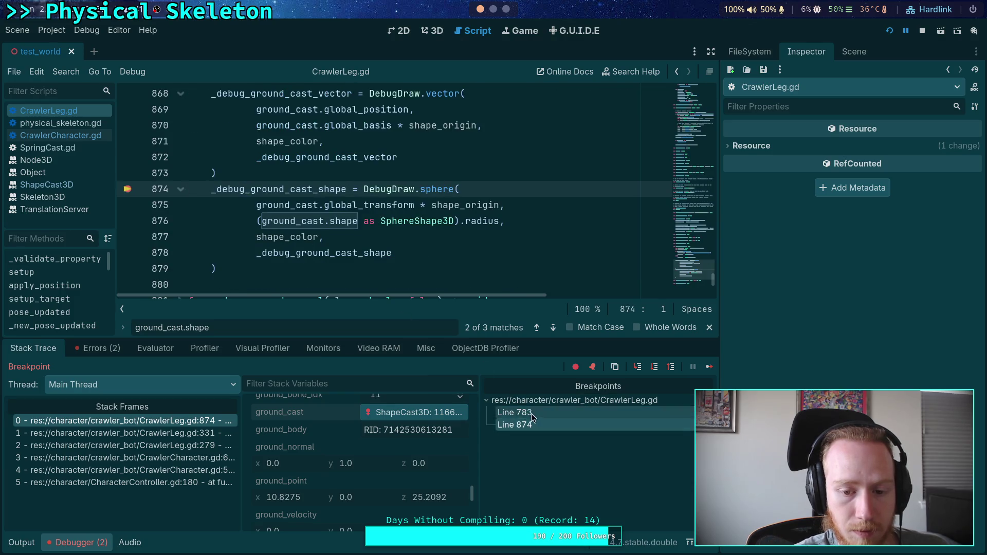
key("F9")
key("F12")
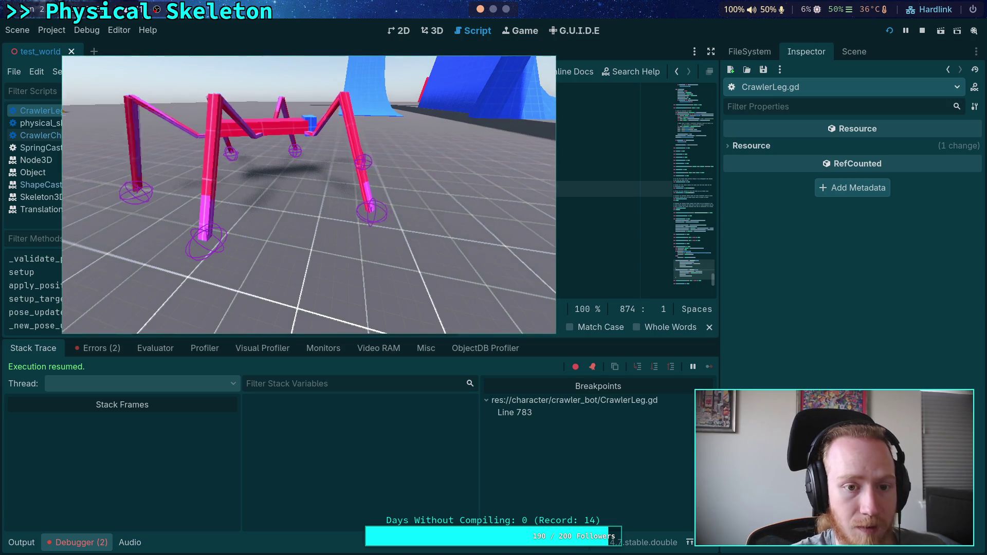
left_click(848, 52)
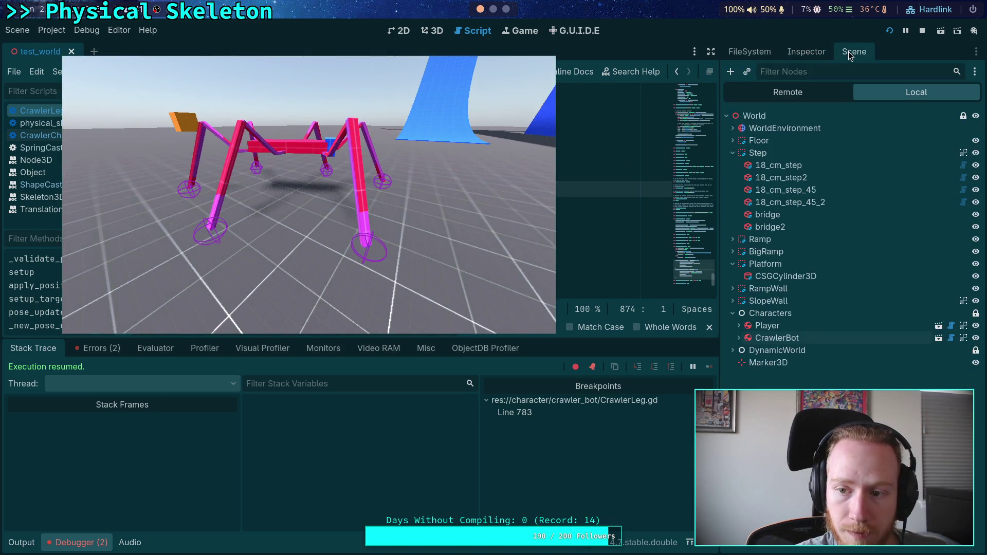
Quick Load ground_cast_shape.tres into front_leg_setting.tres's Cast Shape slot
left_click(786, 338)
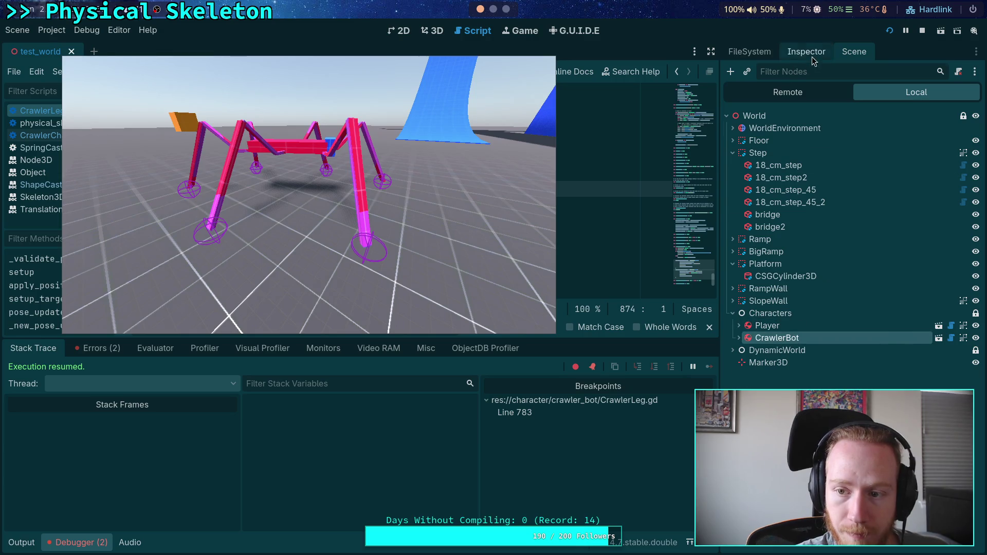
left_click(808, 52)
left_click(853, 52)
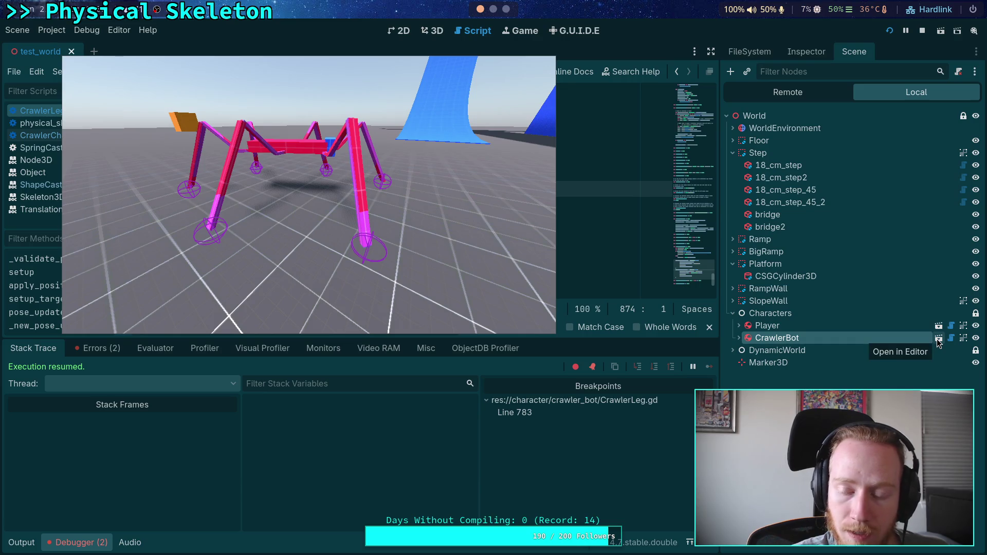
left_click(811, 53)
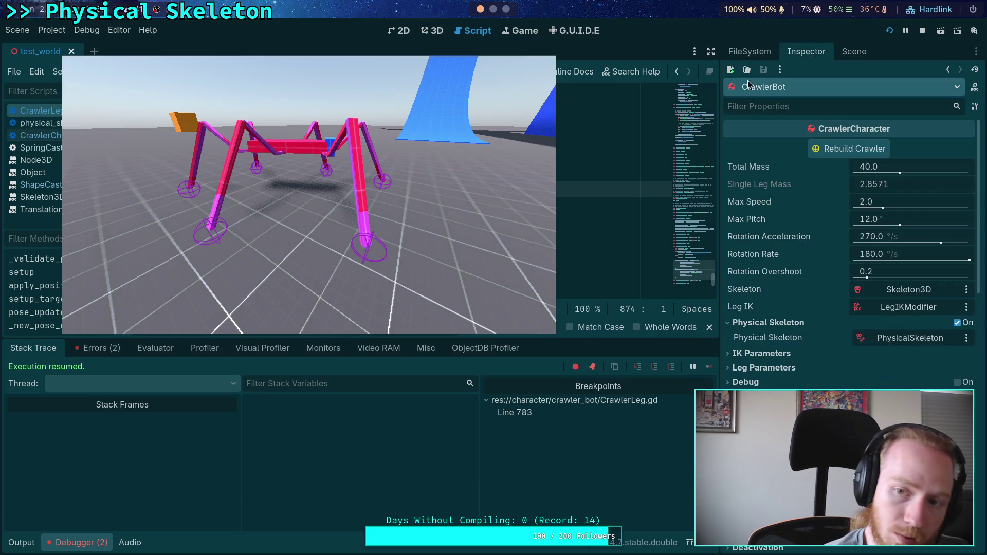
left_click(743, 59)
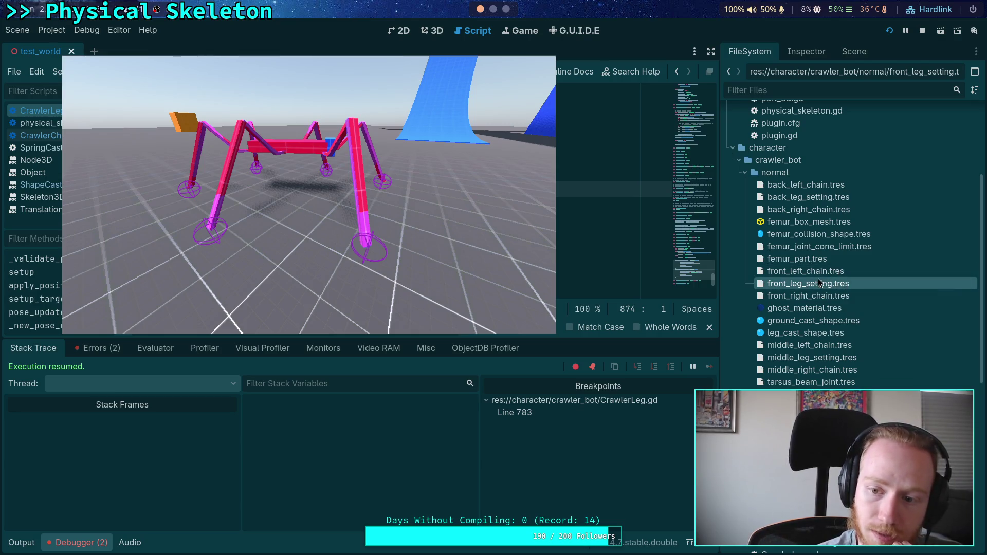
left_click(810, 54)
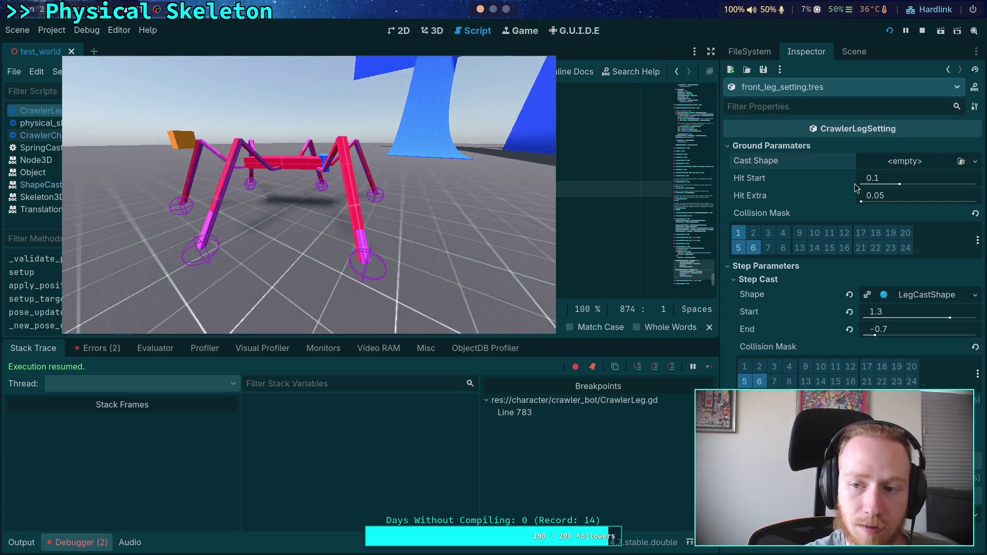
left_click(961, 162)
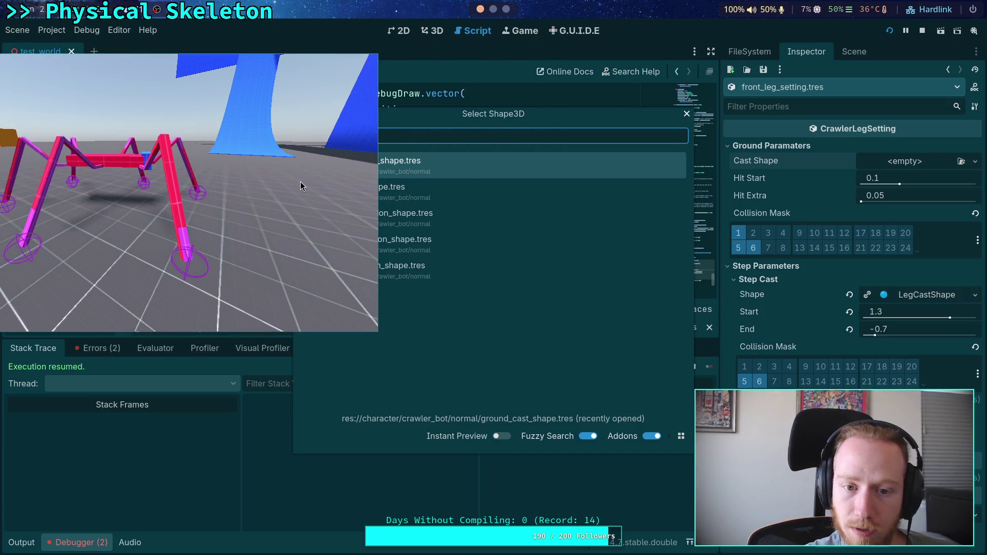
left_click(517, 177)
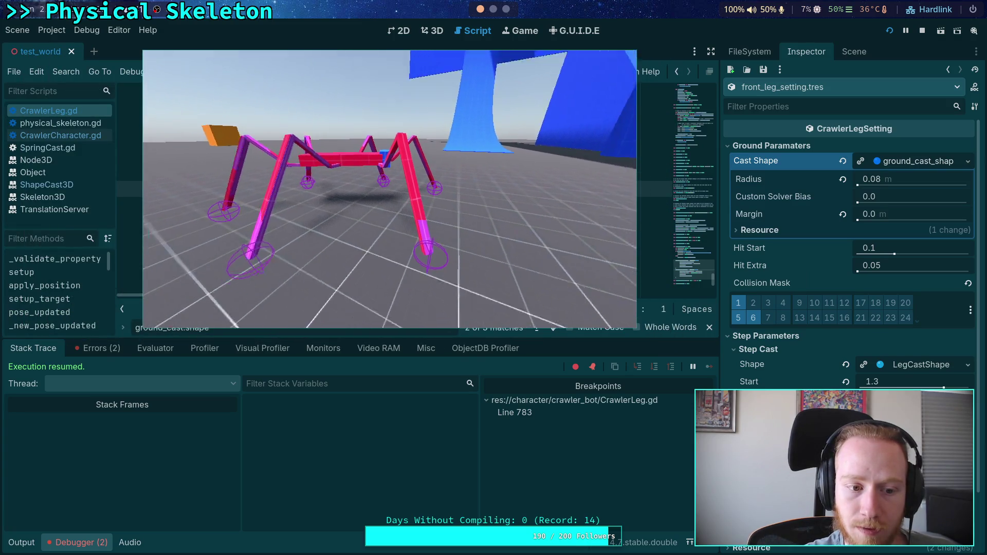
Set the front leg's Hit Start to 0.05, then try 0.1 instead
left_click(931, 176)
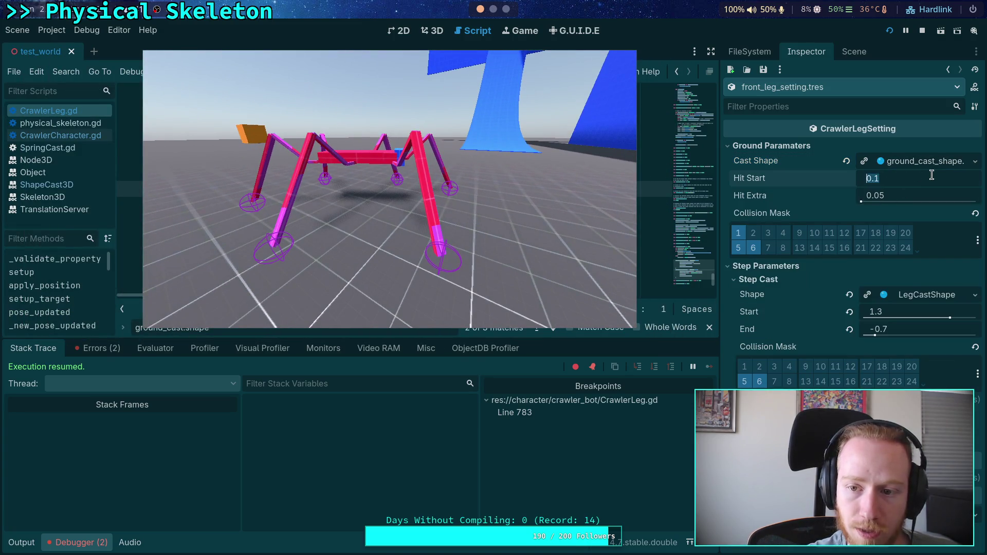
type("0.05")
key("Return")
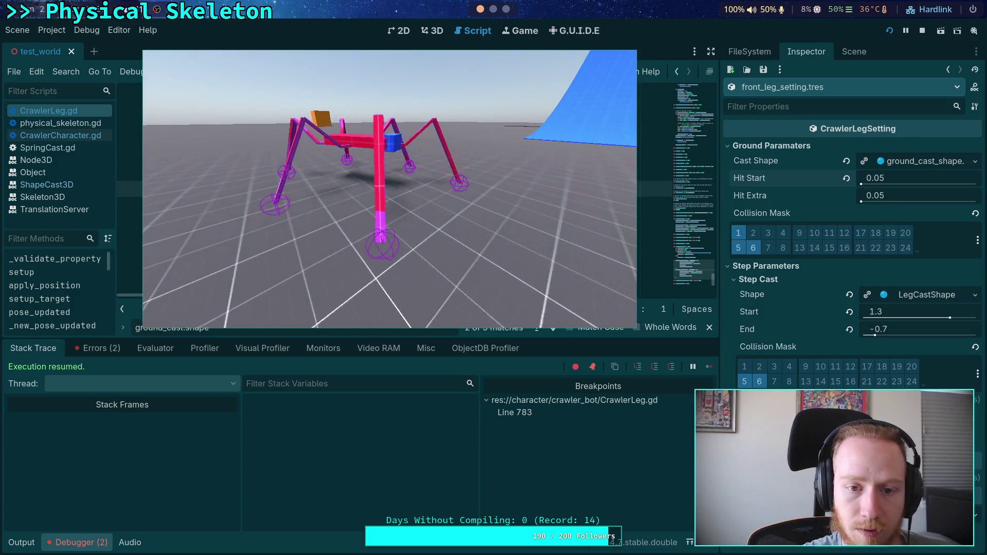
left_click(928, 176)
type("0.1")
key("Return")
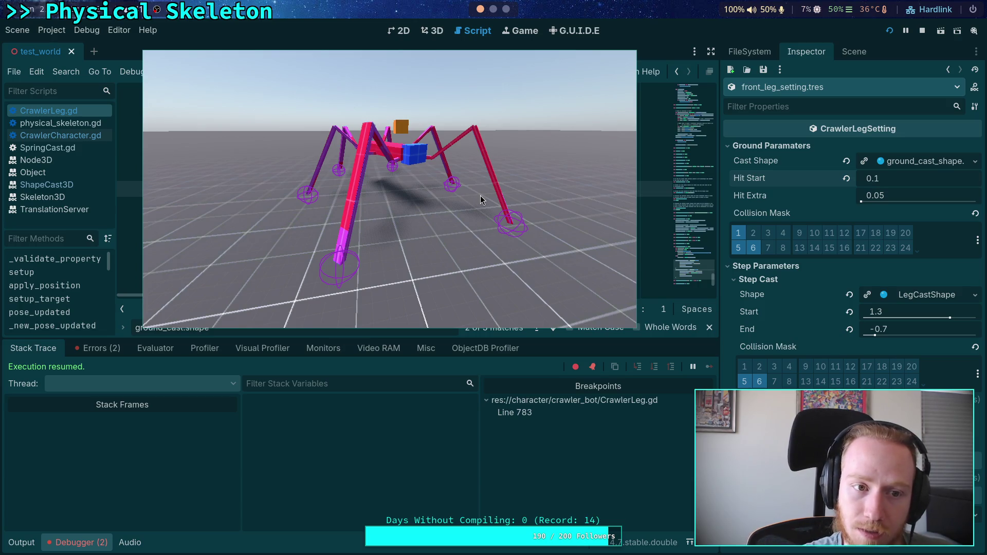
key("Return")
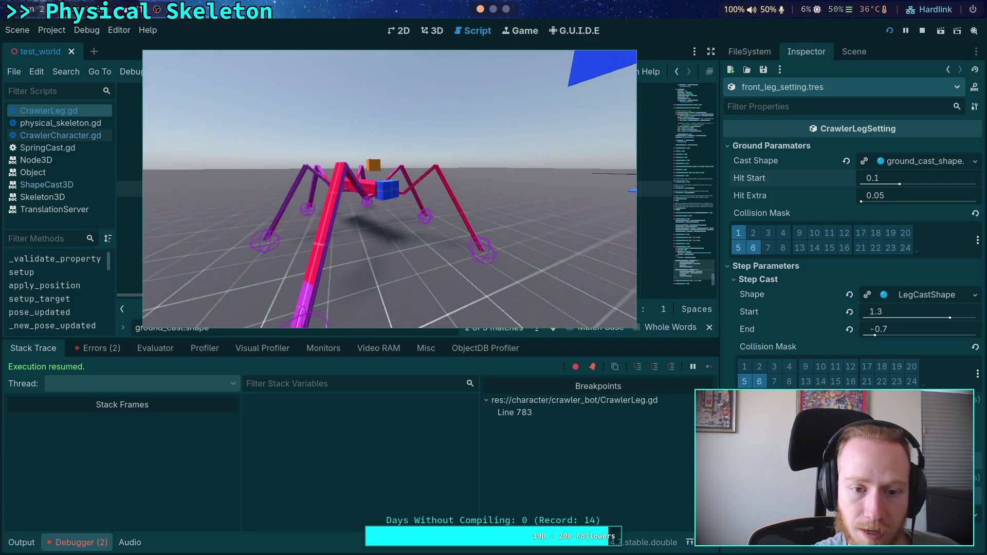
Move the game window aside, restore Hit Start to 0.05, and stop the running game
left_click_drag(487, 232, 98, 237)
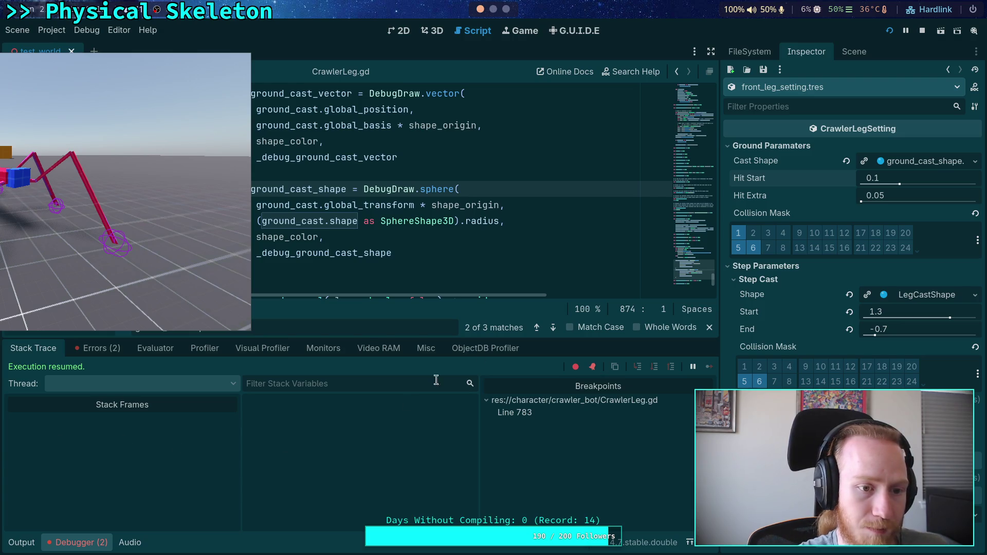
left_click(902, 178)
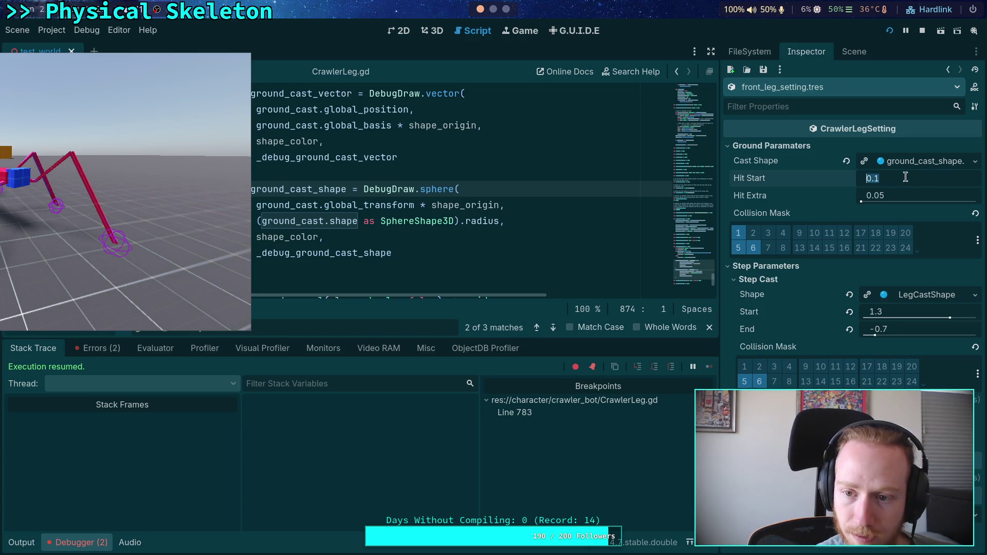
type("0.05")
key("Return")
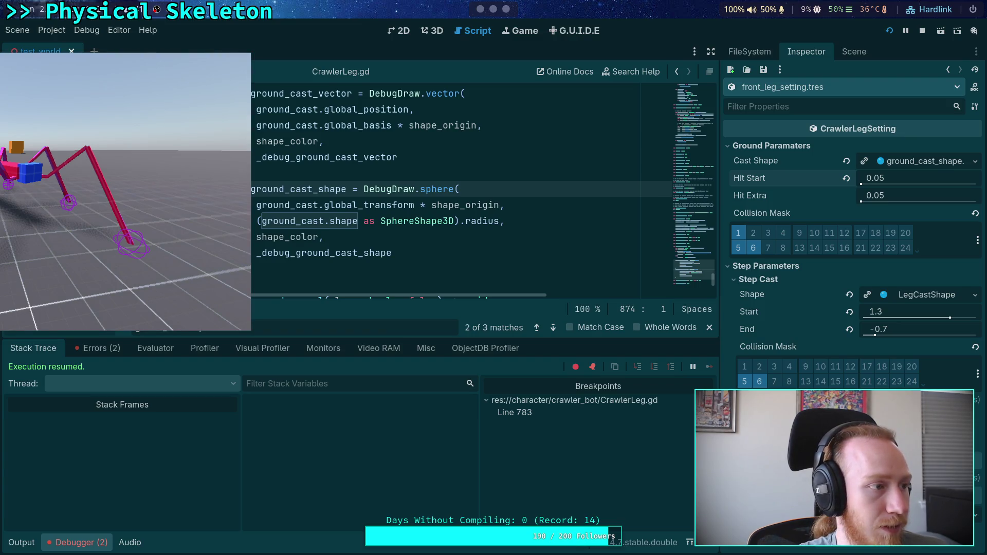
left_click_drag(68, 239, 352, 254)
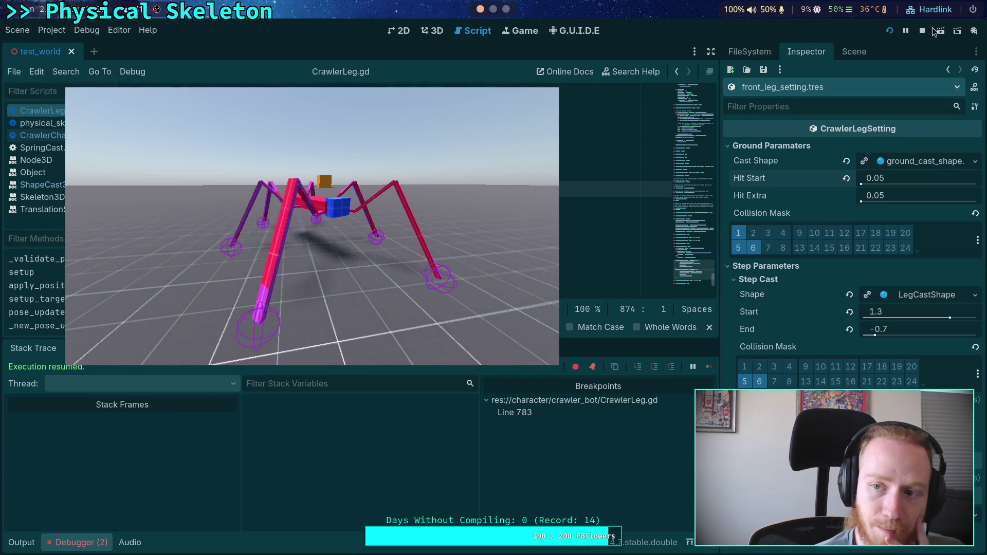
left_click(923, 30)
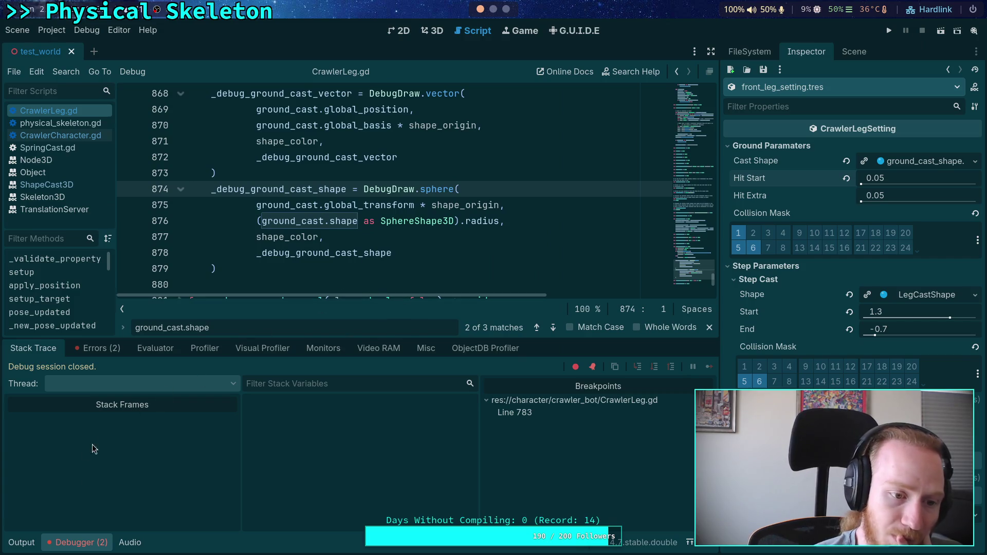
Leave the caret on line 880 of CrawlerLeg.gd and switch to the CrawlerCharacter.gd script
left_click(237, 256)
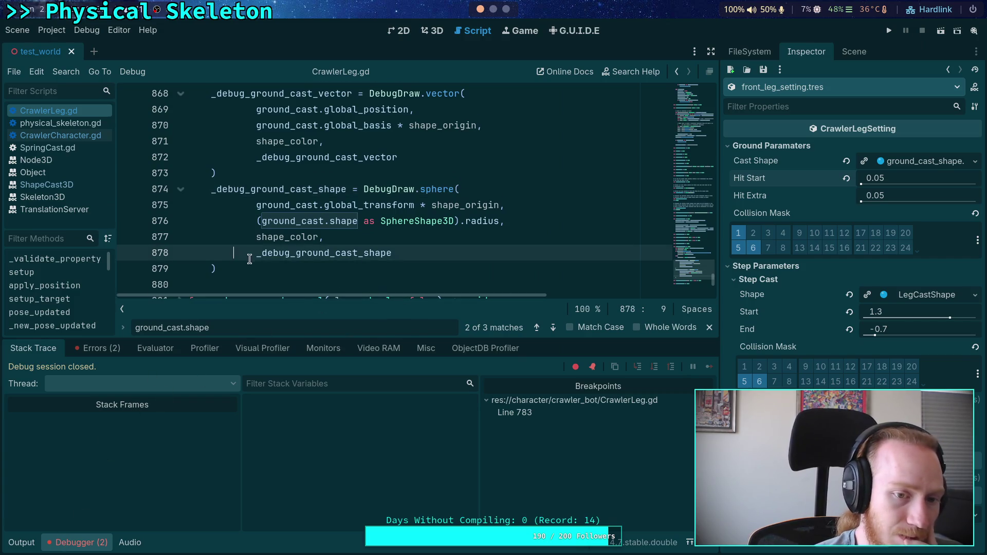
scroll(248, 258, "down", 1)
left_click(249, 236)
scroll(249, 236, "down", 3)
scroll(249, 235, "up", 4)
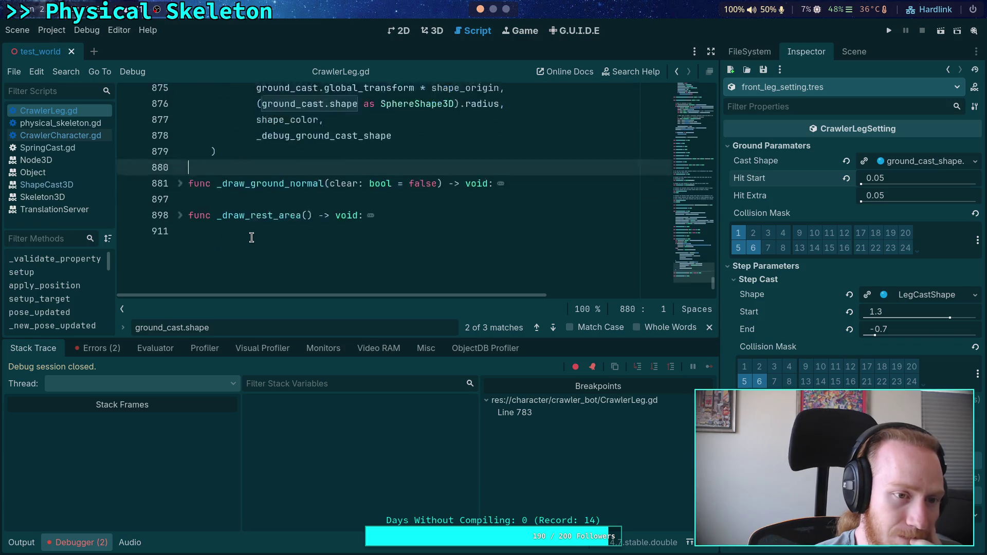
left_click(72, 134)
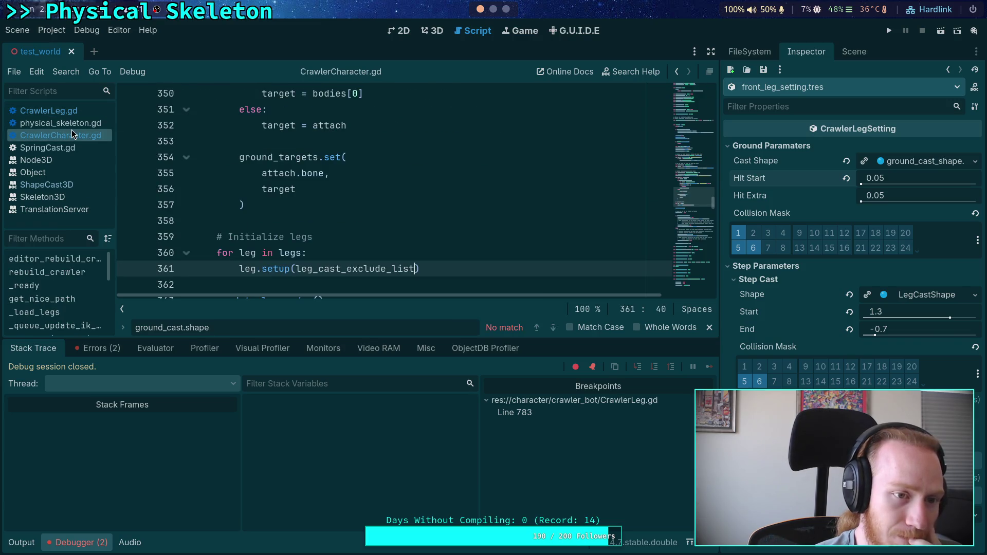
Look over the CrawlerBot node's properties in the Inspector
left_click(854, 51)
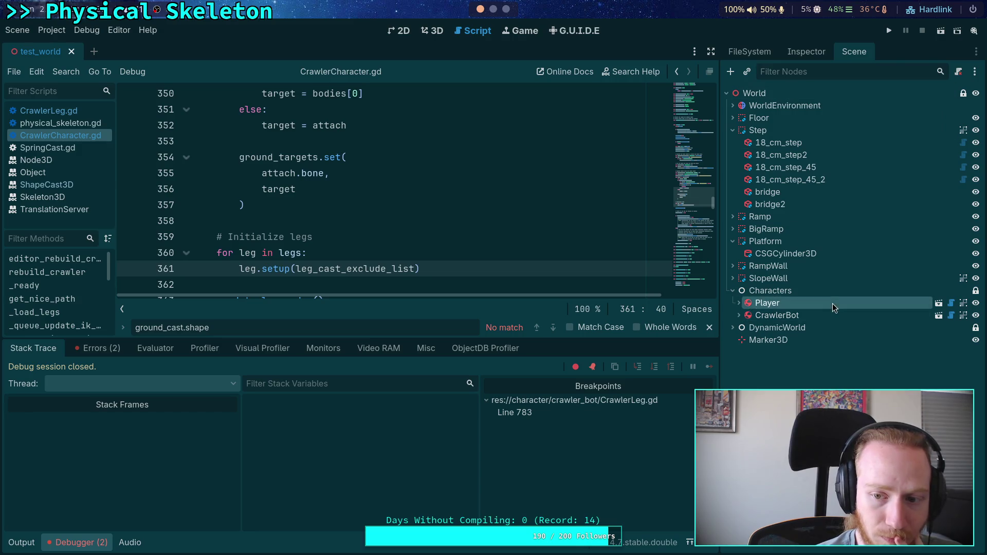
left_click(799, 52)
scroll(849, 231, "down", 10)
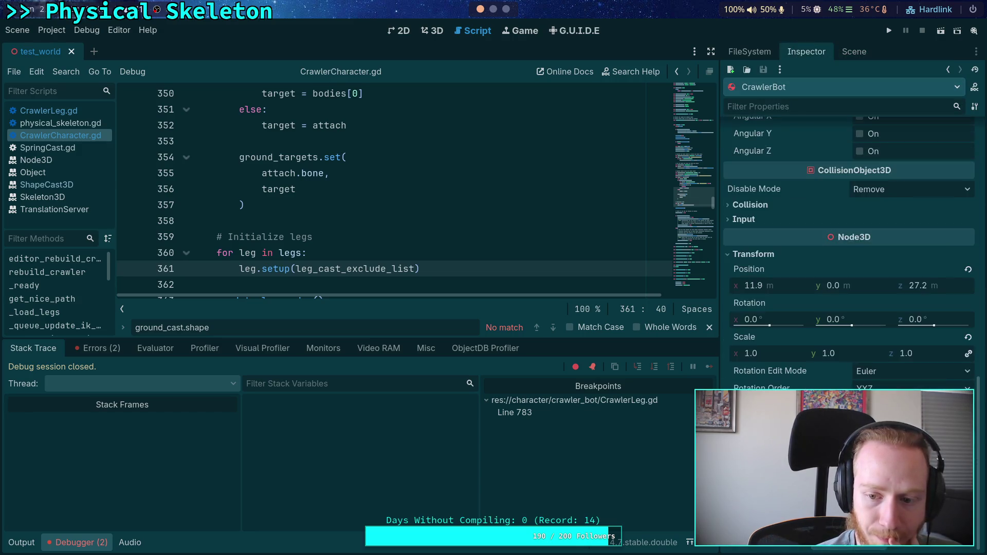
scroll(800, 356, "up", 5)
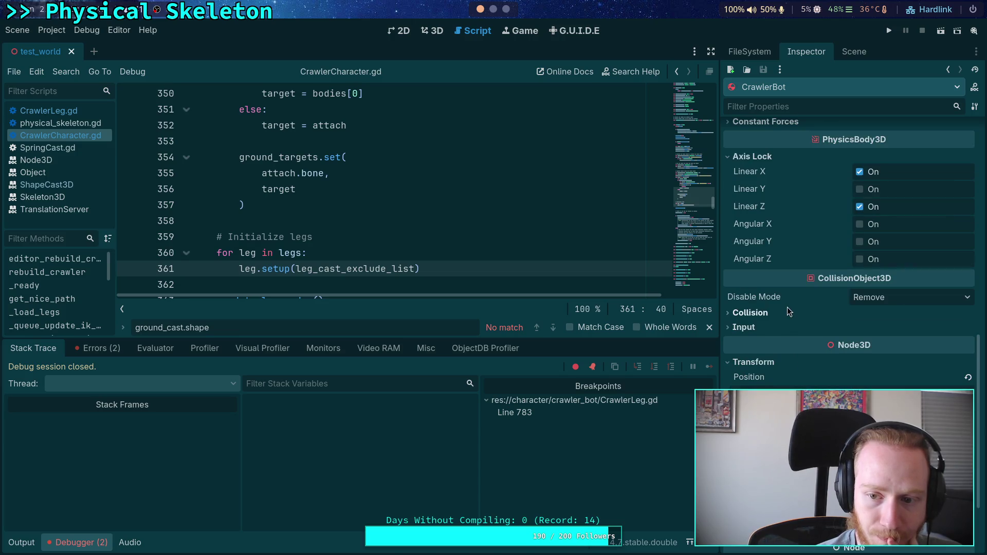
scroll(757, 324, "up", 3)
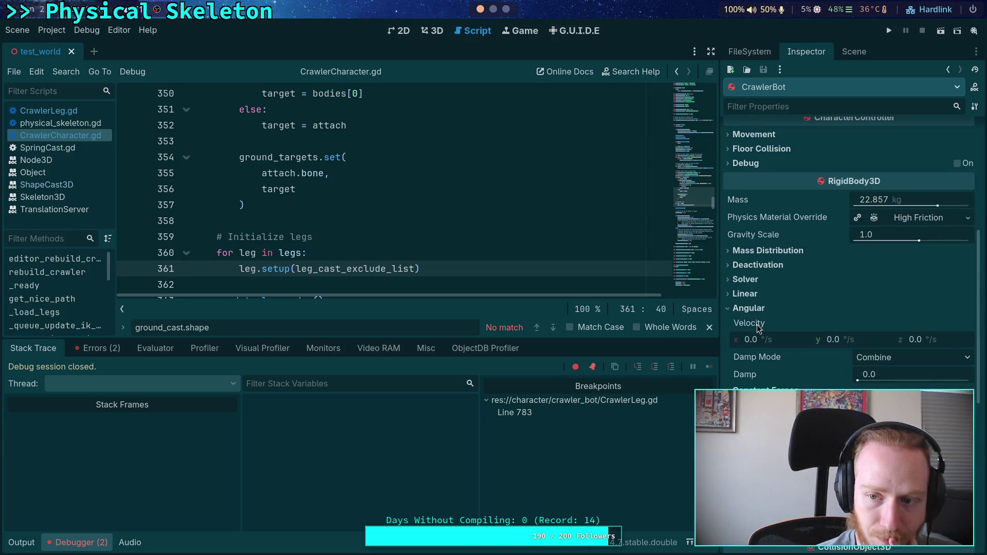
scroll(758, 329, "down", 8)
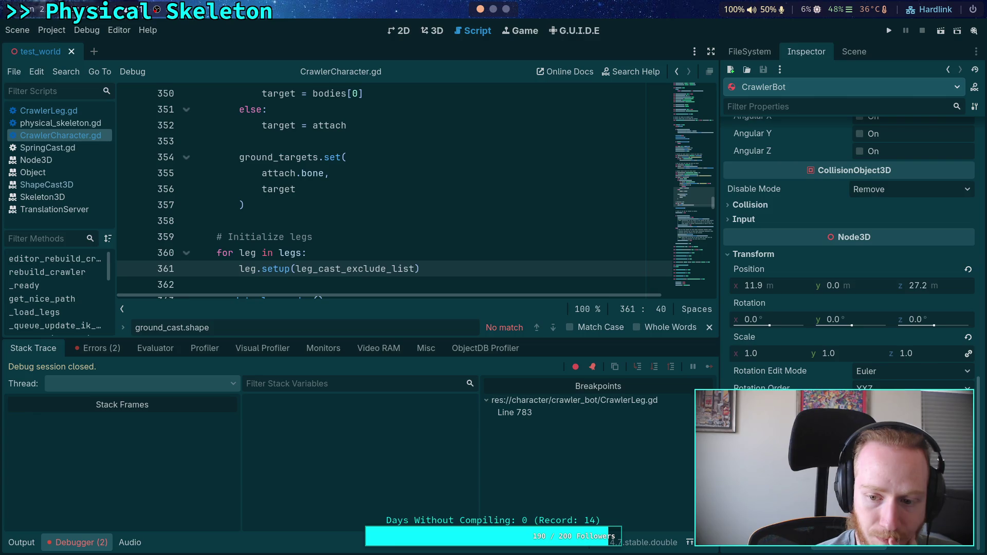
View the World node's properties, then the Characters node's Pausable process settings
left_click(851, 52)
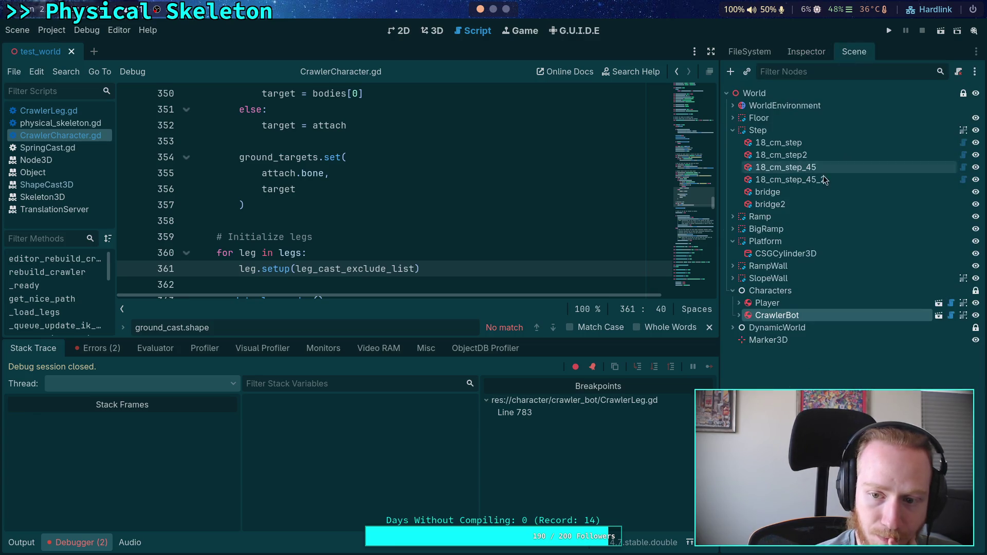
left_click(754, 93)
left_click(805, 51)
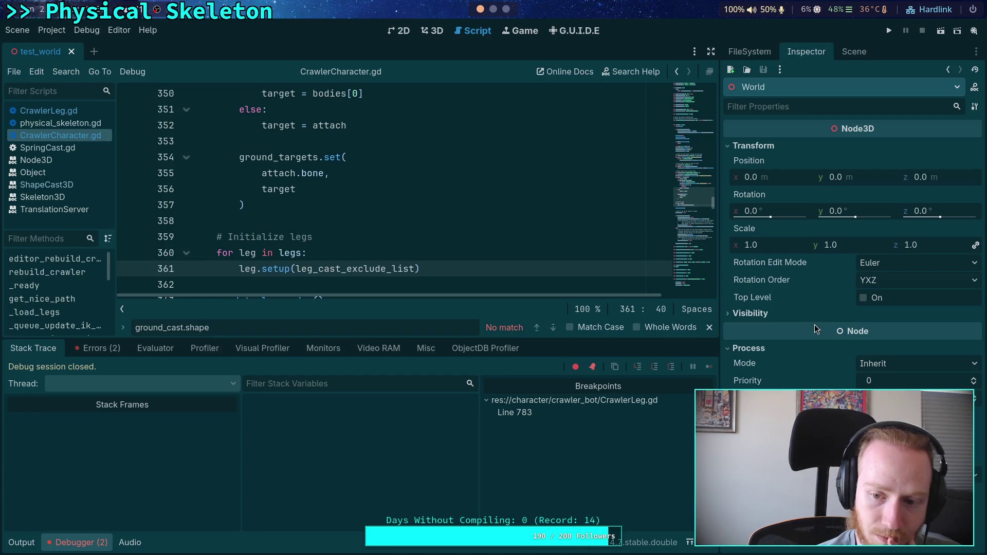
left_click(851, 52)
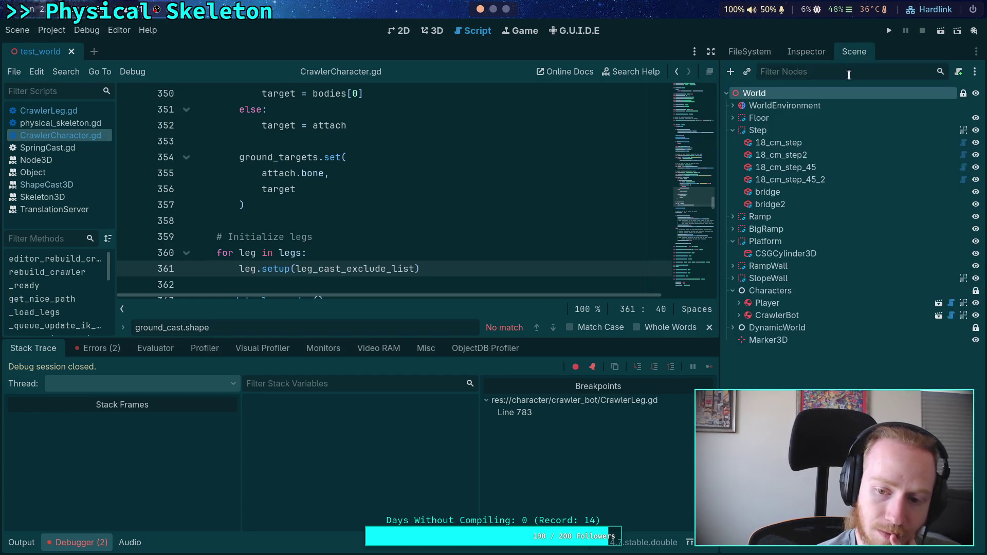
left_click(754, 291)
left_click(806, 52)
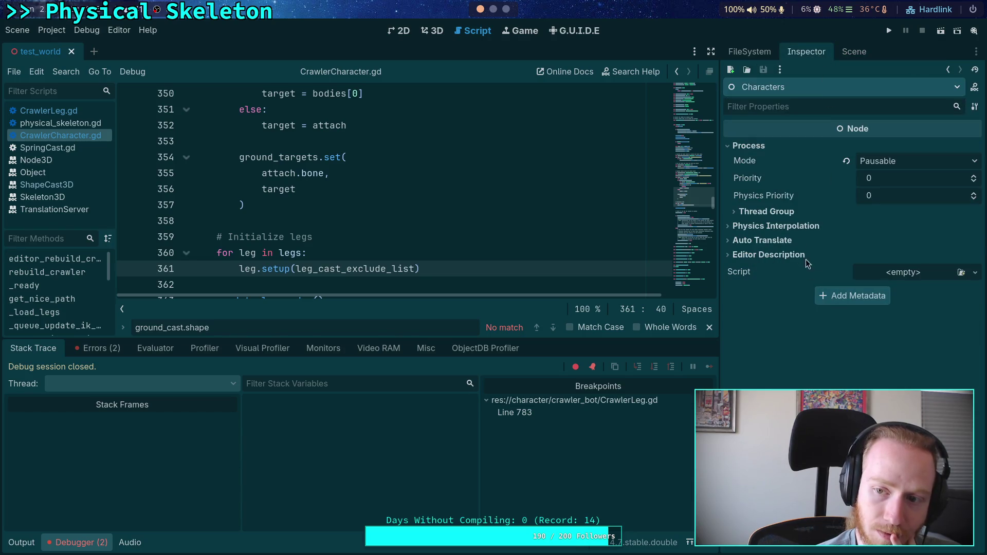
mouse_move(752, 162)
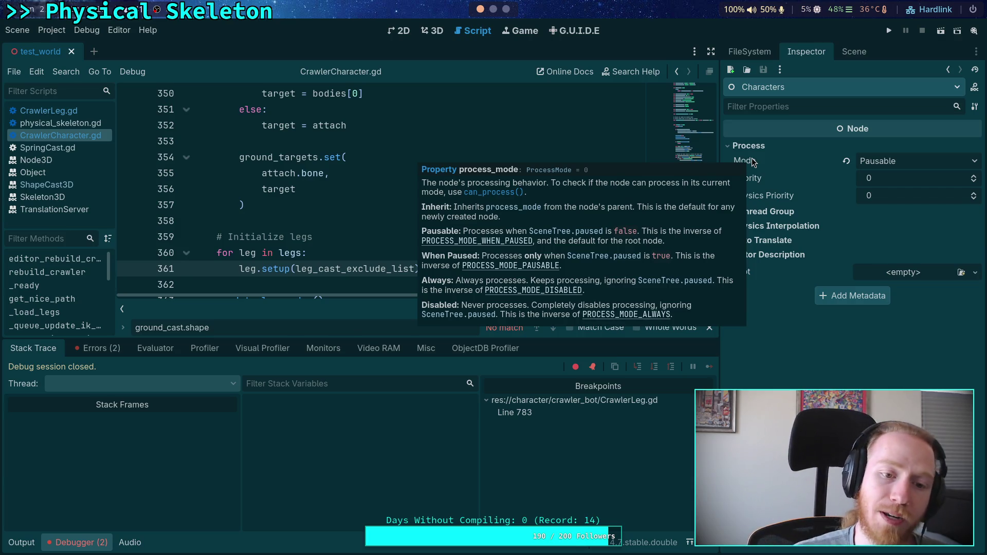
Hide and reshow the Debugger panel, then switch the bottom panel to the Output log
left_click(365, 213)
scroll(365, 214, "down", 6)
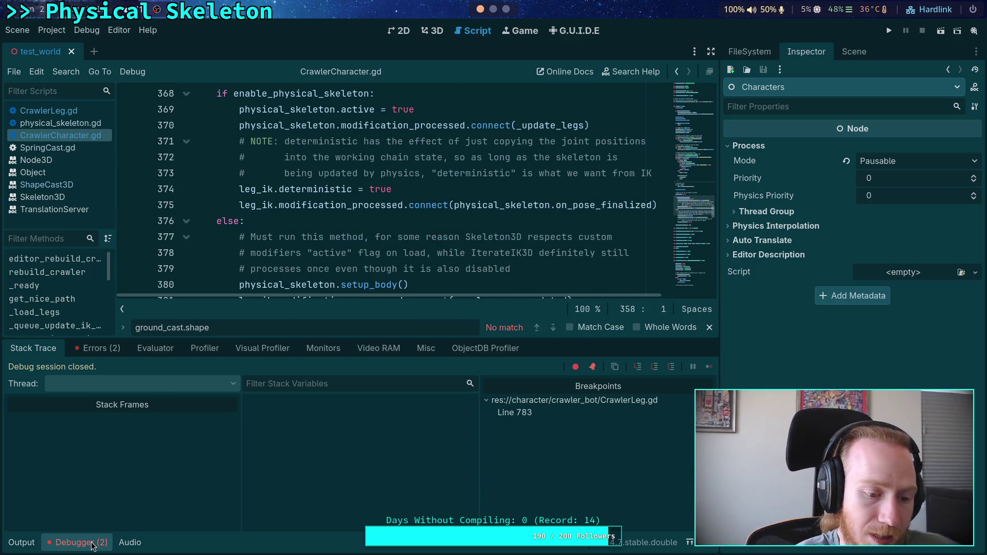
left_click(93, 543)
scroll(304, 407, "down", 12)
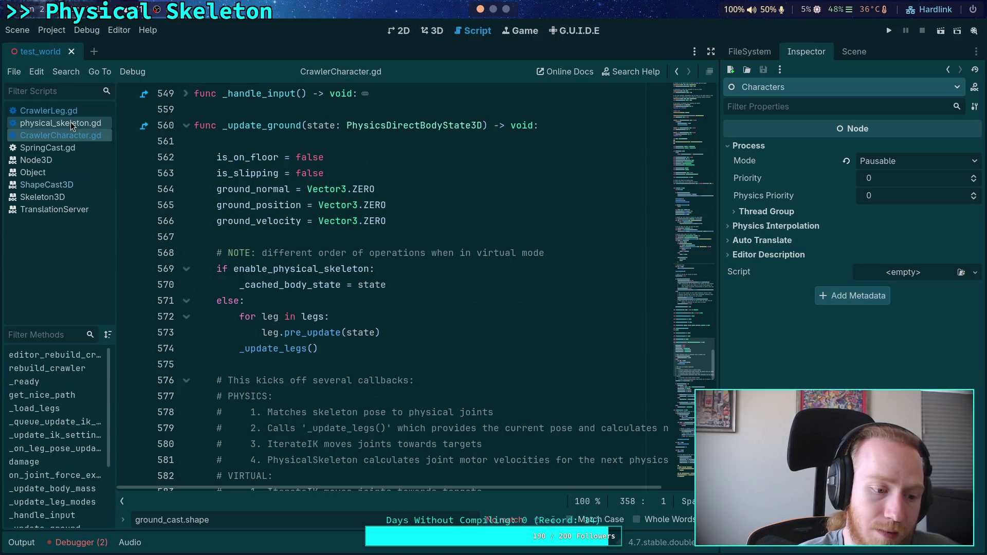
left_click(92, 543)
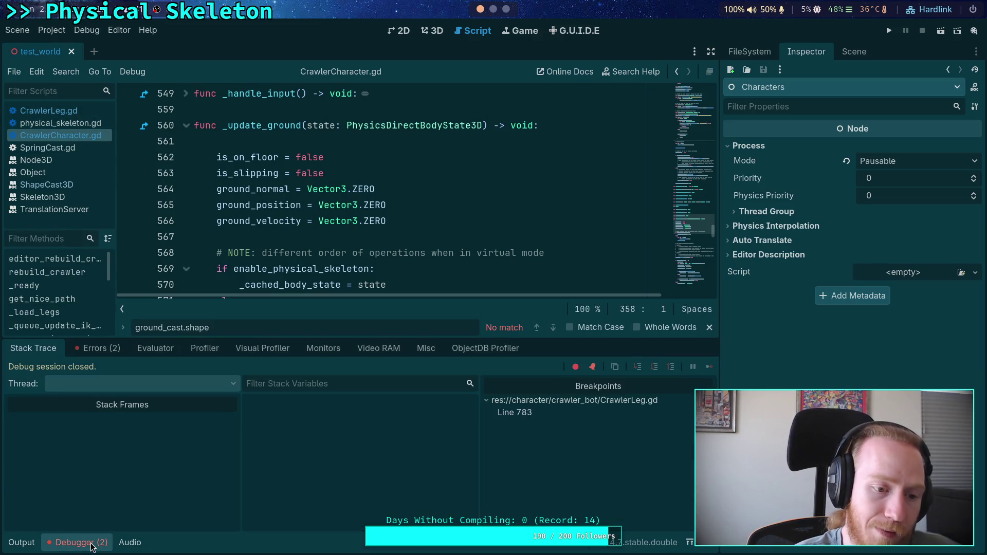
left_click(22, 542)
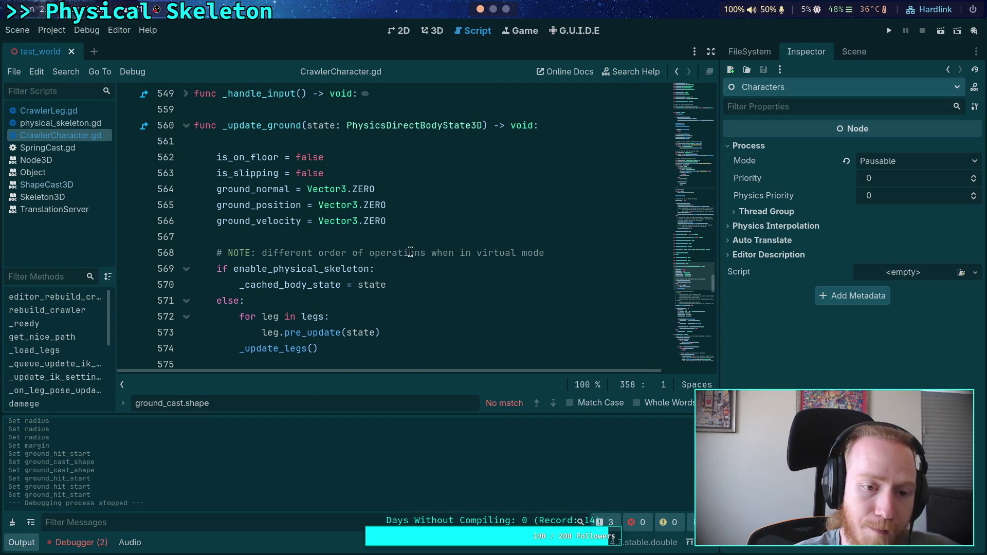
scroll(410, 252, "down", 5)
Check physical_skeleton.gd, CrawlerCharacter.gd and SpringCast.gd, ending on CrawlerLeg.gd's debug drawing code
left_click(82, 124)
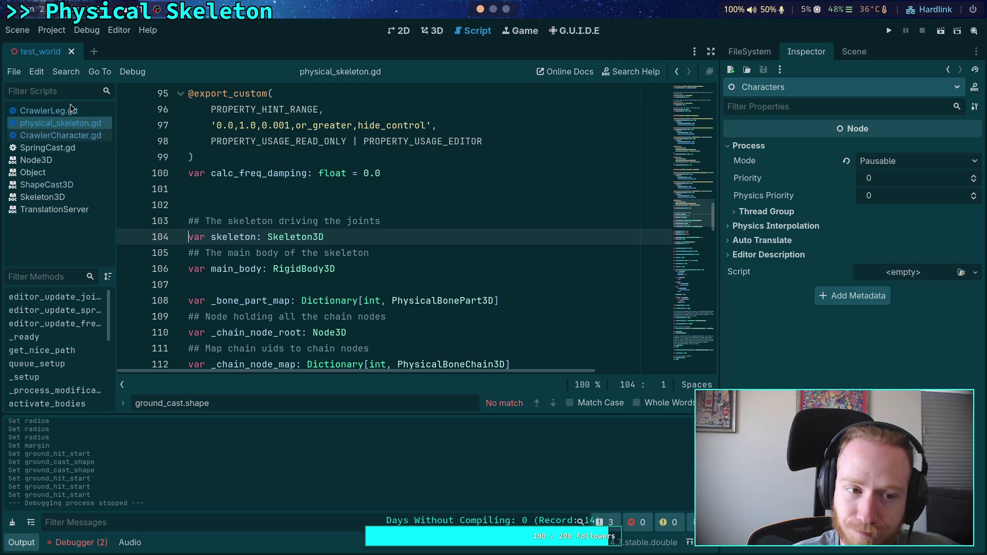
left_click(54, 137)
left_click(53, 147)
left_click(49, 111)
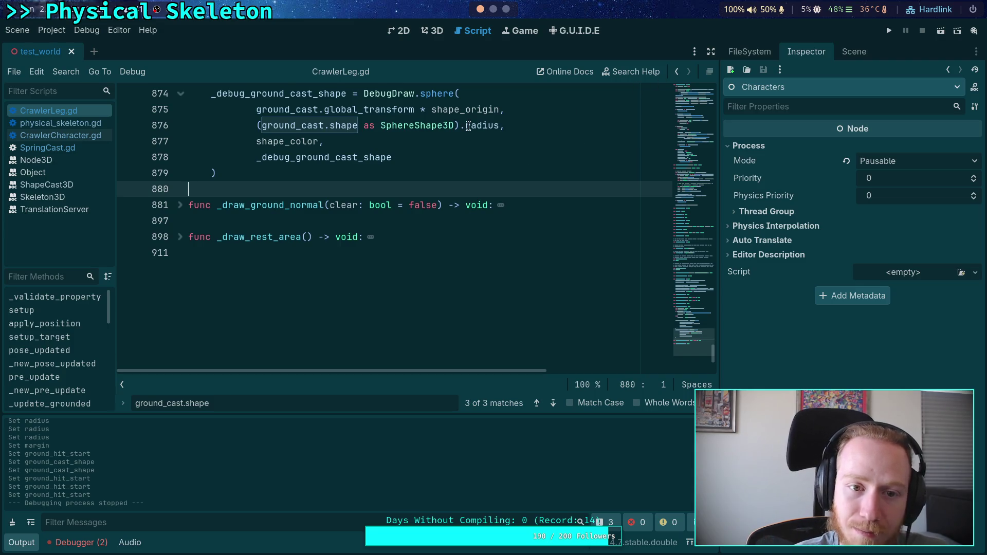
scroll(303, 241, "up", 1)
scroll(304, 242, "up", 1)
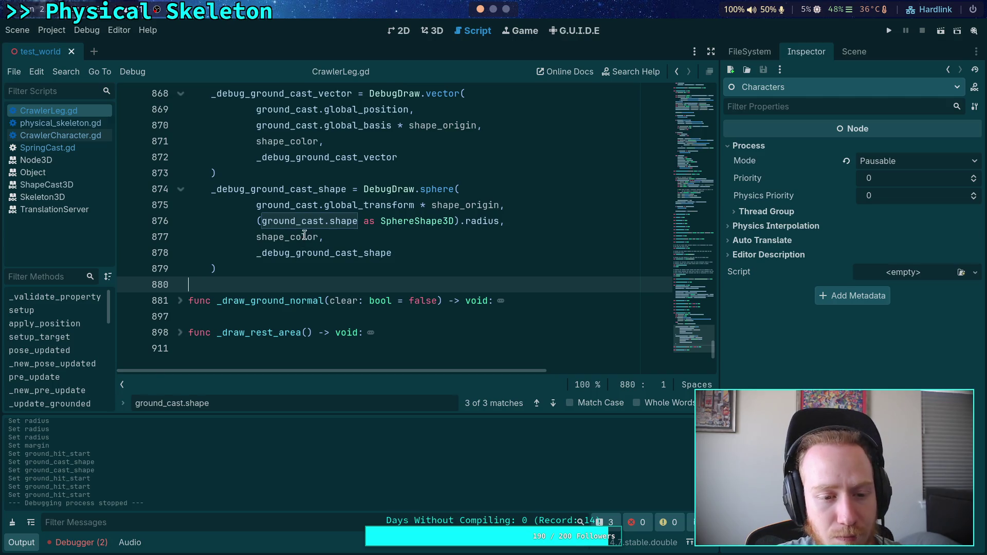
Search CrawlerLeg.gd for earlier ground_cast matches, then for '.shape ='
scroll(303, 241, "up", 1)
double_click(302, 268)
key("ctrl+f")
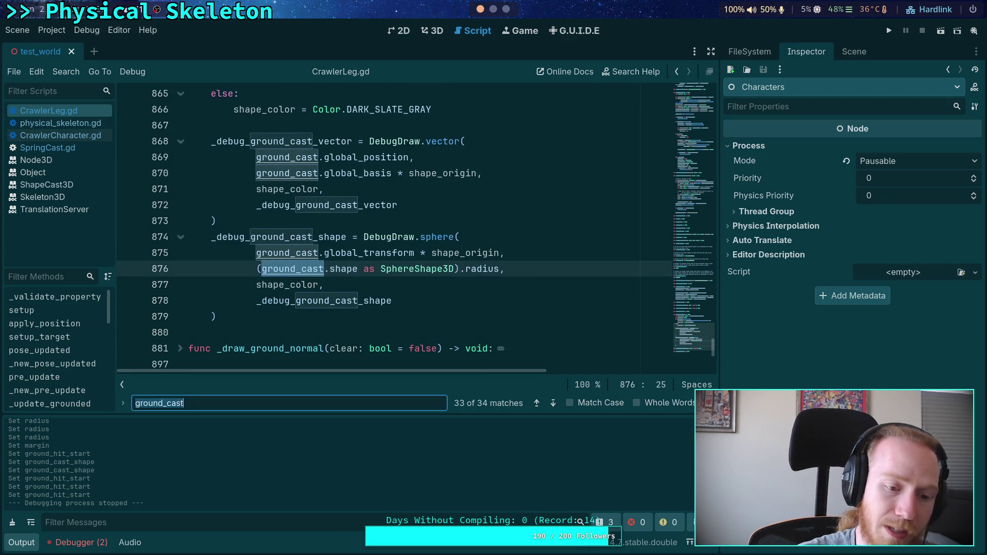
left_click(536, 403)
left_click(536, 403)
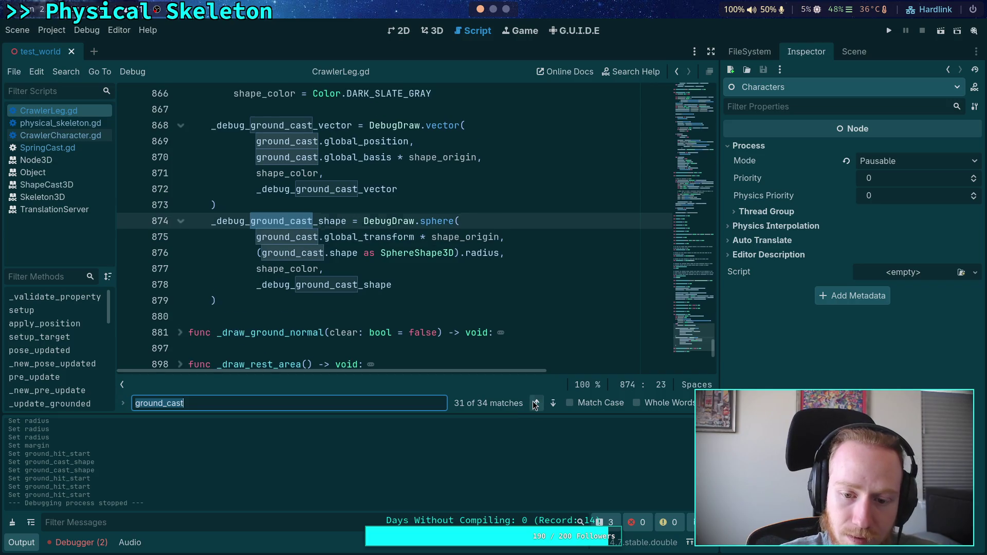
left_click(534, 402)
left_click(533, 403)
left_click(272, 401)
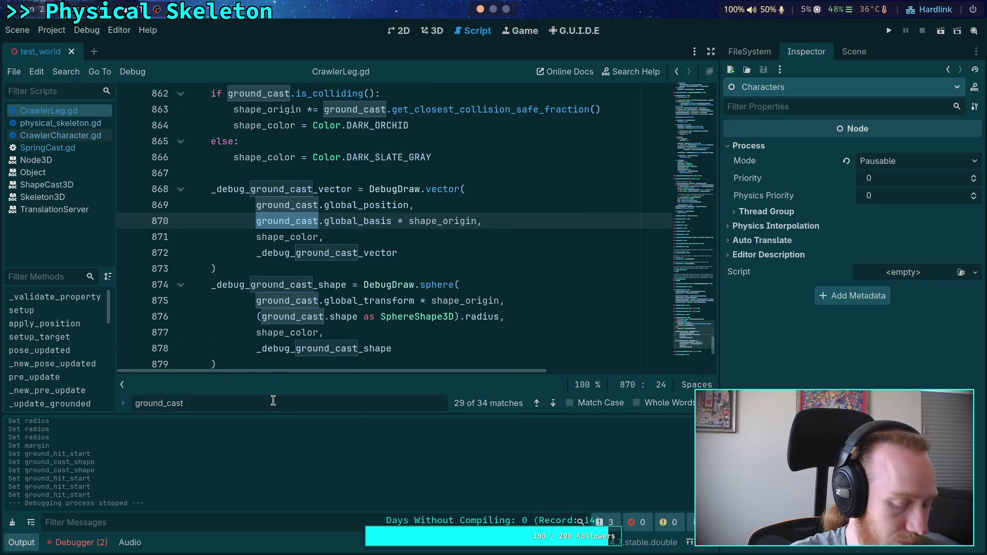
type(".")
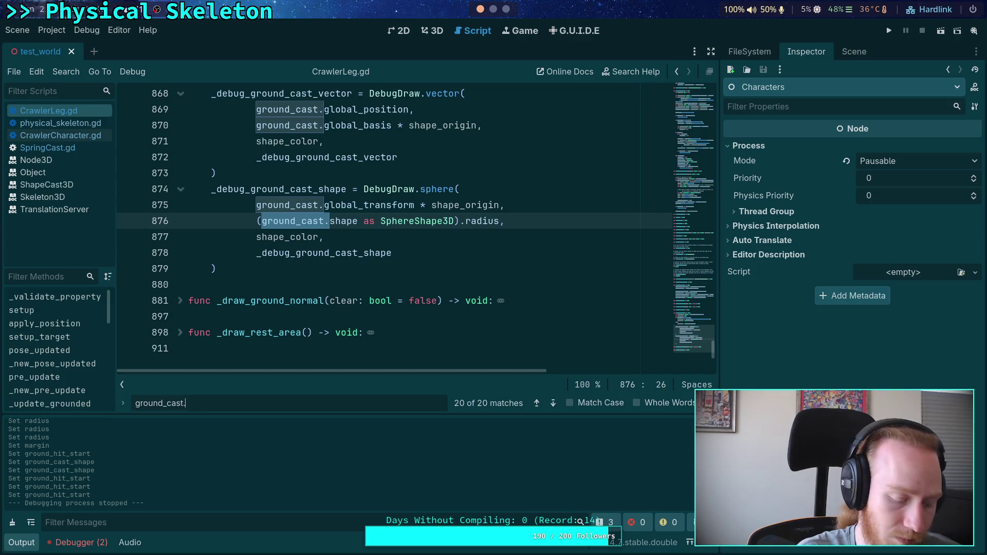
type("shape =")
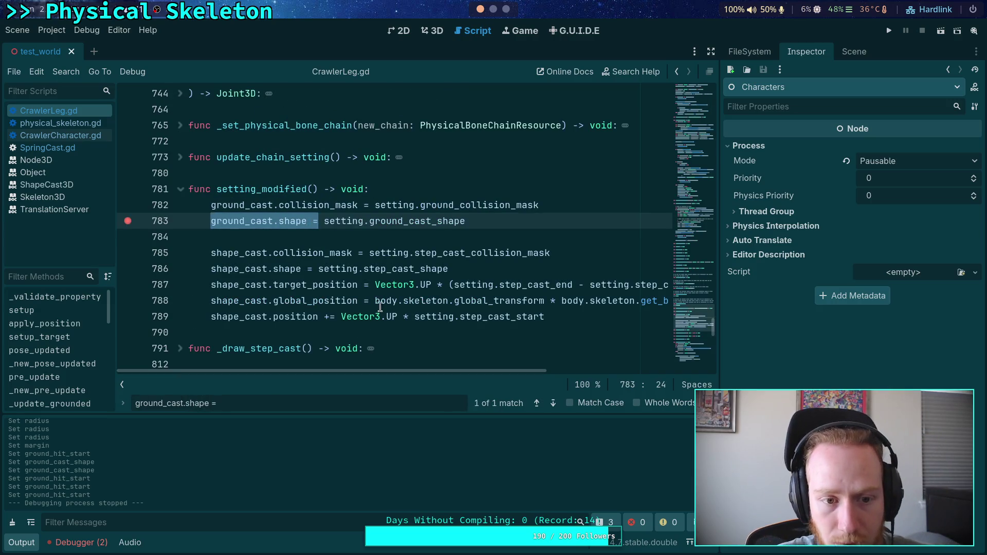
Find setting_modified's call sites, starting at line 207, then scroll up toward the leg variables and setup()
triple_click(372, 190)
left_click(438, 191)
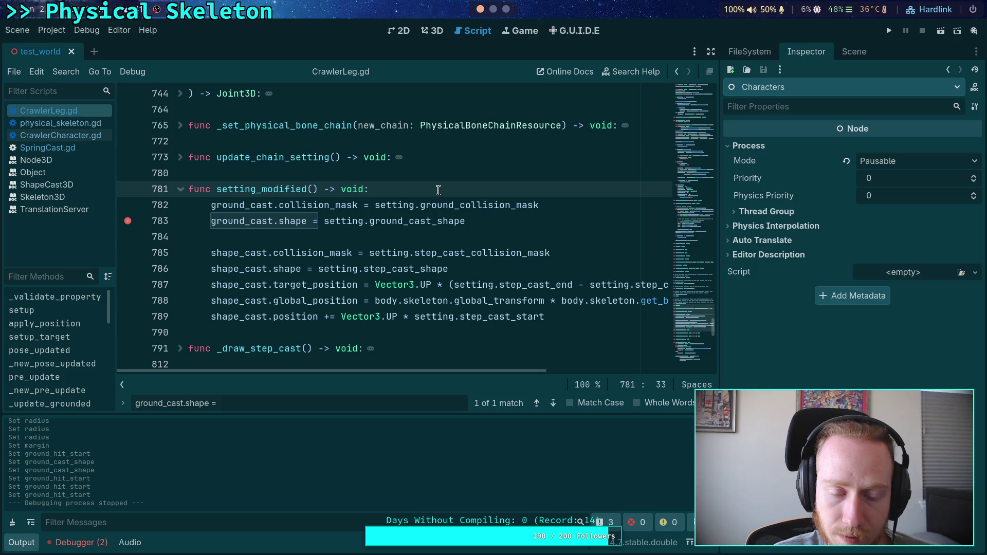
double_click(284, 190)
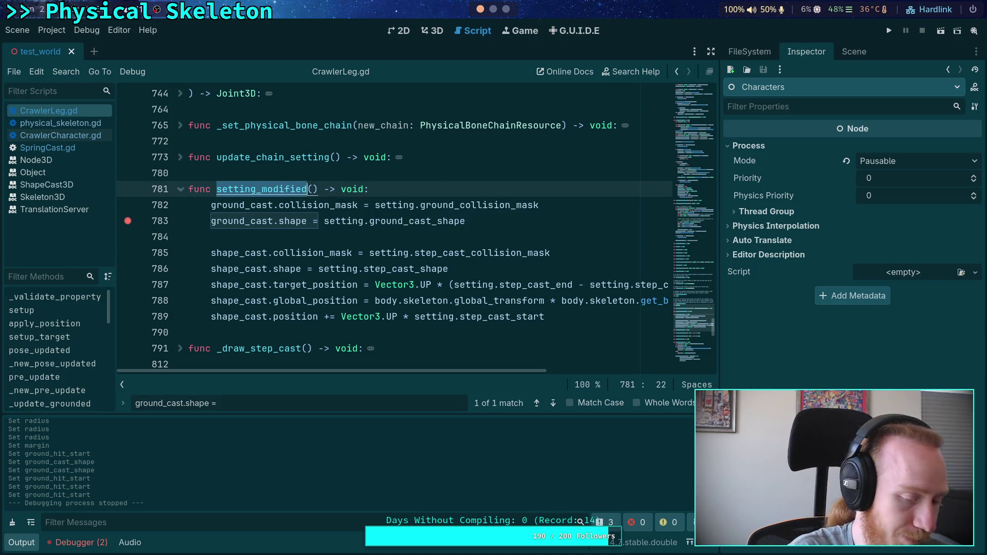
key("ctrl+f")
left_click(559, 406)
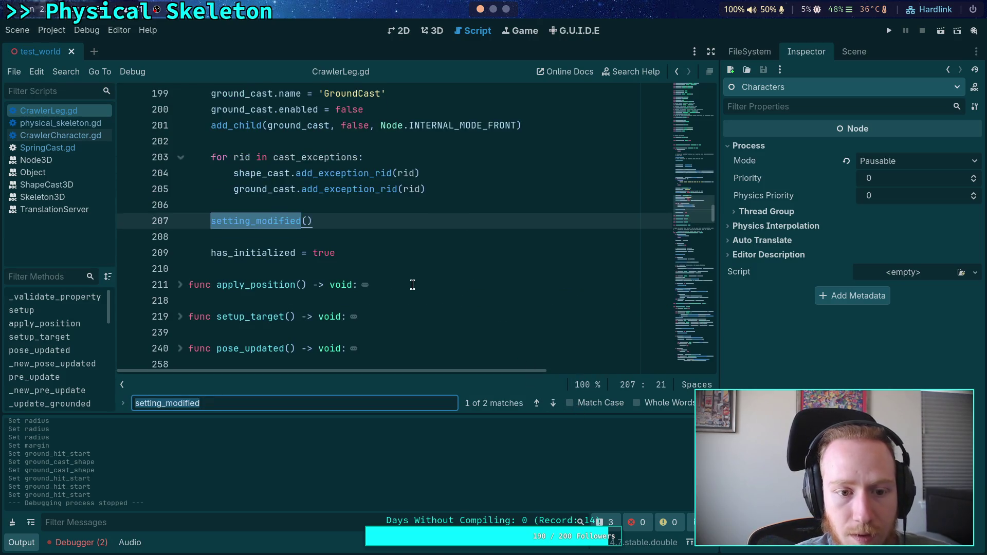
scroll(387, 273, "up", 10)
scroll(387, 273, "up", 5)
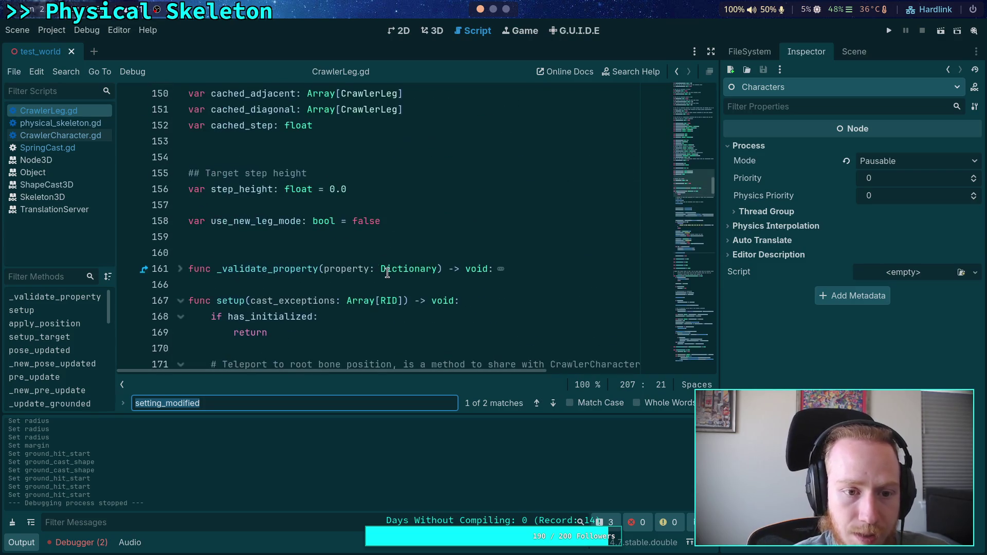
scroll(387, 272, "down", 14)
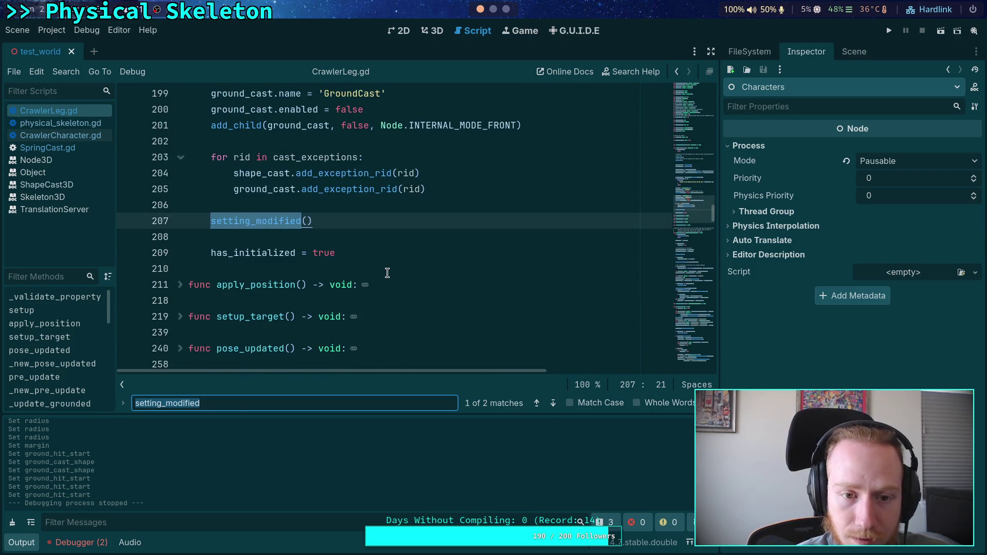
left_click(554, 408)
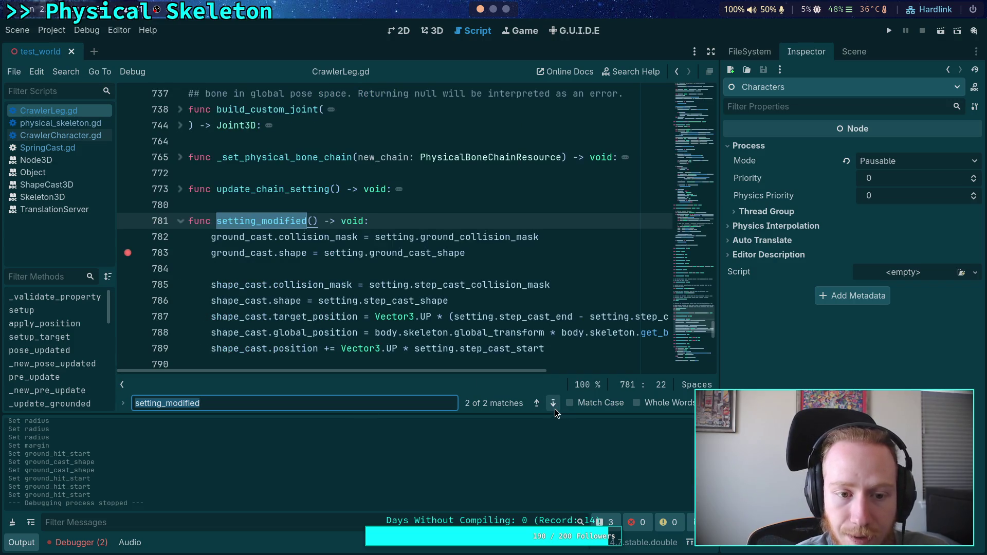
scroll(504, 352, "down", 2)
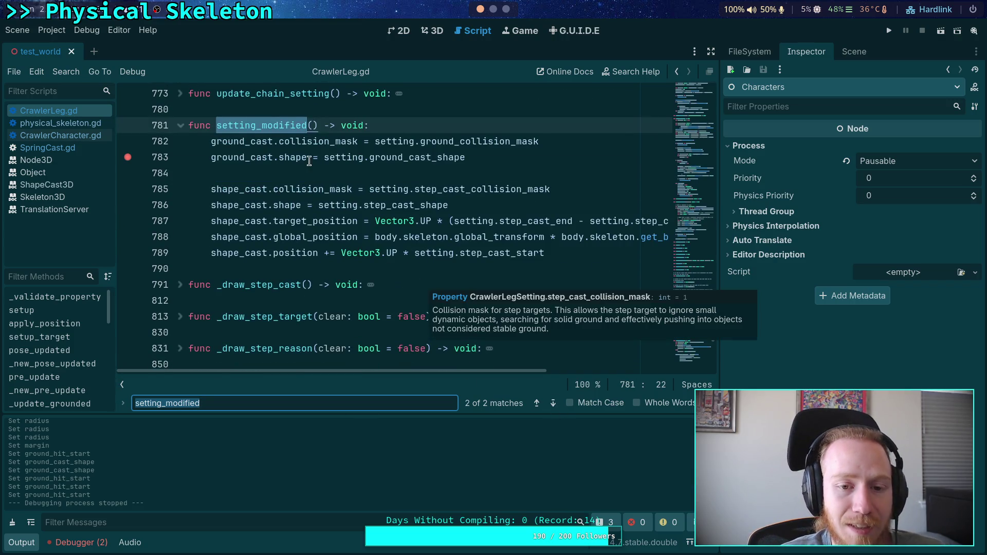
left_click(311, 172)
scroll(310, 173, "up", 2)
mouse_move(695, 326)
left_mouse_down()
mouse_move(696, 200)
mouse_move(694, 329)
mouse_move(672, 245)
mouse_move(669, 170)
mouse_move(662, 183)
left_mouse_up()
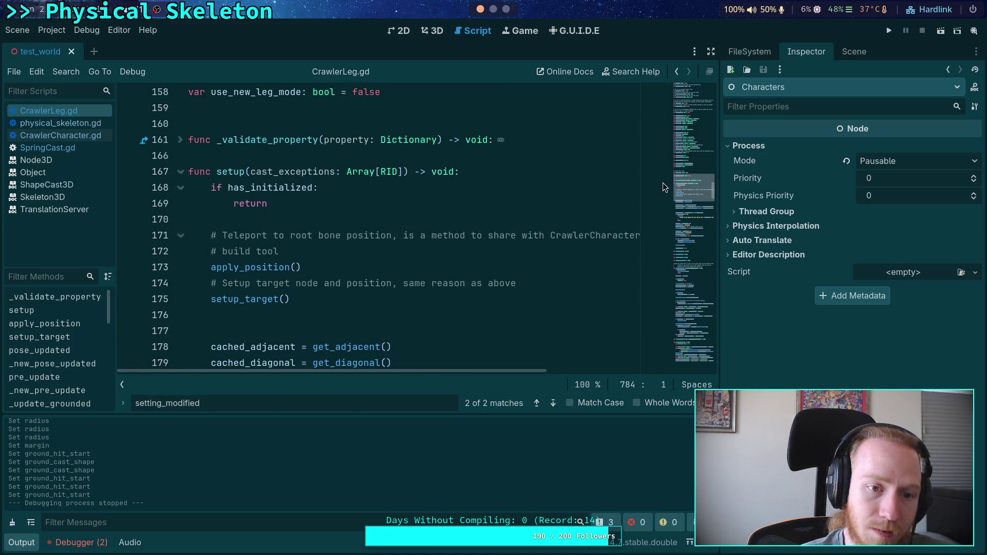
Fold setup, pre_update, _update_grounded and _update_shape_cast, and hide the output panel
left_click(181, 172)
scroll(181, 251, "down", 3)
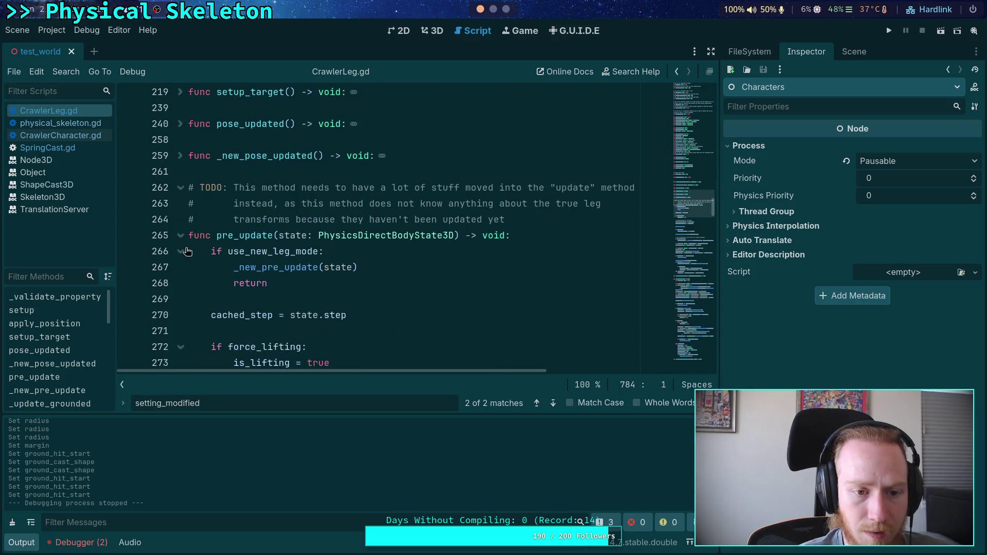
left_click(180, 236)
left_click(40, 545)
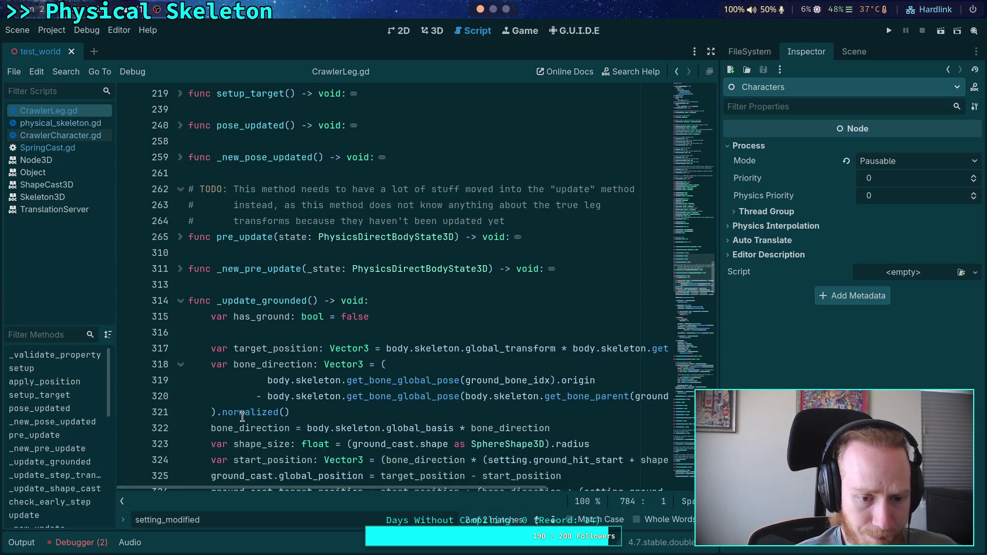
scroll(208, 203, "down", 3)
left_click(181, 156)
left_click(181, 220)
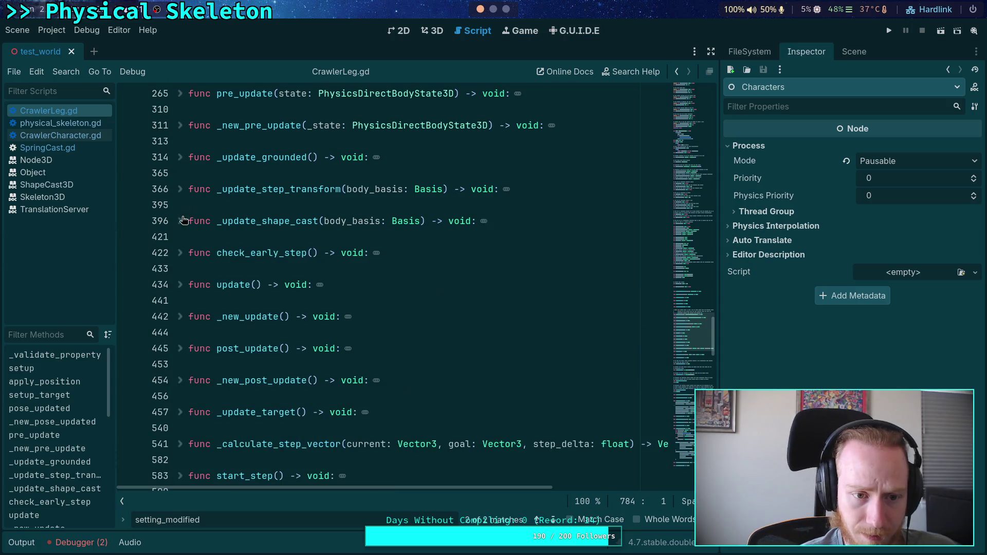
scroll(306, 295, "down", 3)
scroll(311, 294, "up", 3)
scroll(311, 295, "up", 15)
scroll(360, 304, "up", 4)
scroll(381, 309, "down", 5)
left_click(397, 268)
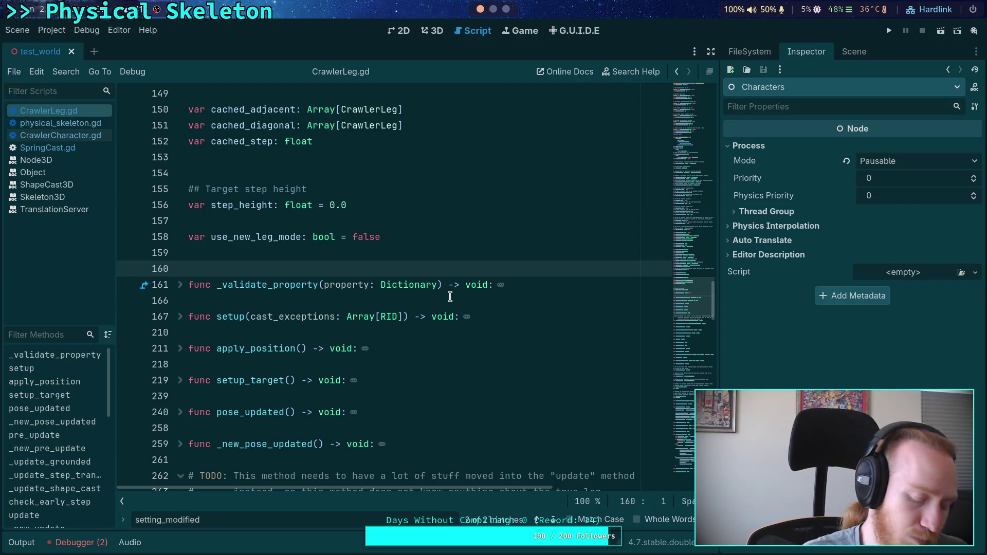
Search the script for _ready and locate the setting_modified call in setup
key("ctrl+f")
type("_ready")
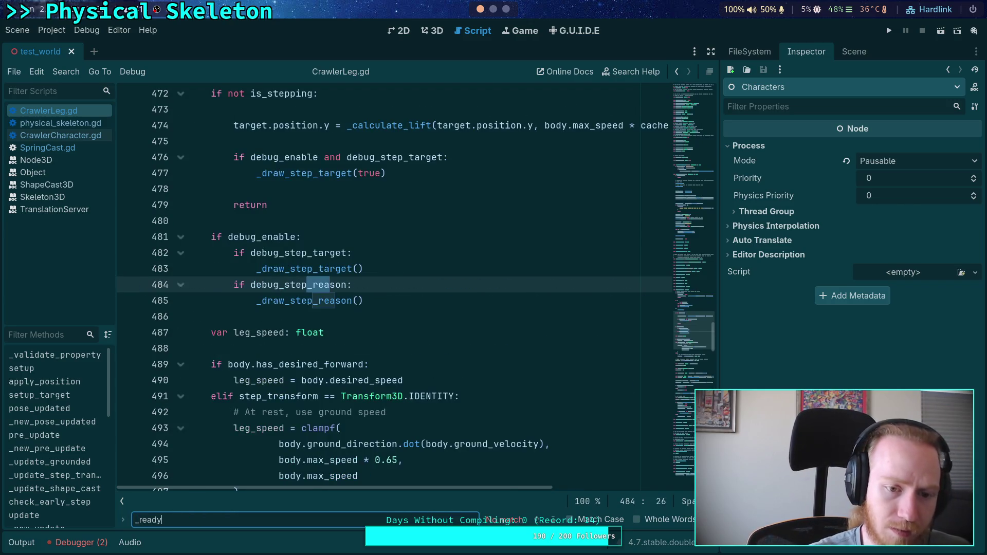
key("Escape")
left_click_drag(690, 294, 688, 288)
double_click(275, 346)
scroll(393, 308, "up", 9)
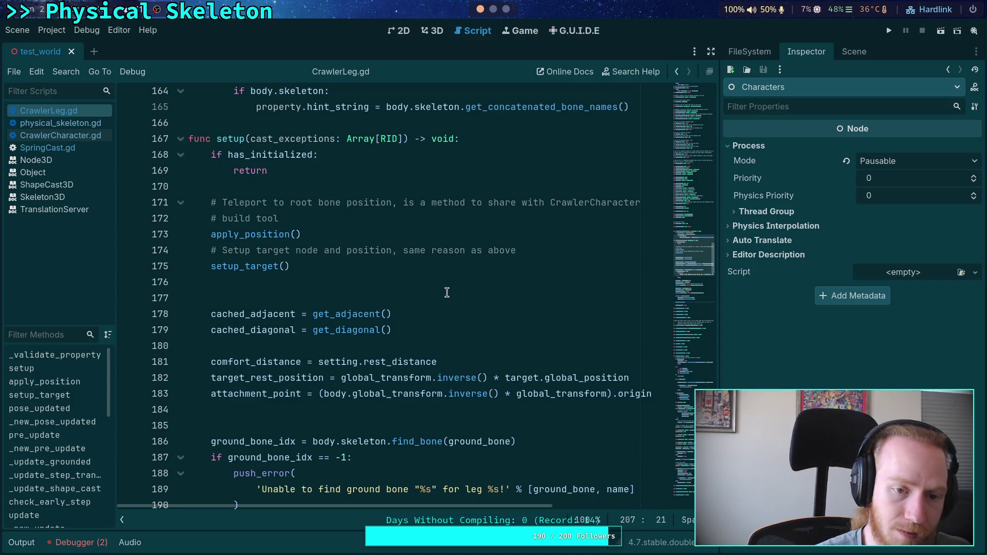
left_click(691, 97)
scroll(336, 220, "down", 3)
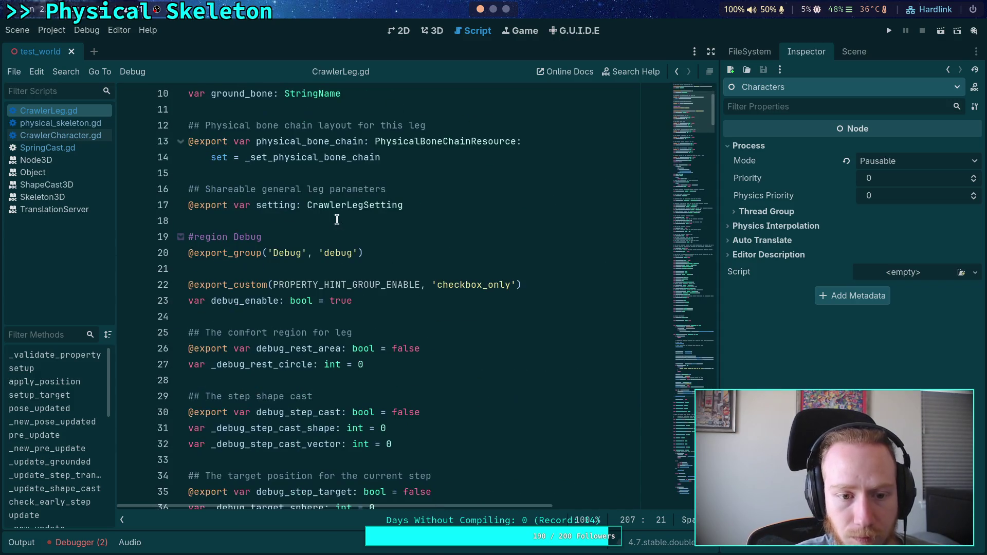
Search for uses of the setting variable, then fold all functions into one-line headers
double_click(265, 205)
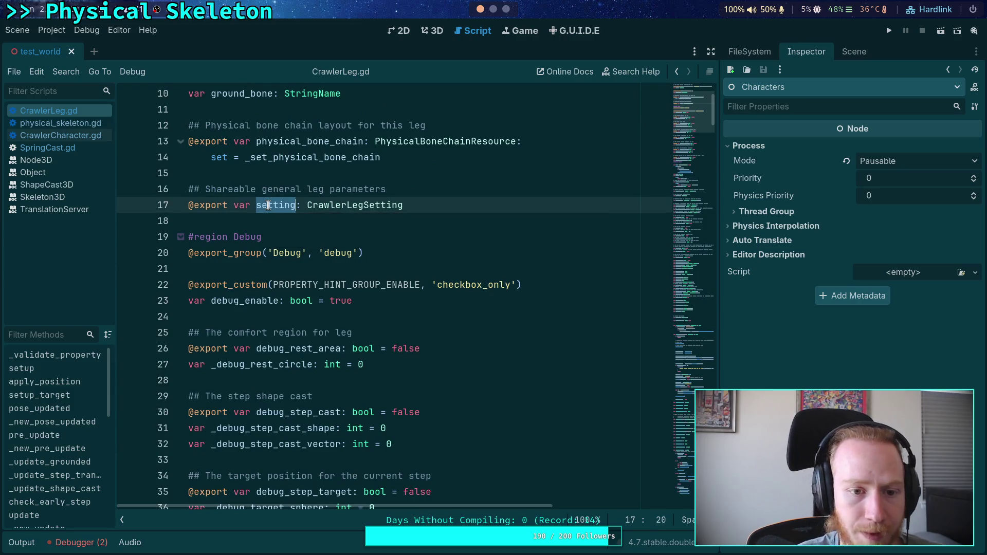
key("ctrl+f")
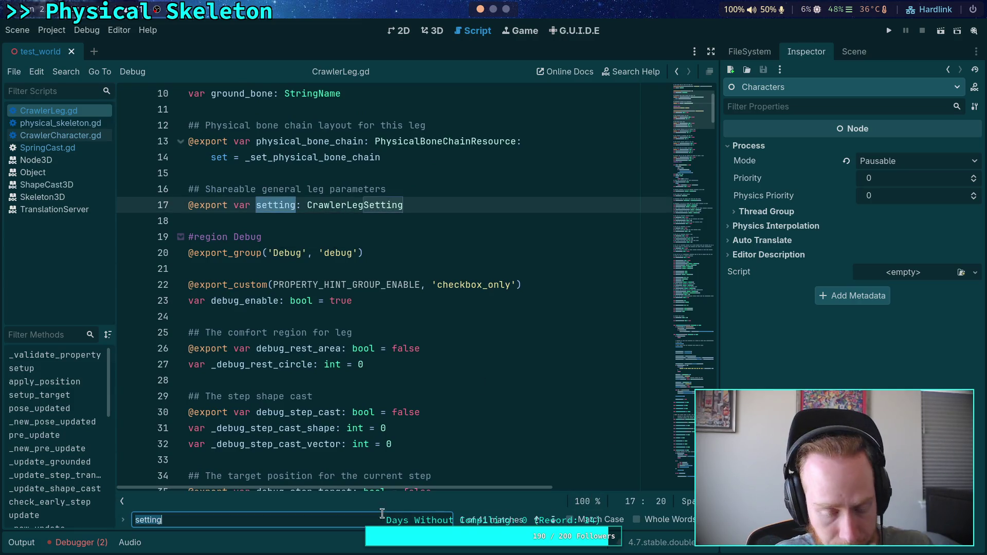
left_click(389, 519)
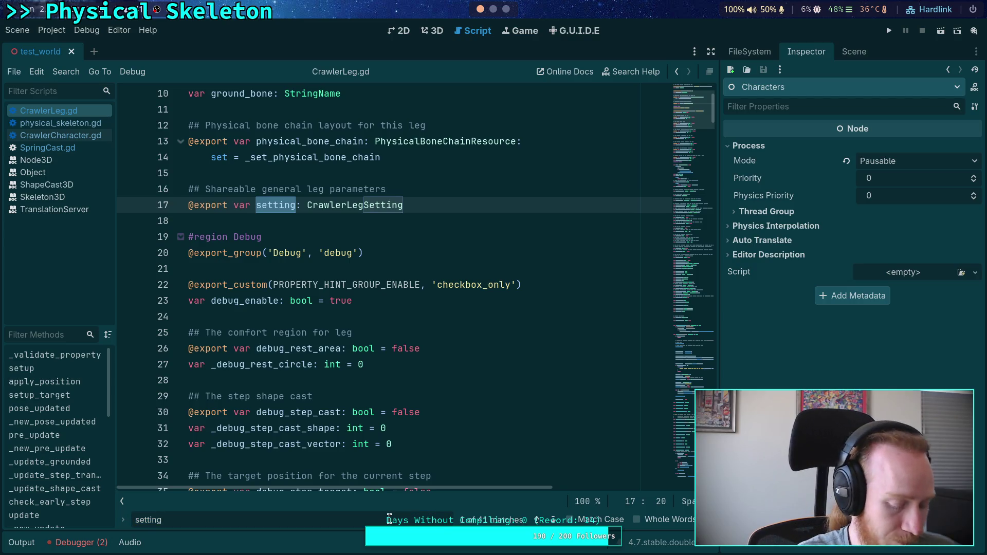
type(".cha")
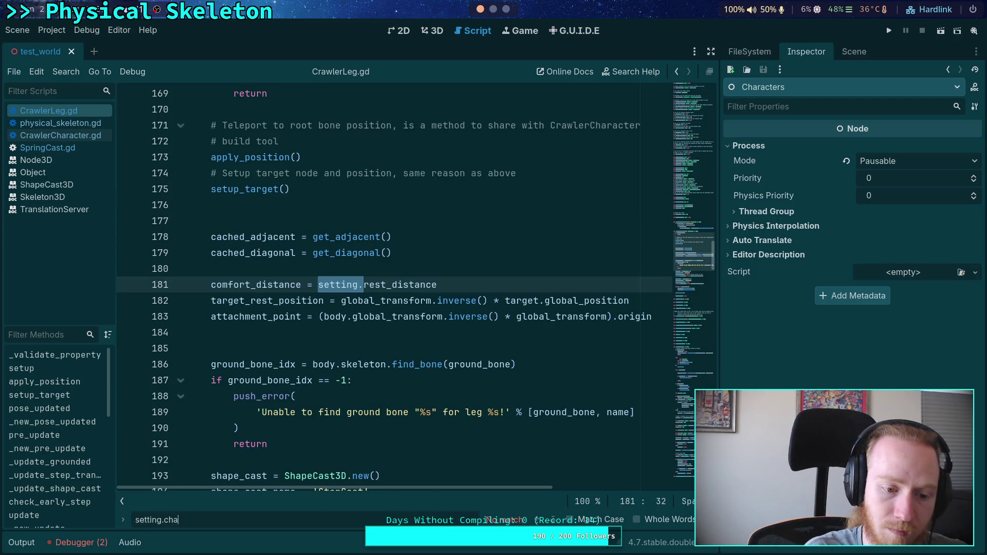
key("BackSpace")
key("BackSpace")
key("BackSpace")
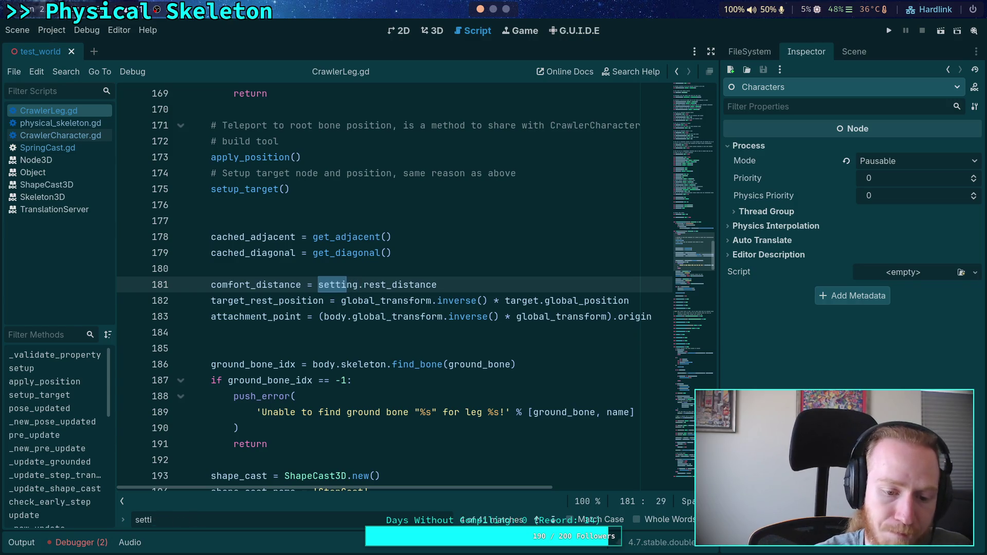
key("BackSpace")
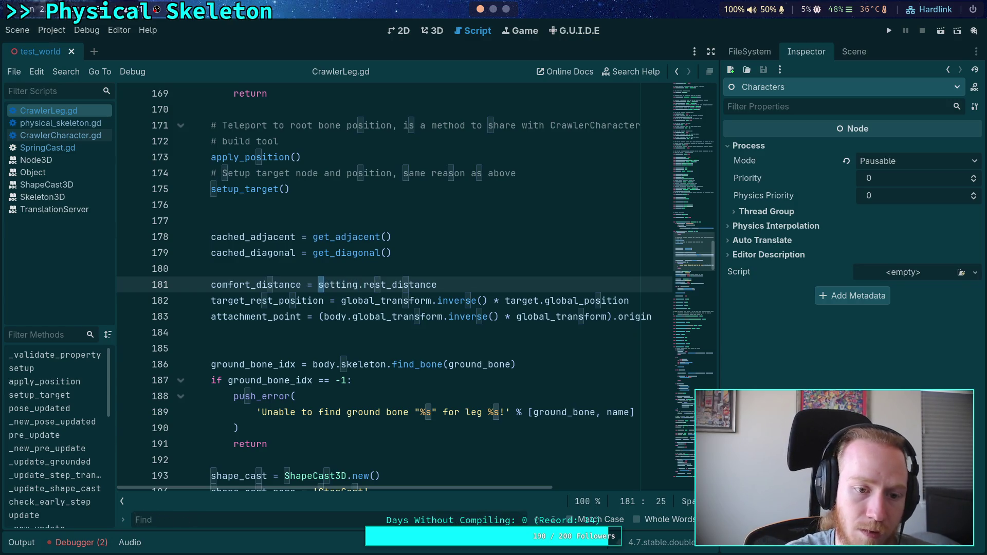
left_click(302, 335)
scroll(303, 336, "up", 4)
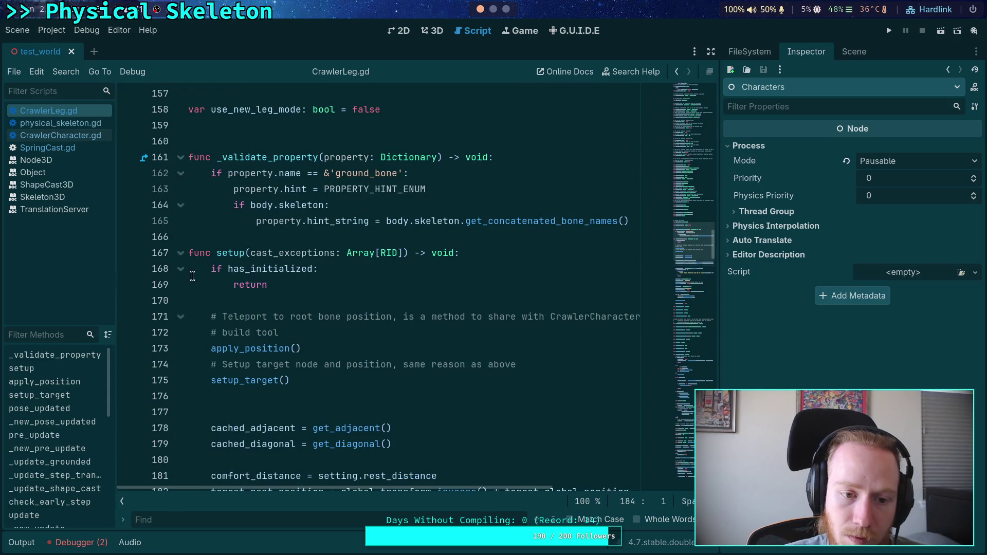
key("ctrl+alt+f")
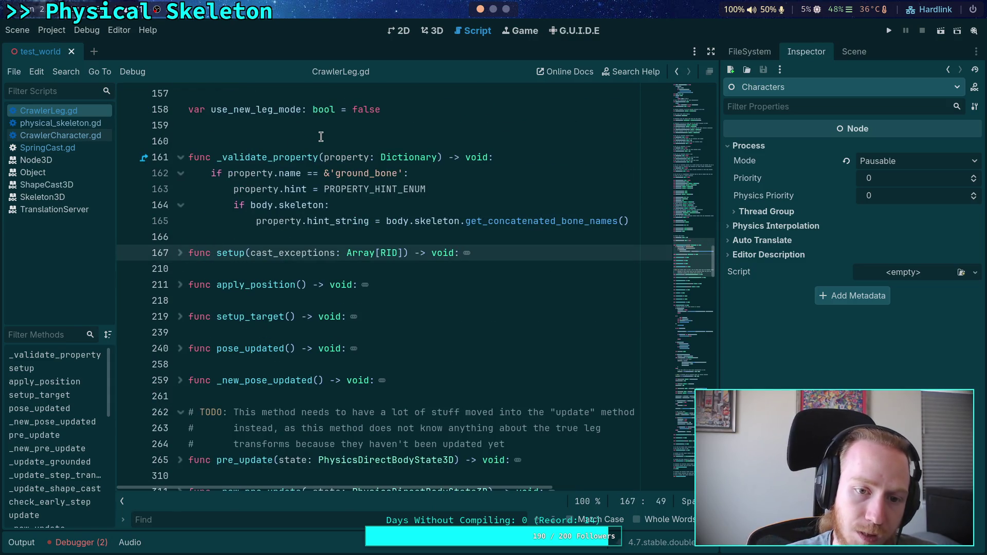
Start a new 'func _ready() -> void:' above _validate_property
left_click(318, 138)
key("Return")
key("Return")
key("Up")
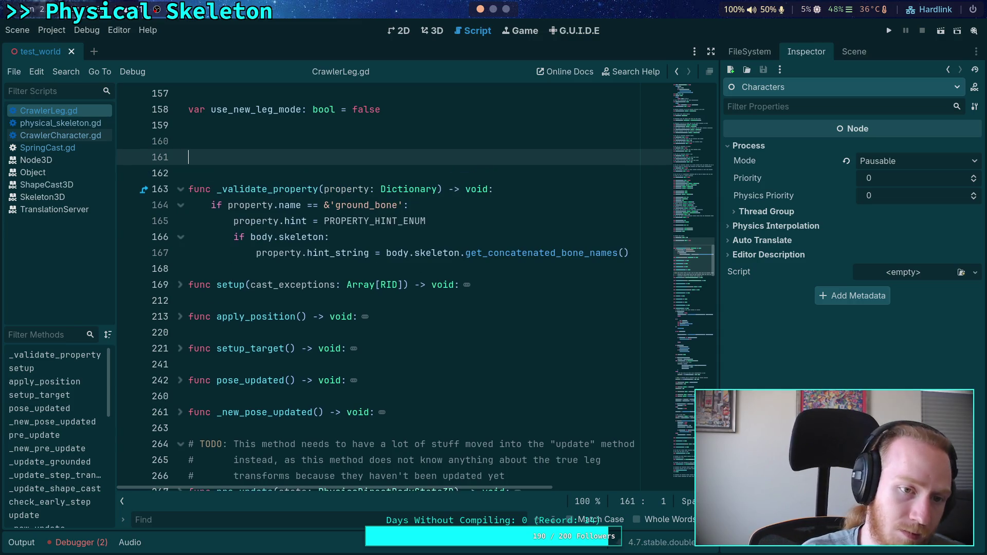
key("BackSpace")
type("nc _rea")
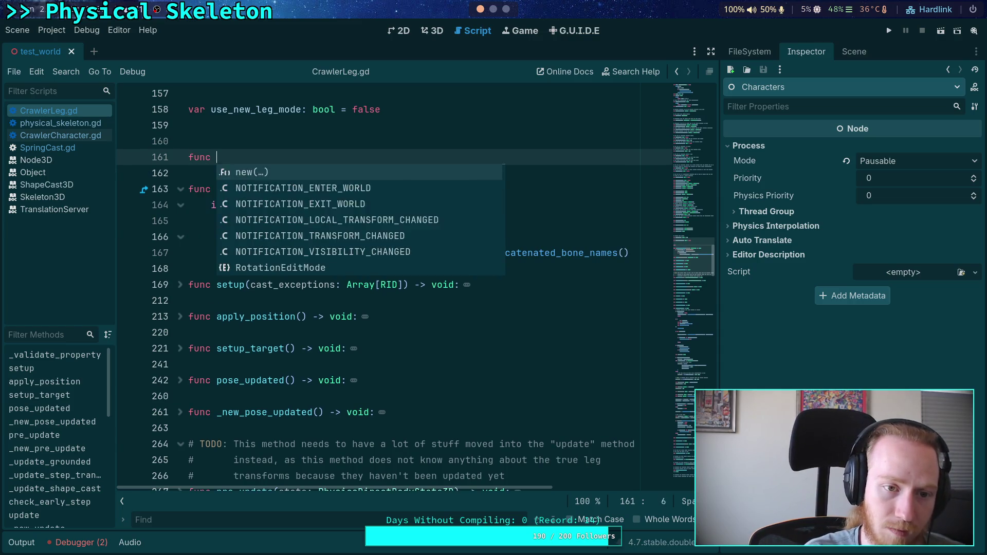
key("Return")
type("> void:")
key("Return")
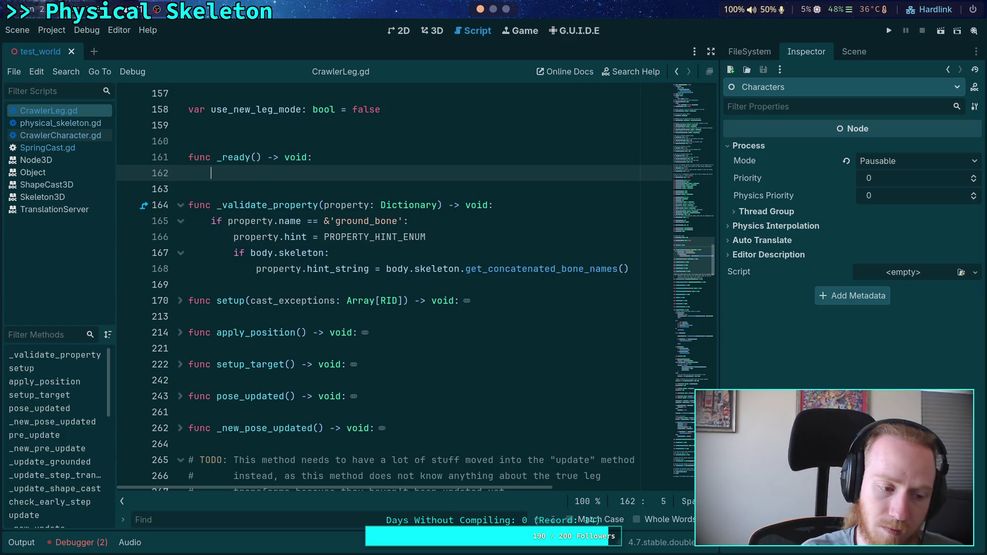
type("if")
Replace the unfinished _ready function with a func _enter_tree() declaration
scroll(329, 195, "up", 2)
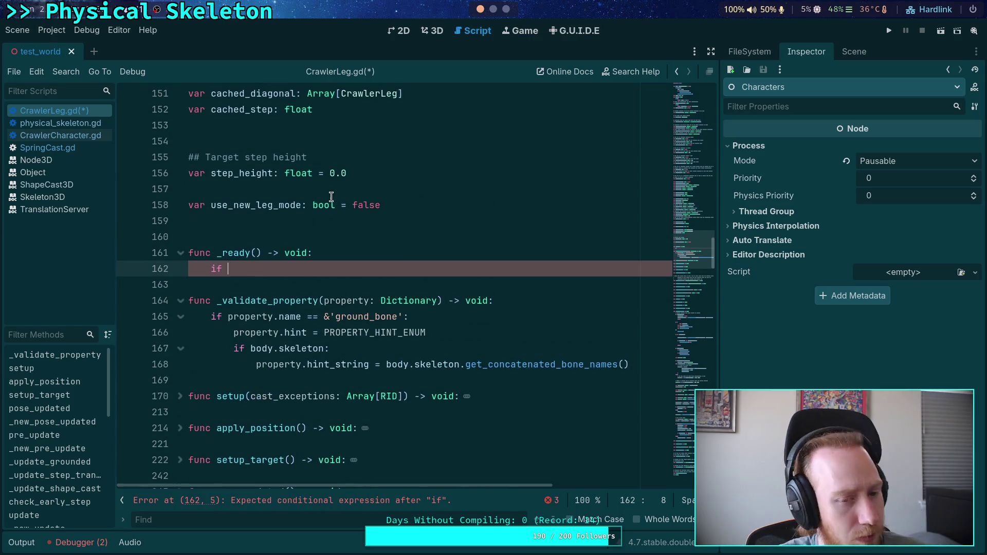
left_click_drag(316, 274, 184, 253)
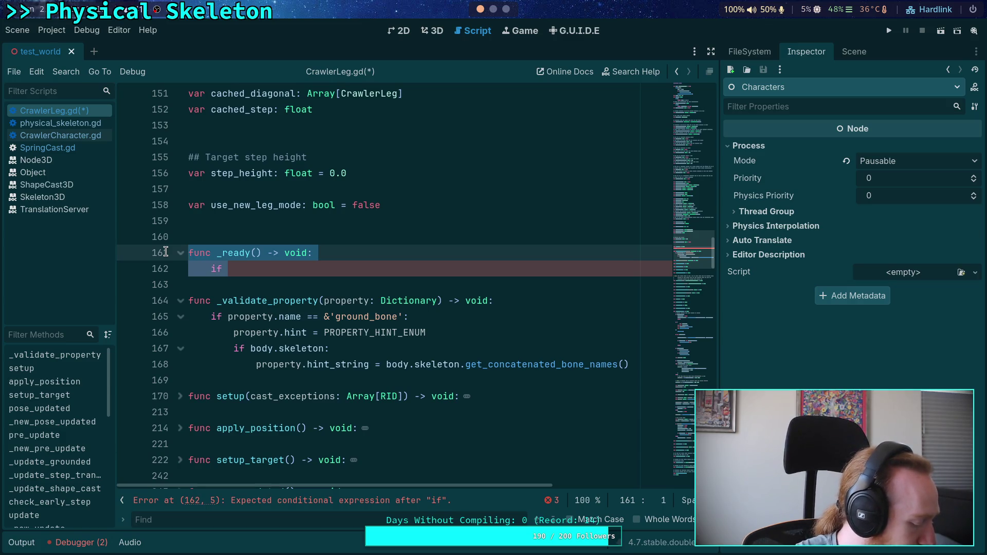
left_click(261, 265)
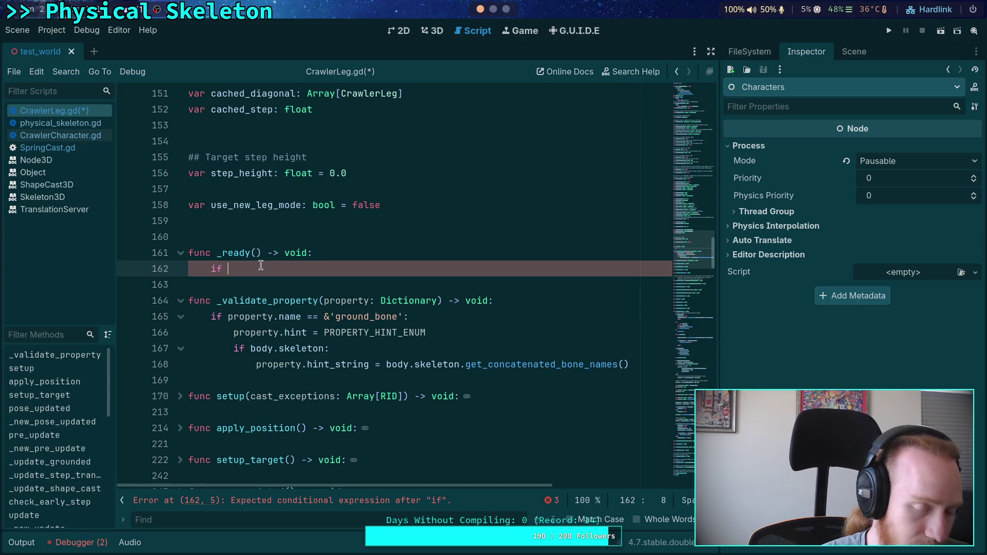
key("BackSpace")
key("BackSpace")
key("BackSpace")
key("BackSpace")
key("shift+Home")
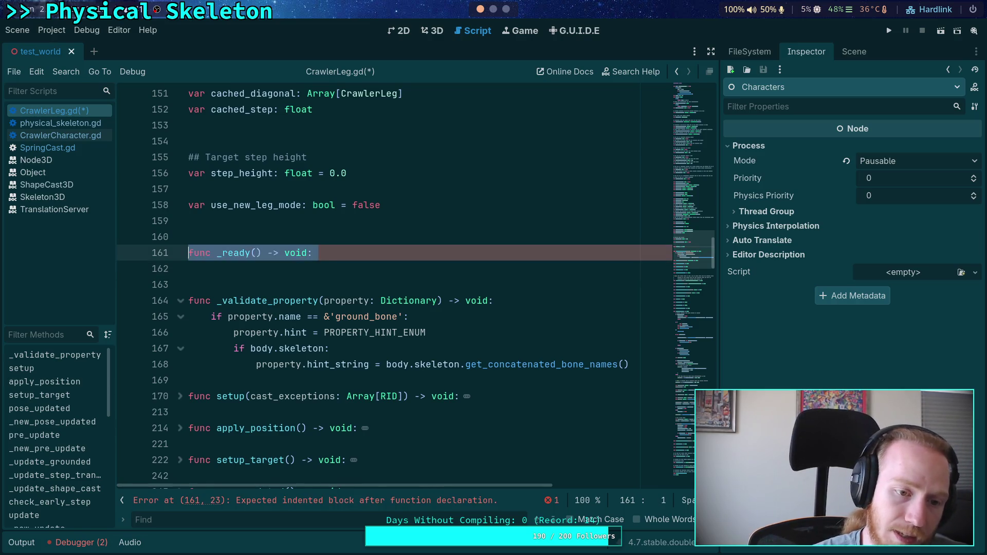
type("fg")
key("BackSpace")
type("unc _ent")
key("Return")
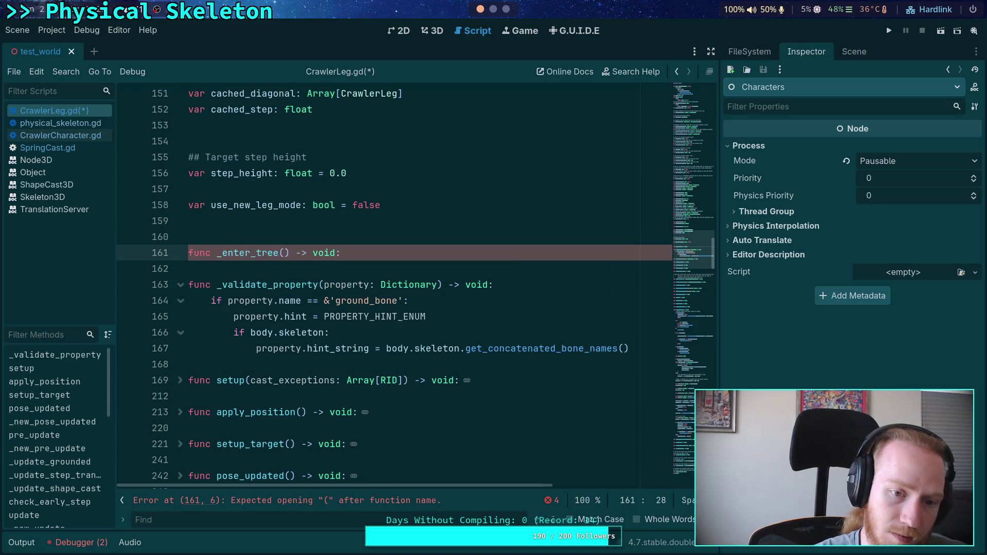
key("Return")
key("Return")
Add func _exit_tree() whose body calls disconnect_setting()
type("func")
key("BackSpace")
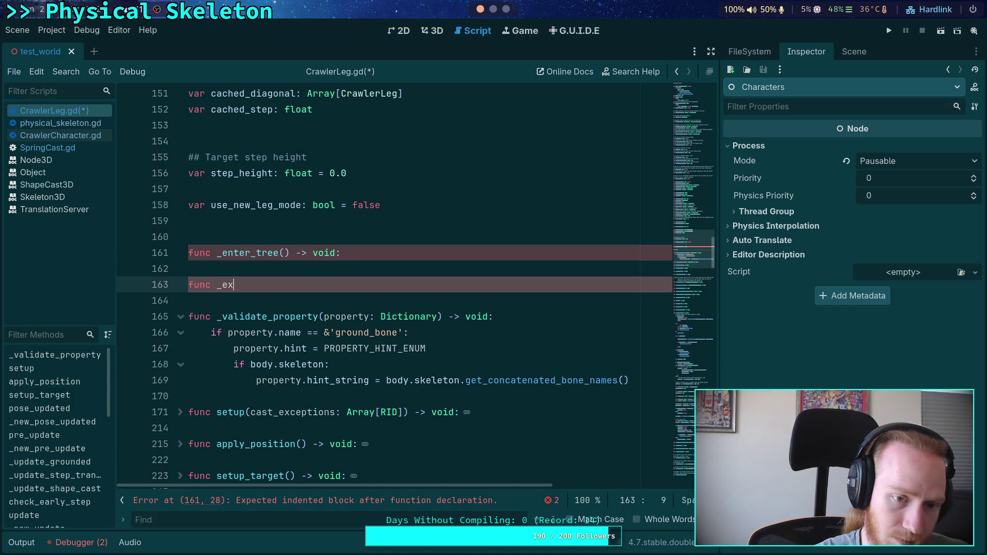
type("t")
key("Return")
key("Return")
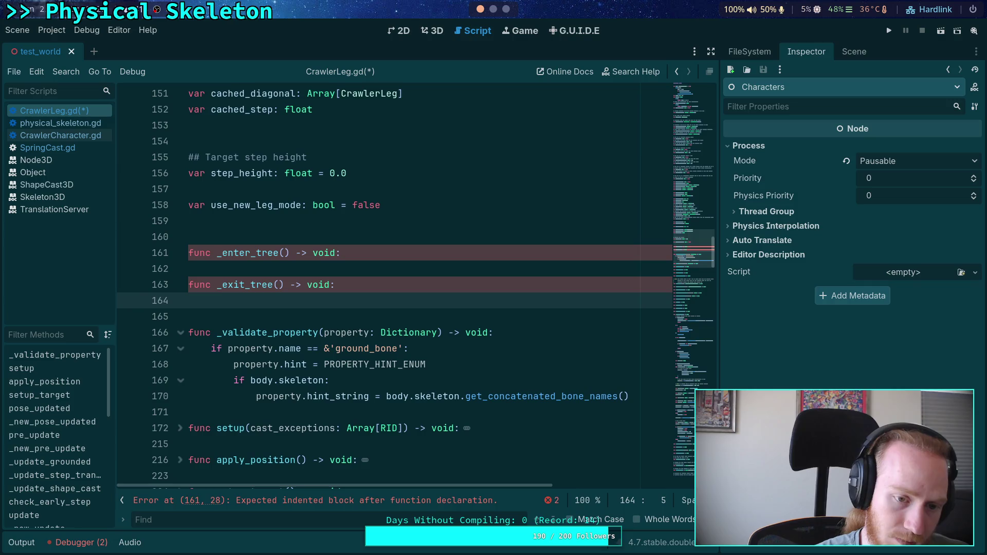
type("disconnec")
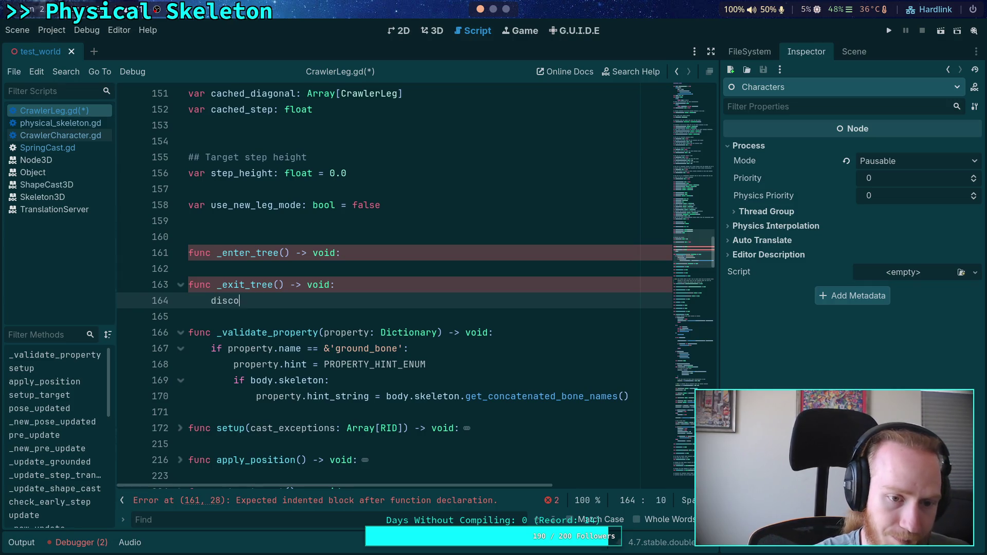
key("BackSpace")
type("setting")
key("Return")
Make _enter_tree call connect_setting(), with a blank line separating the two hooks
key("Up")
key("Up")
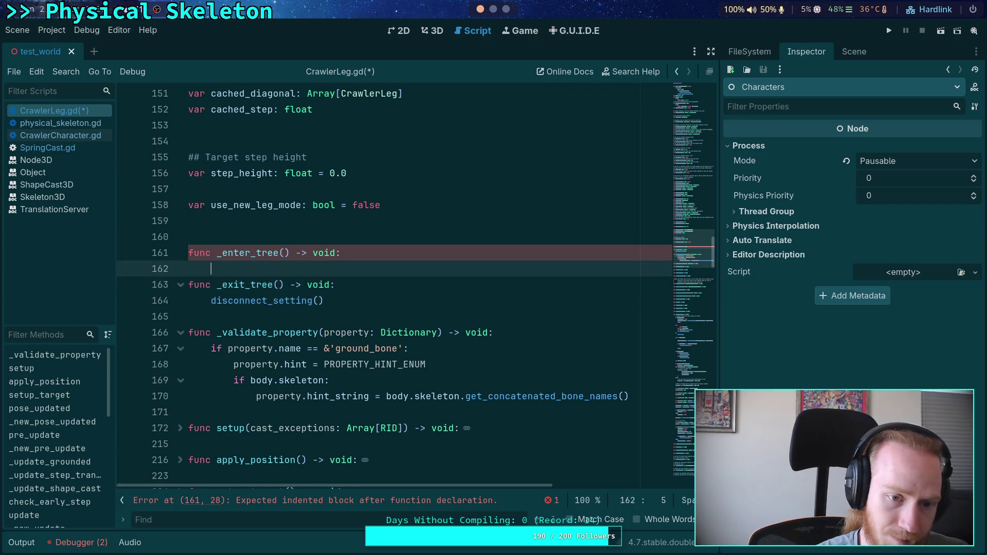
key("Return")
key("Up")
type("connect_setting")
key("Return")
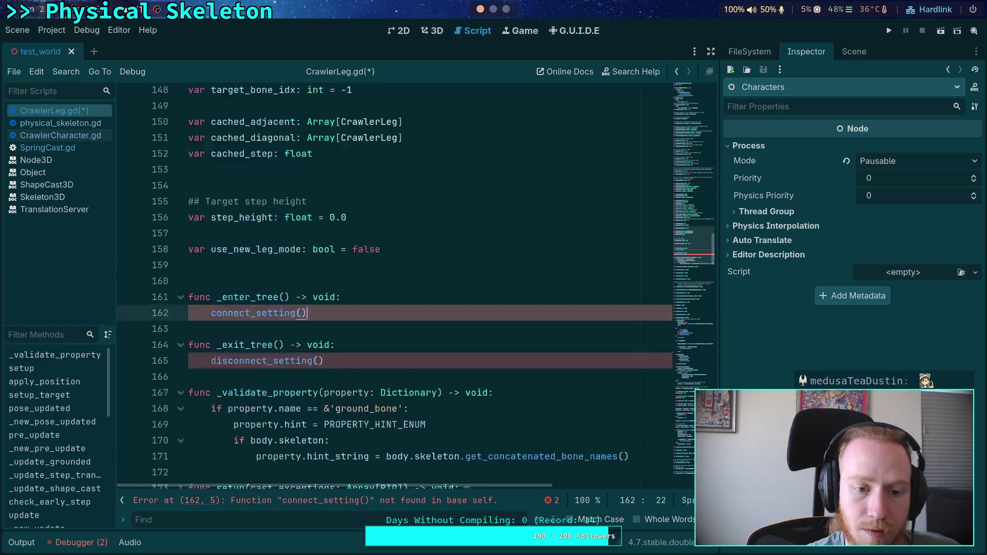
Attach 'set = set_setting' as the setter on the setting variable declaration
scroll(327, 300, "up", 15)
scroll(328, 301, "up", 12)
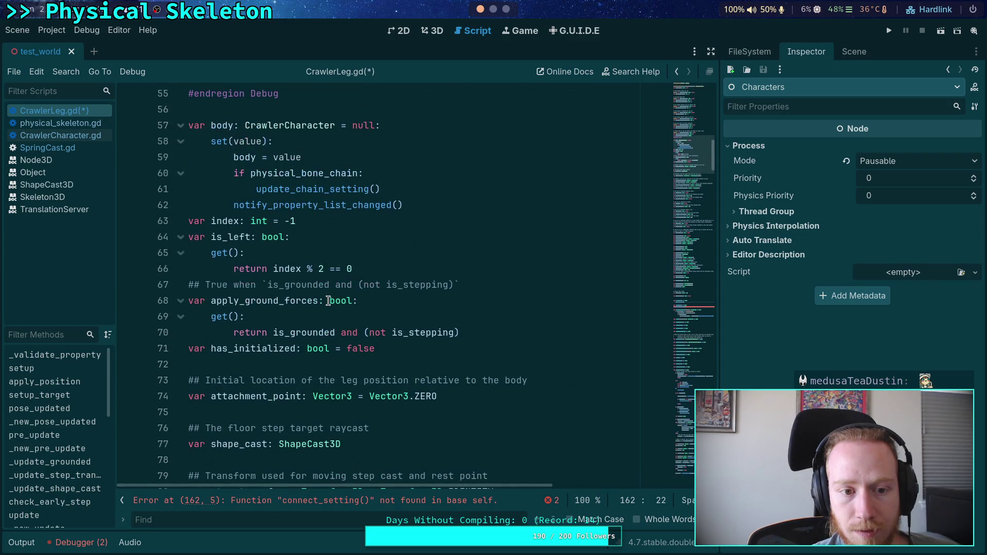
scroll(309, 294, "up", 13)
scroll(310, 295, "up", 2)
left_click(464, 343)
type(": CrawlerLegSetting:")
key("Return")
type("set = ")
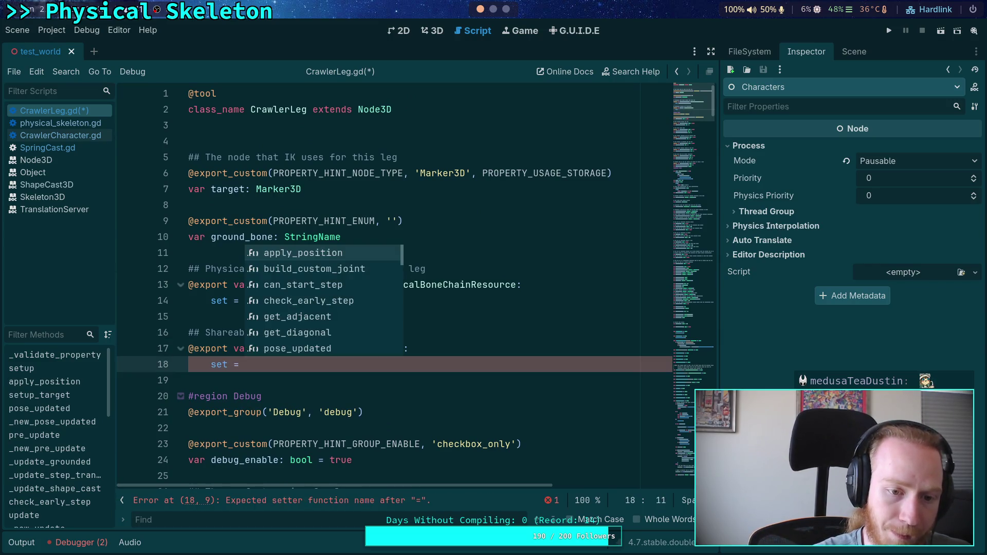
type("set_setting")
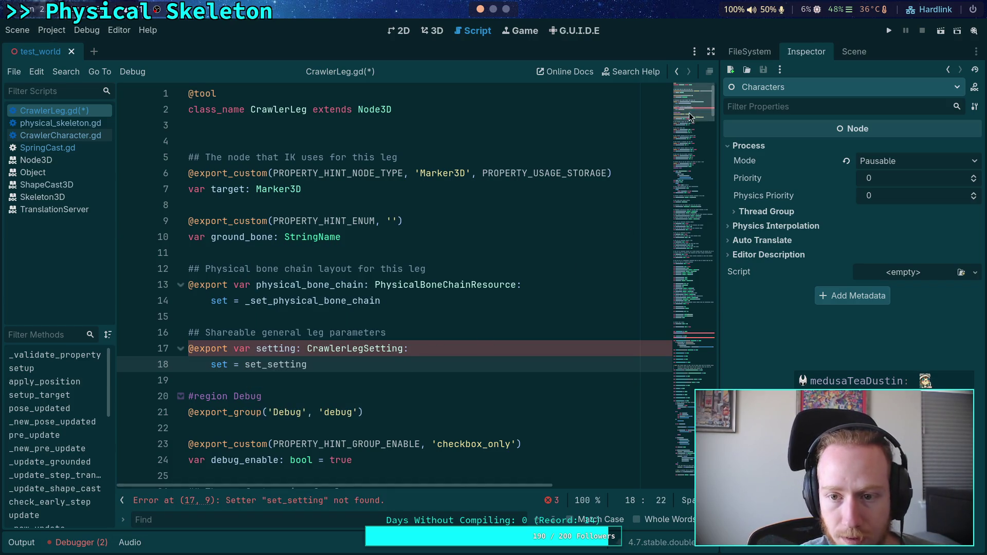
Below _validate_property, declare func set_setting(new_setting: CrawlerLegSetting) -> void
left_click(689, 281)
mouse_move(689, 281)
left_mouse_down()
mouse_move(692, 263)
mouse_move(690, 272)
left_mouse_up()
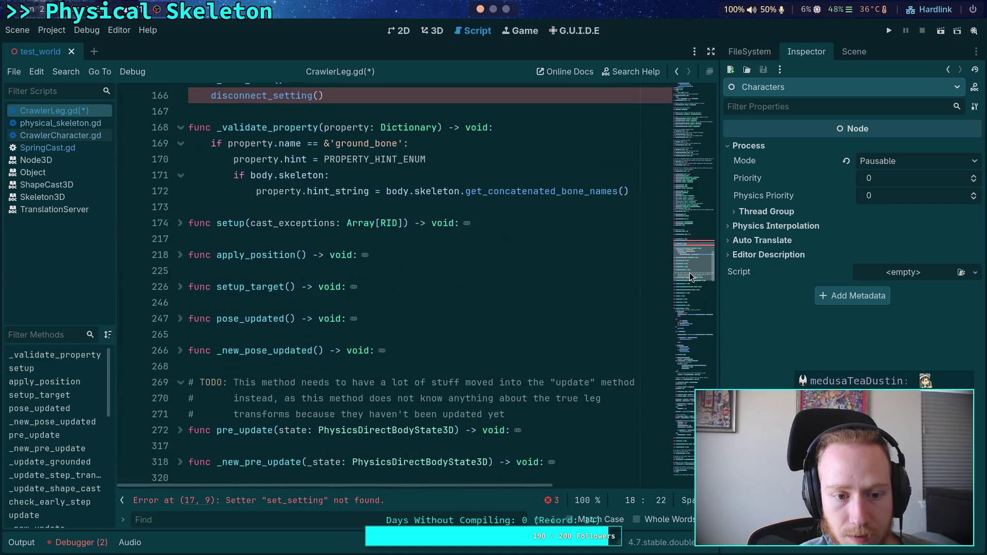
left_click(237, 222)
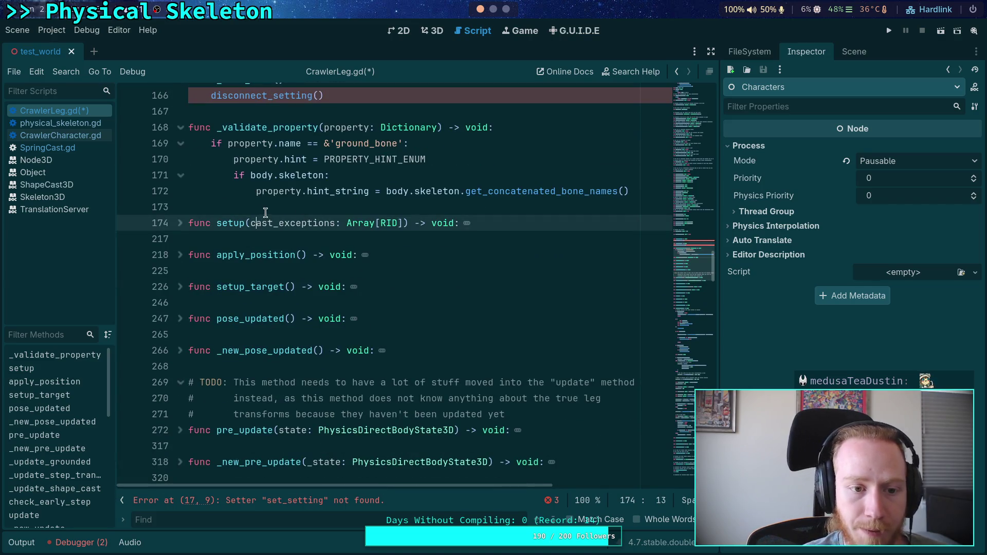
left_click(275, 206)
key("Return")
key("Return")
key("Up")
type("func")
key("BackSpace")
type("set_setting")
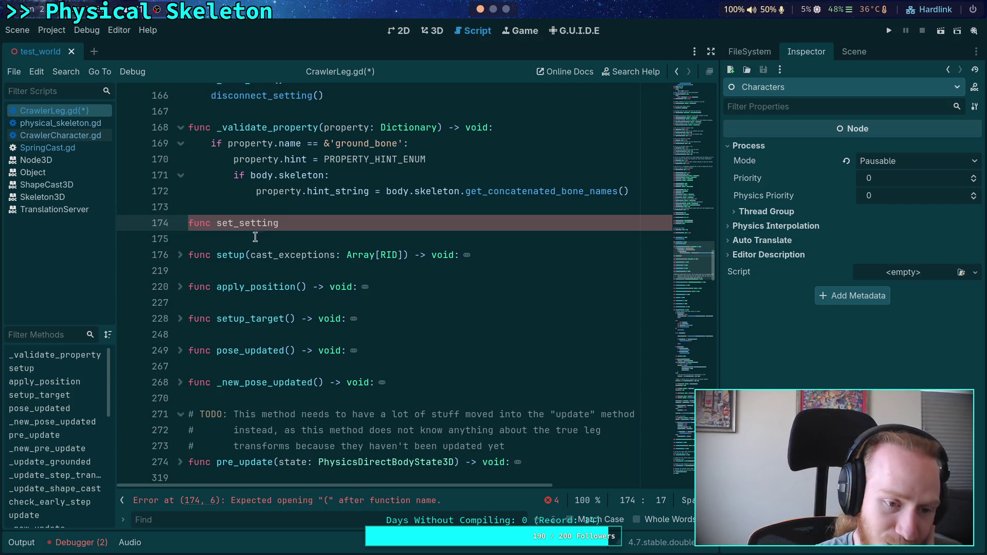
type("(")
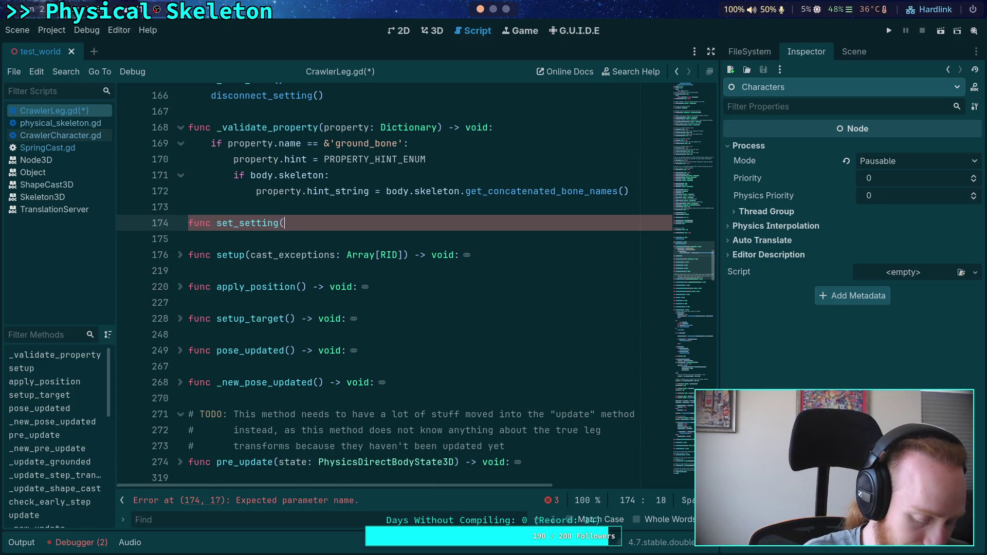
type(") new_setting: LegSett")
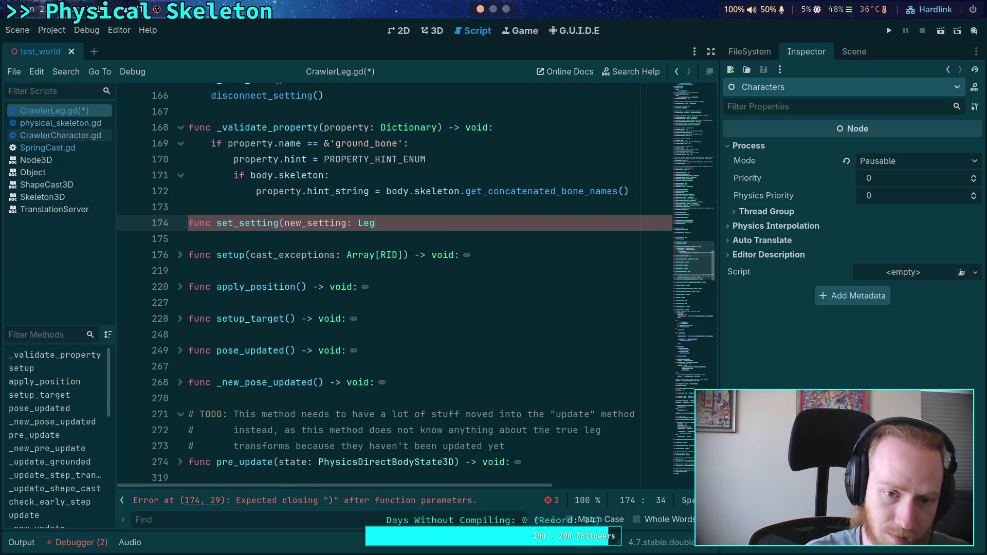
key("Return")
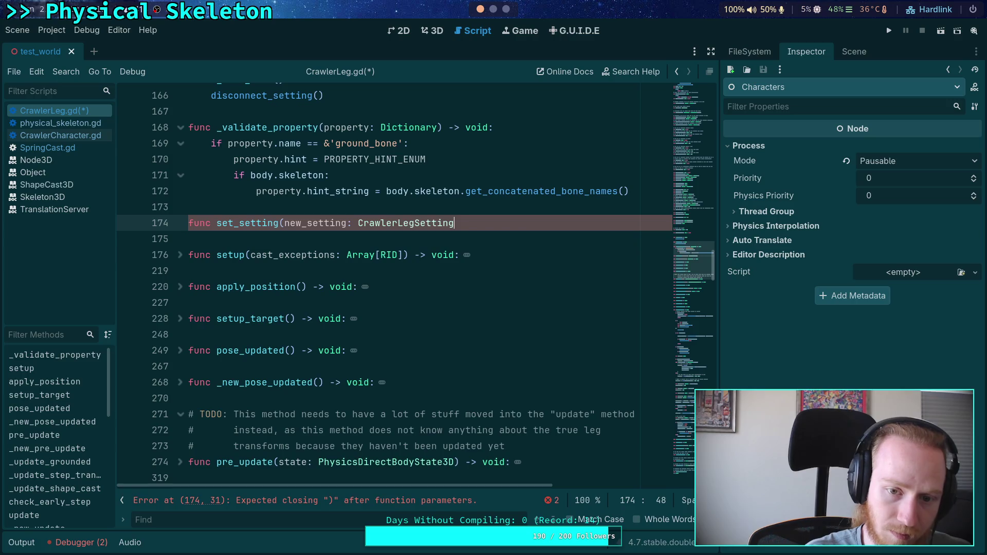
key("BackSpace")
type("void:")
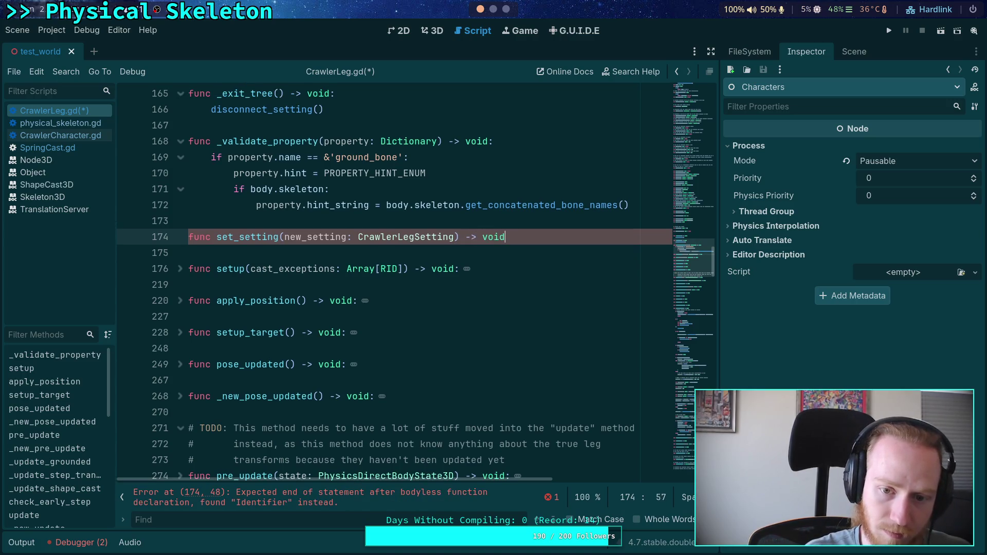
Write the body: disconnect any old setting, assign new_setting, call connect_setting(), then save
key("Return")
type("if setting:")
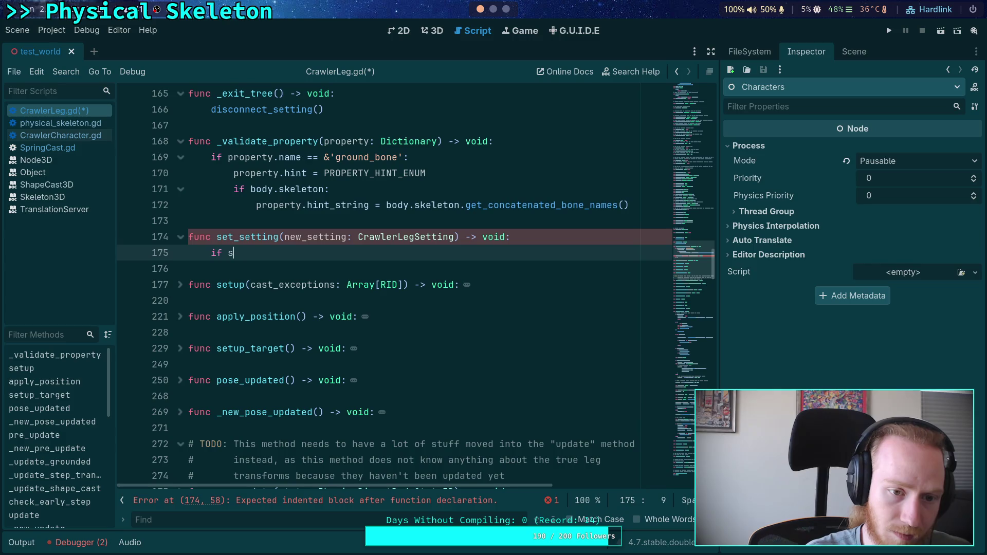
key("Return")
type("sc")
key("Return")
type("etting()")
key("Return")
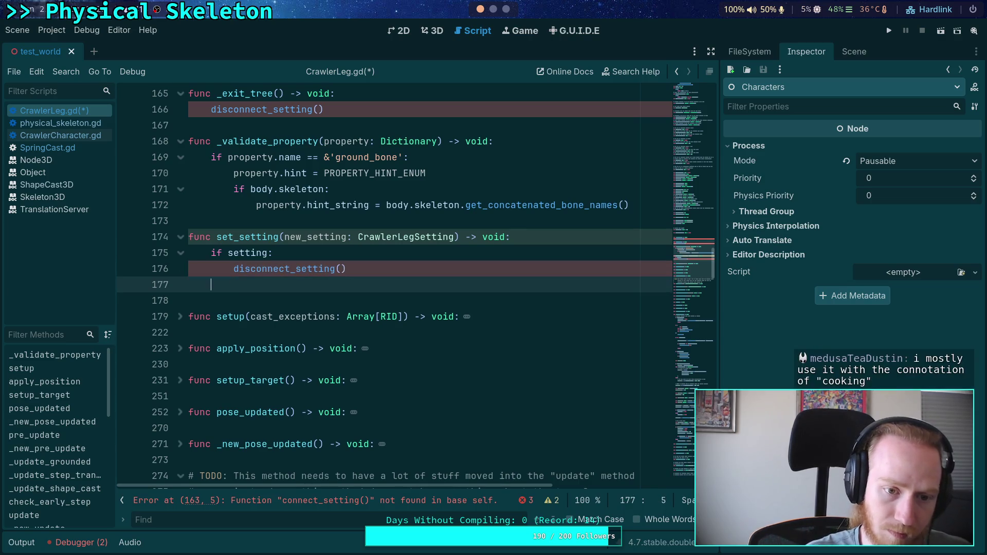
type("setting = ne")
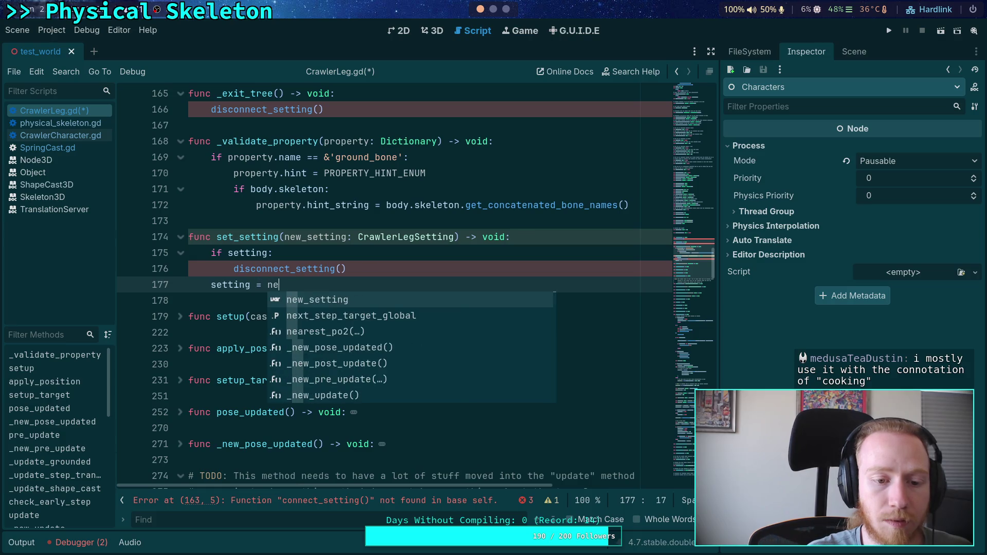
key("Return")
key("Return")
type("if setting:")
key("Return")
type("connect_s")
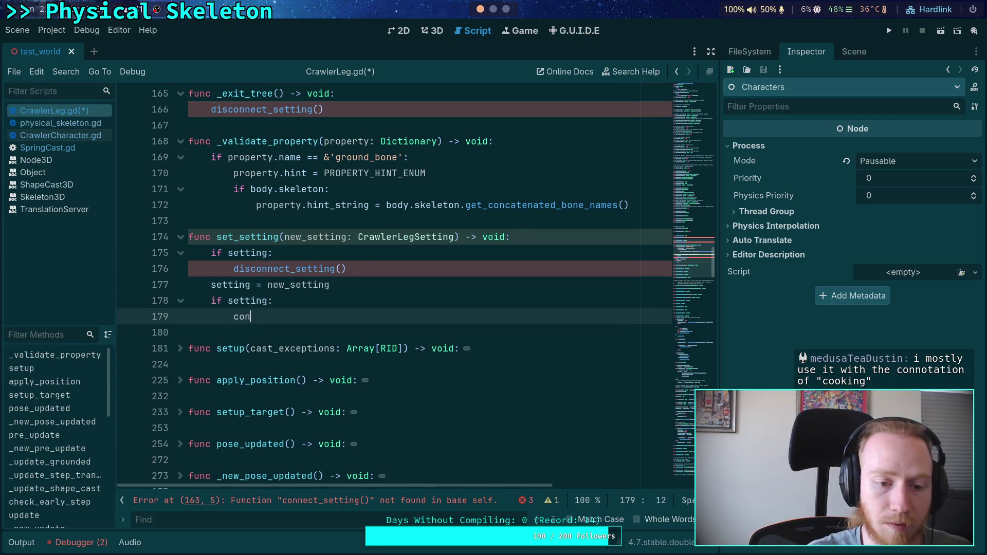
type("etting()")
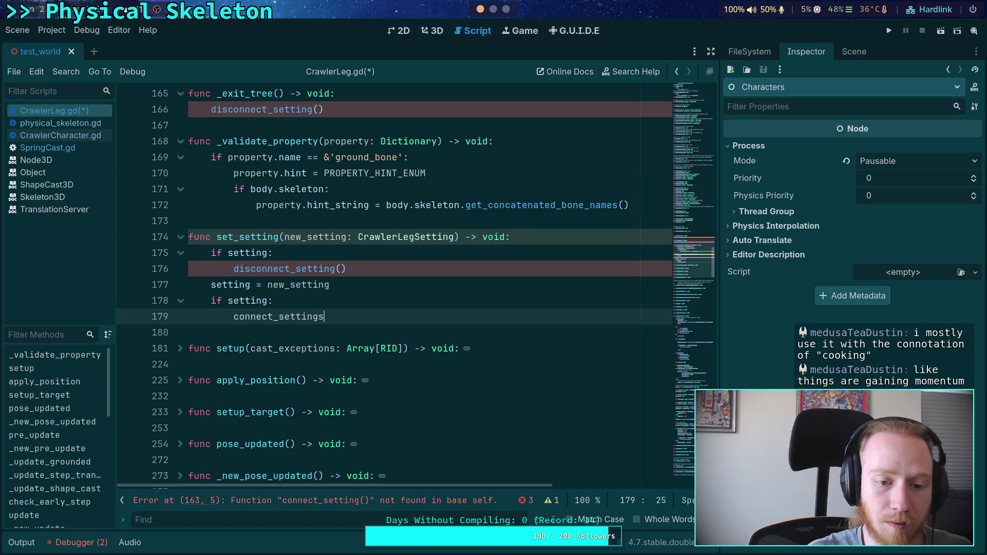
key("ctrl+s")
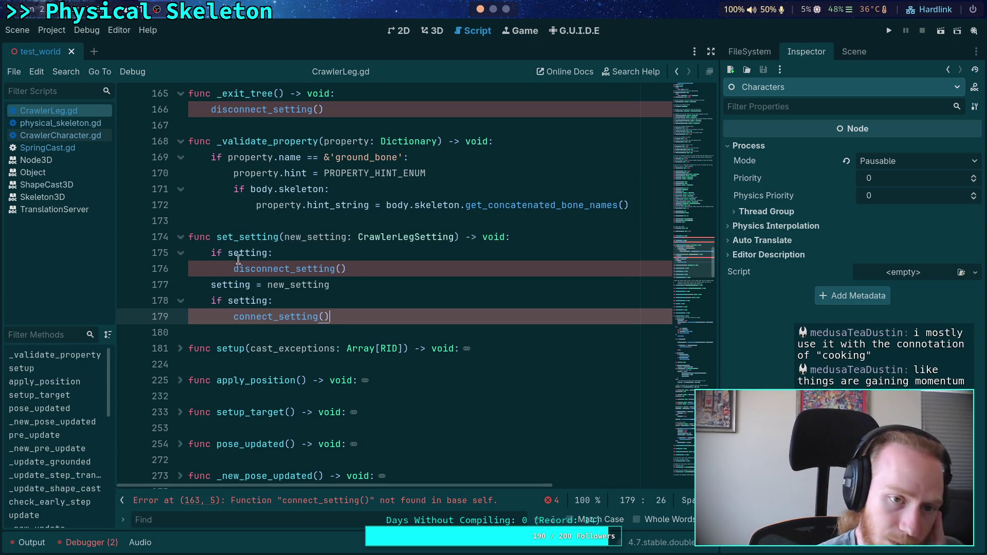
scroll(237, 273, "up", 2)
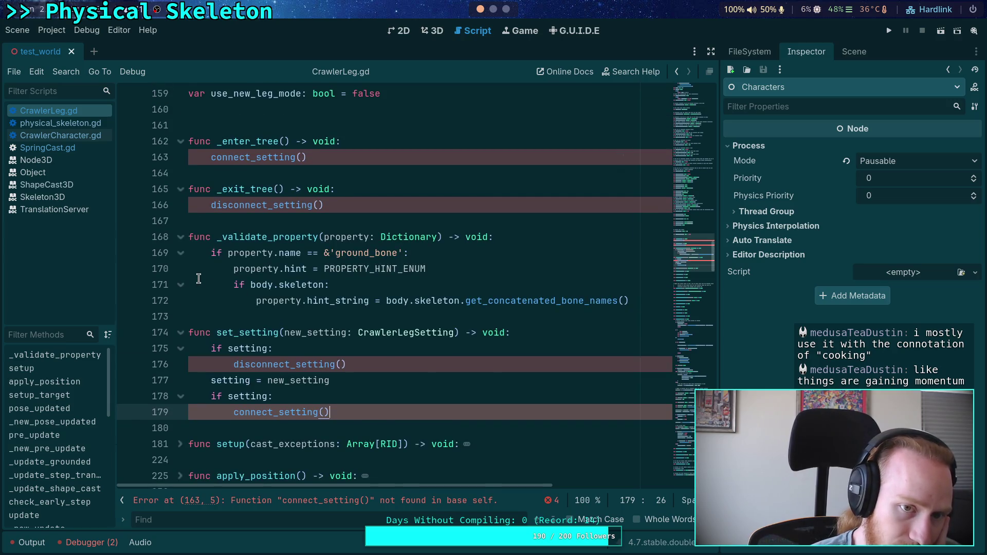
Above setting_modified, add a connect_setting() -> void stub containing only pass
scroll(376, 363, "down", 15)
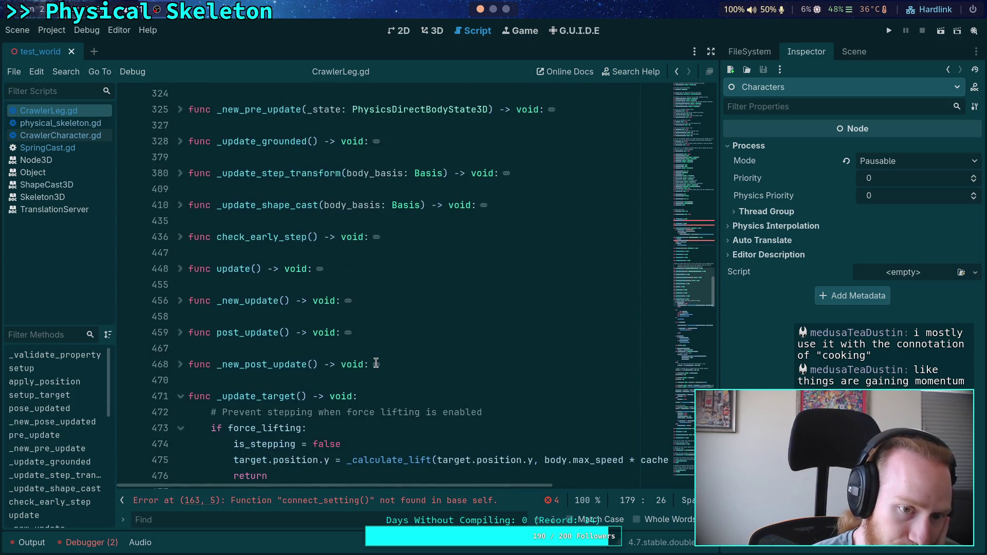
scroll(340, 370, "down", 10)
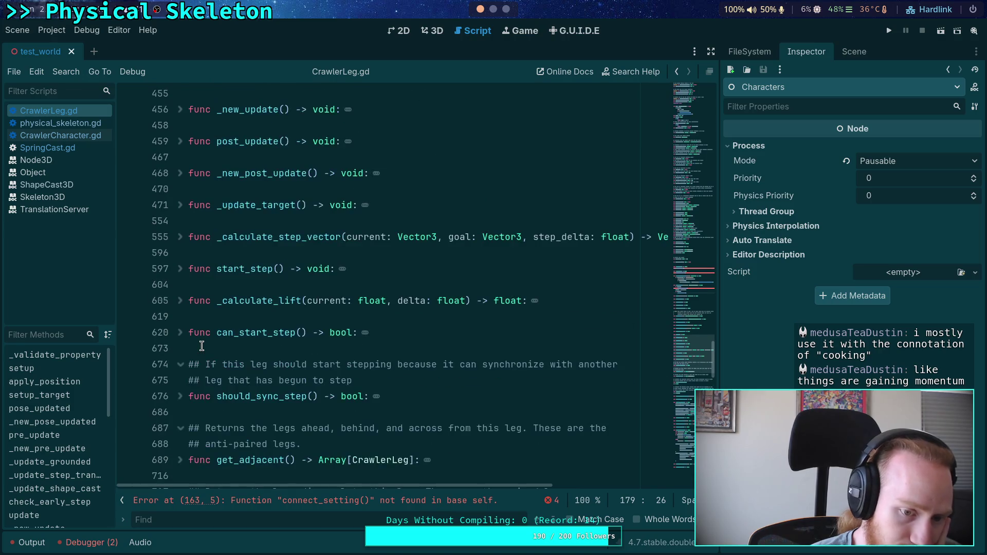
scroll(202, 346, "down", 7)
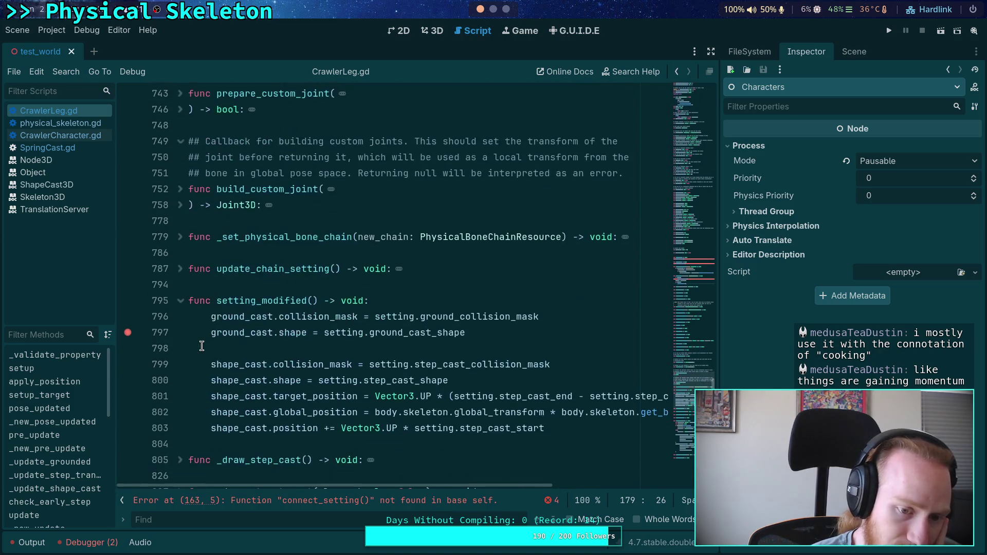
left_click(238, 289)
scroll(353, 320, "down", 2)
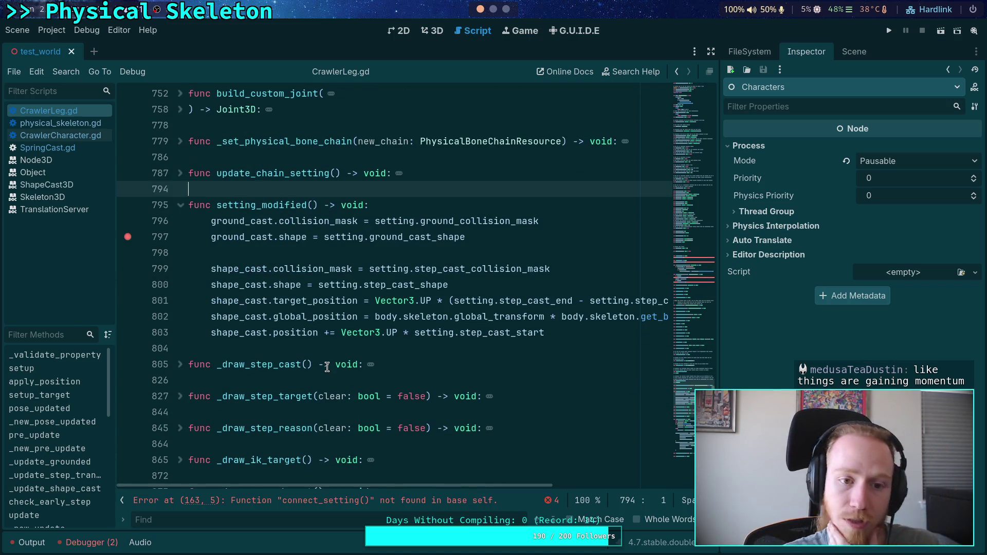
key("Return")
key("Return")
left_click(189, 205)
type("func ")
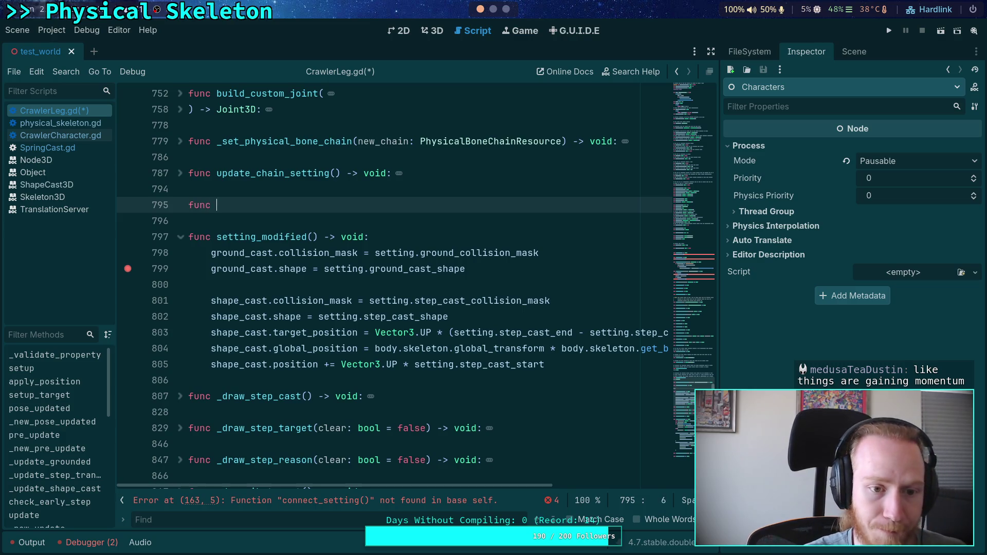
type("set_setting")
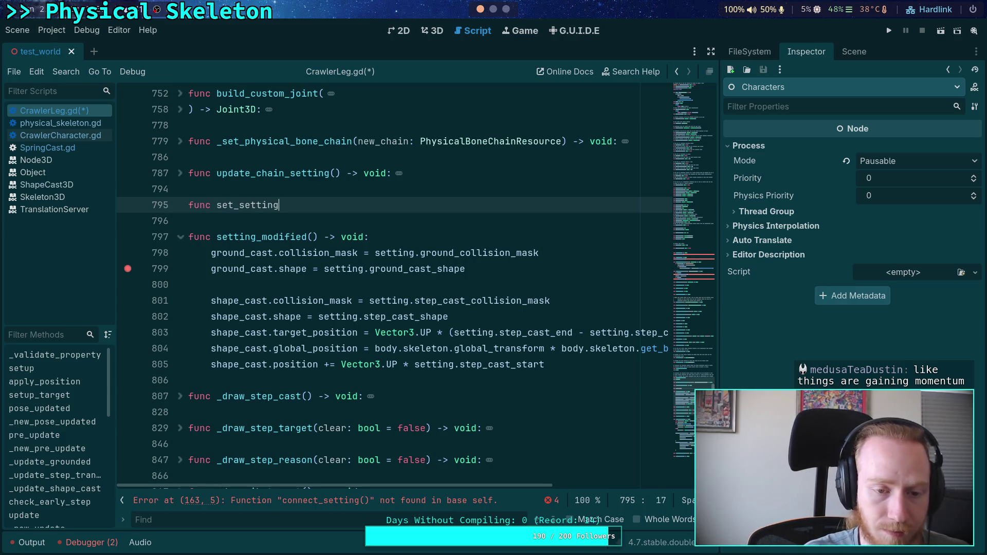
key("BackSpace")
key("BackSpace")
key("BackSpace")
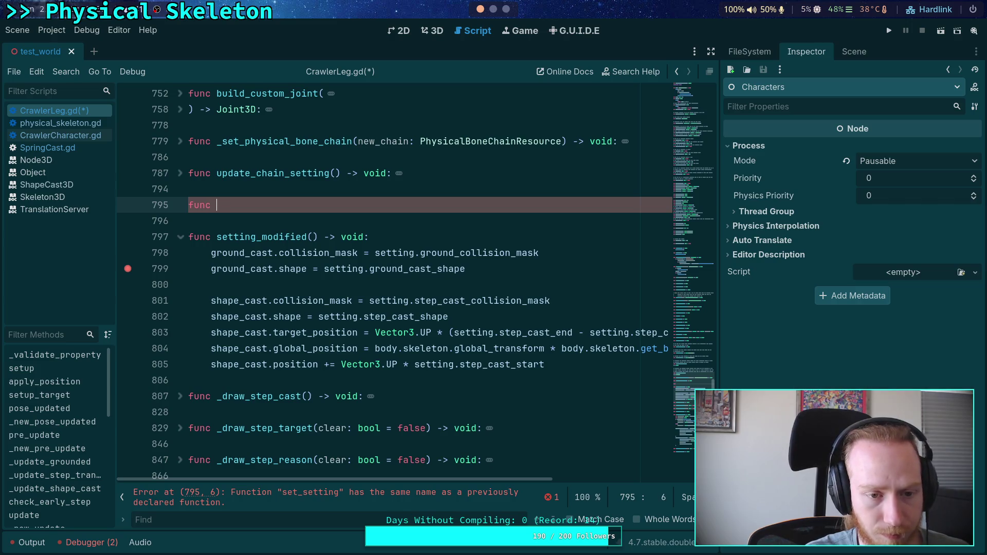
type("connect_setting")
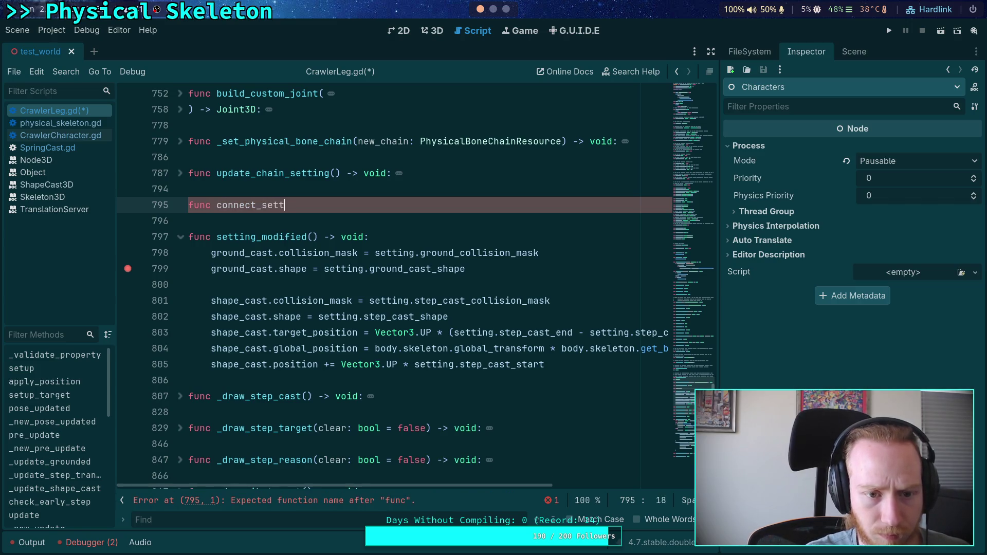
type("() ->")
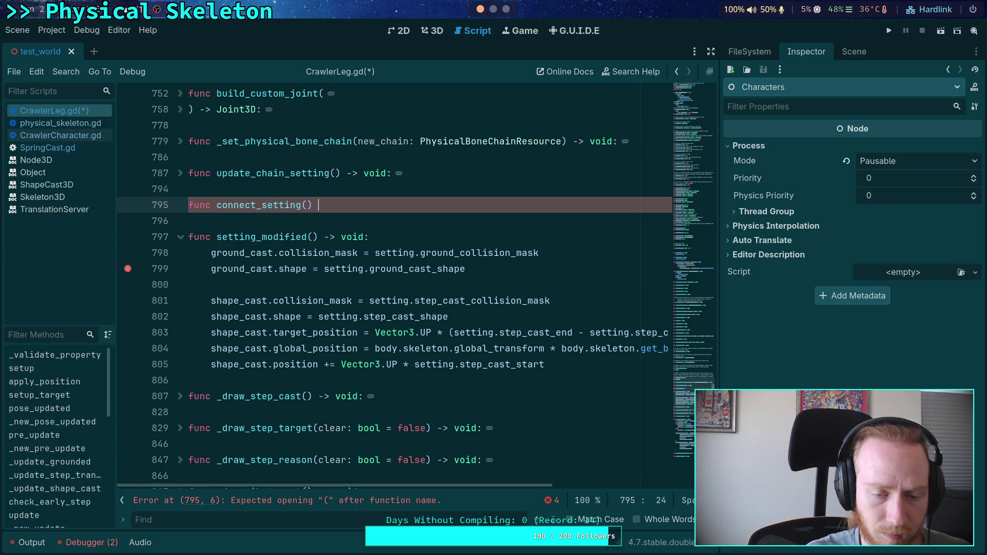
type(" void:")
key("Return")
type("pass")
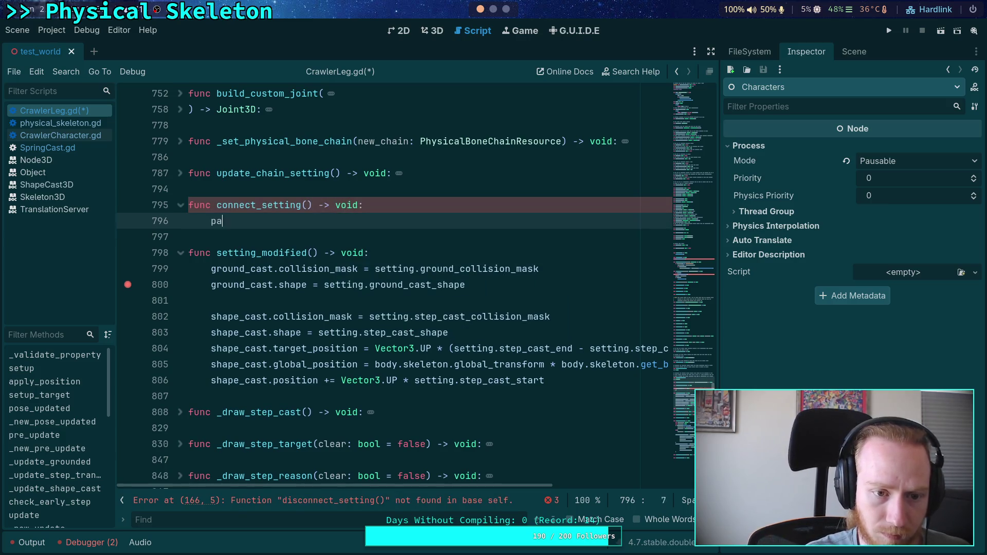
key("Return")
key("Return")
Add a disconnect_setting stub returning void with just pass beneath it
key("BackSpace")
type("disc")
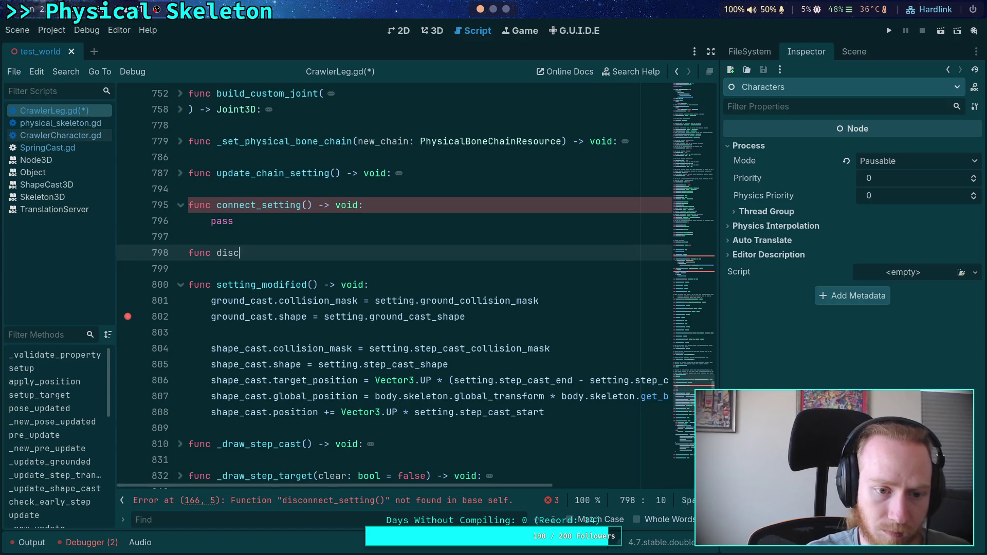
type("annnnect_")
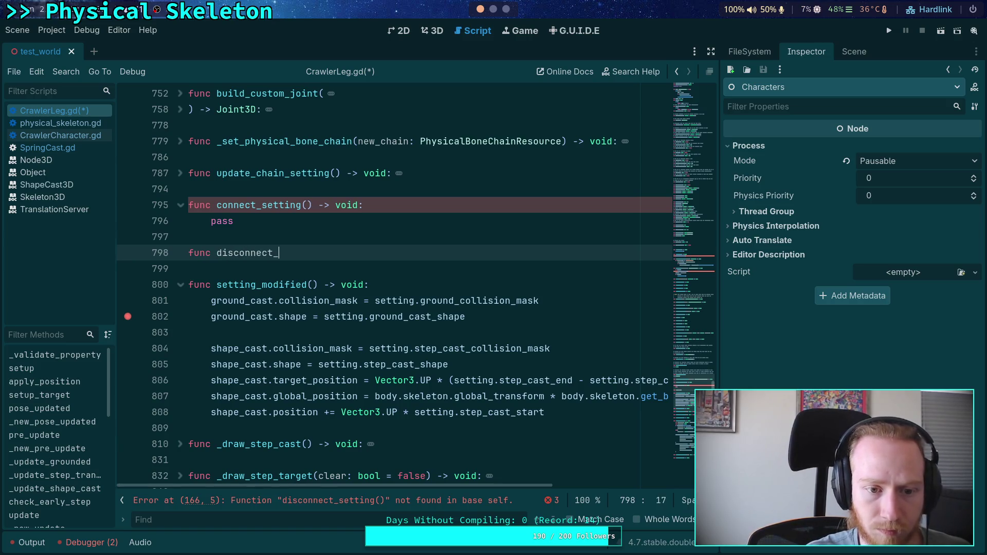
type("setting()")
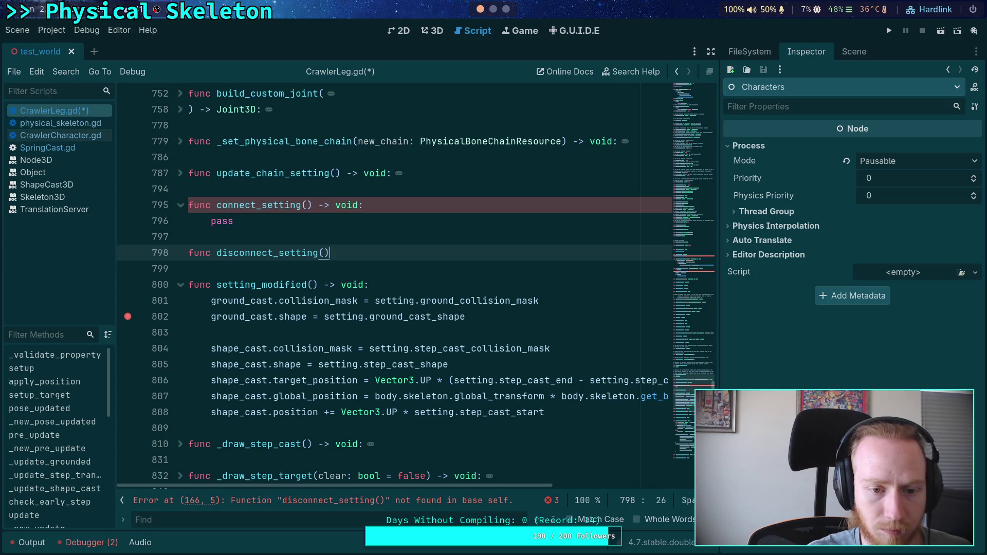
type(" void:")
key("Return")
type("pass")
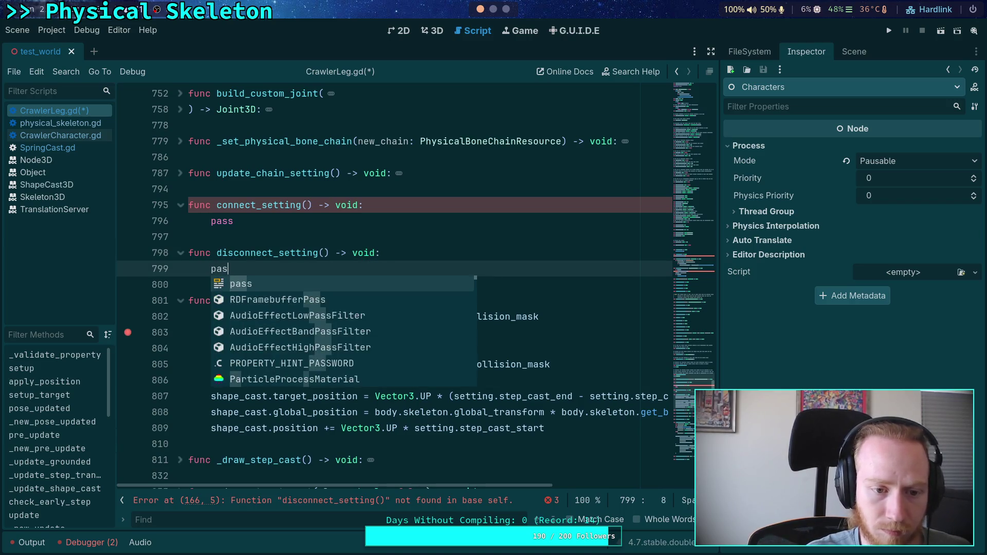
key("Escape")
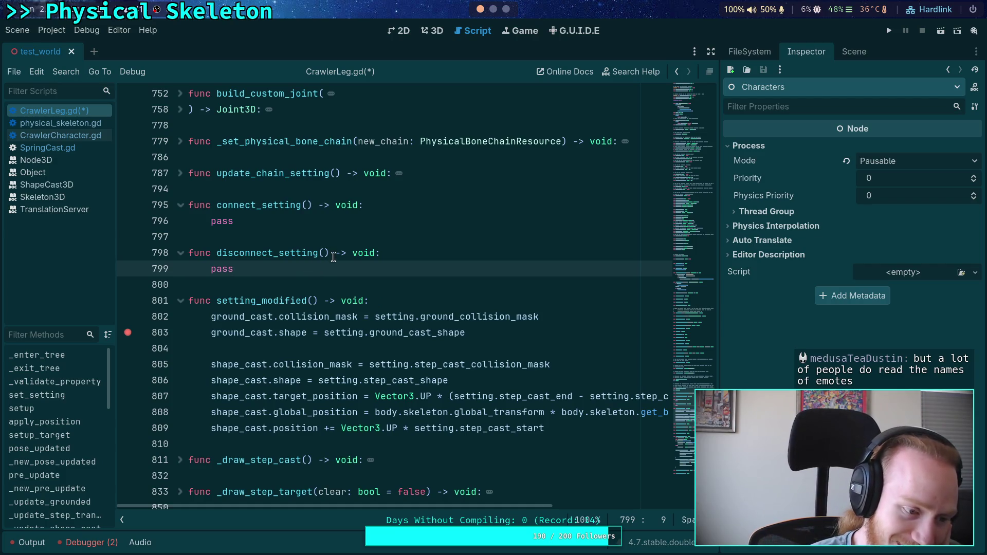
double_click(218, 220)
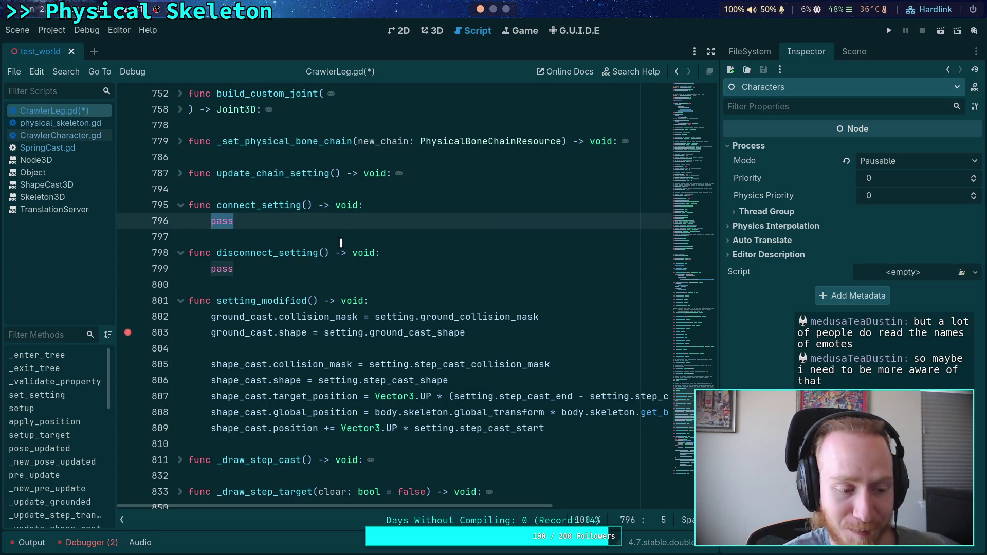
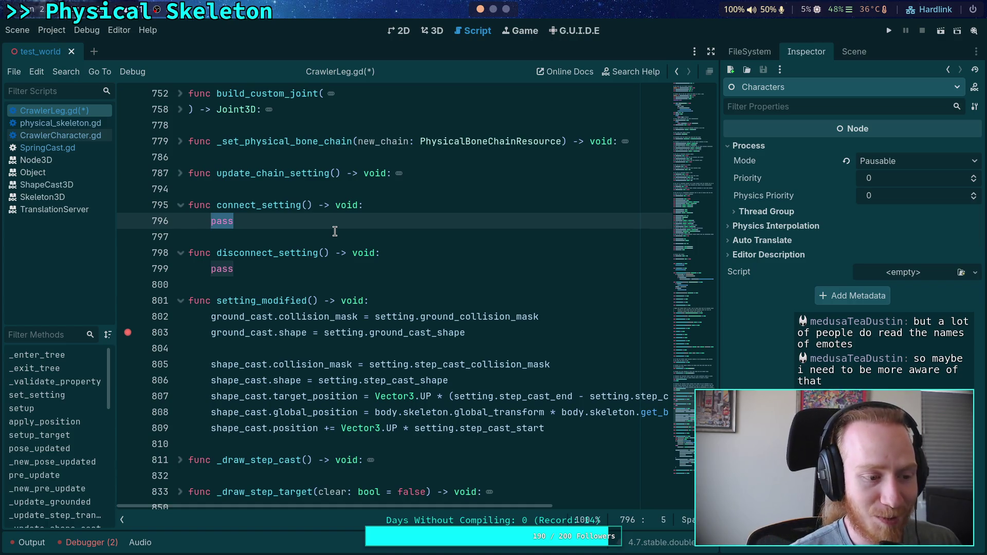
In connect_setting, replace pass with an early return if setting.changed is already connected to setting_modified
left_click_drag(324, 225, 210, 226)
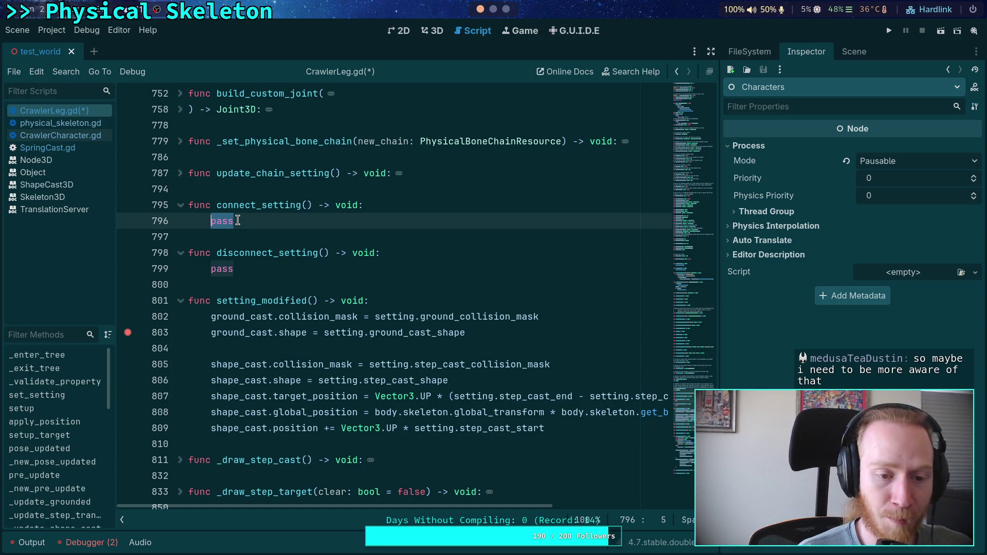
key("BackSpace")
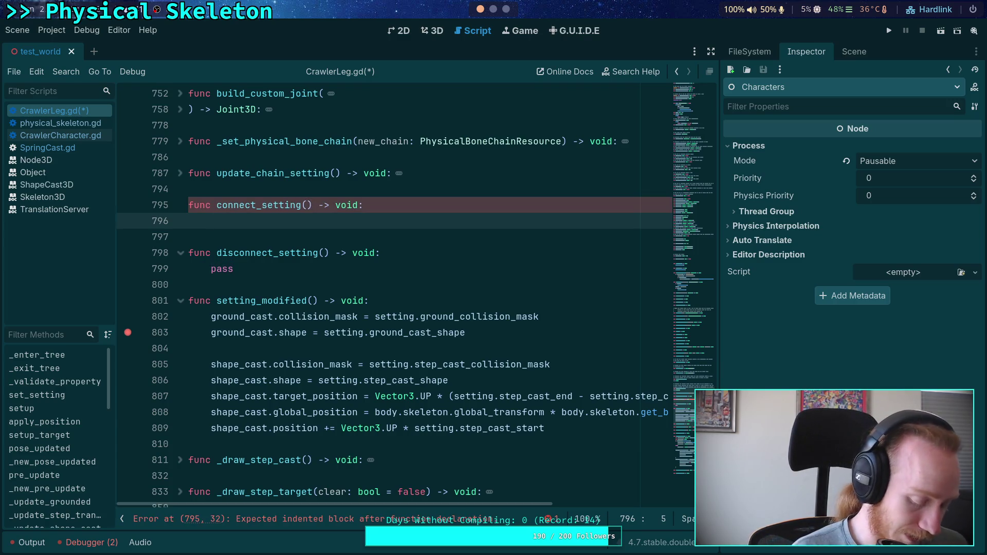
type("ifnoti")
key("BackSpace")
key("BackSpace")
key("BackSpace")
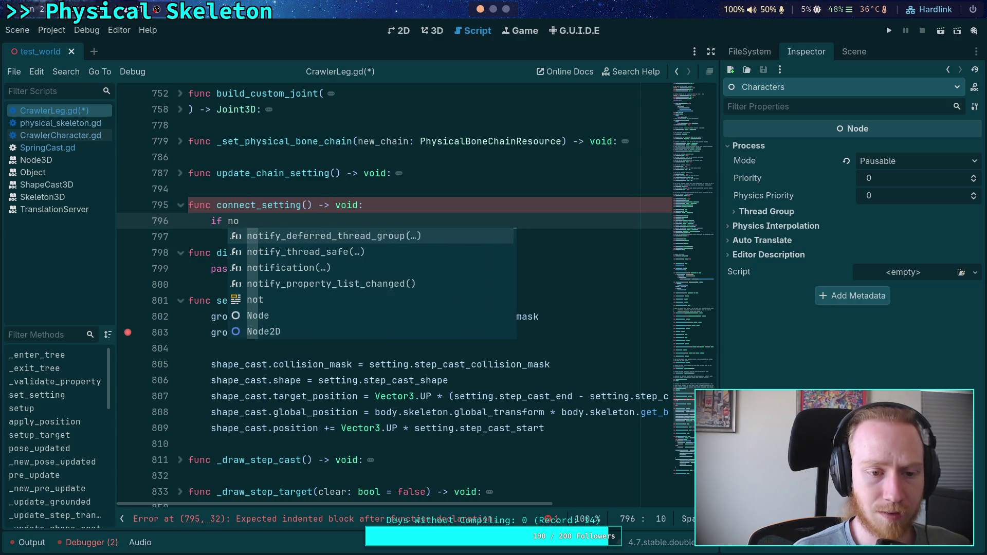
type("setting.ch")
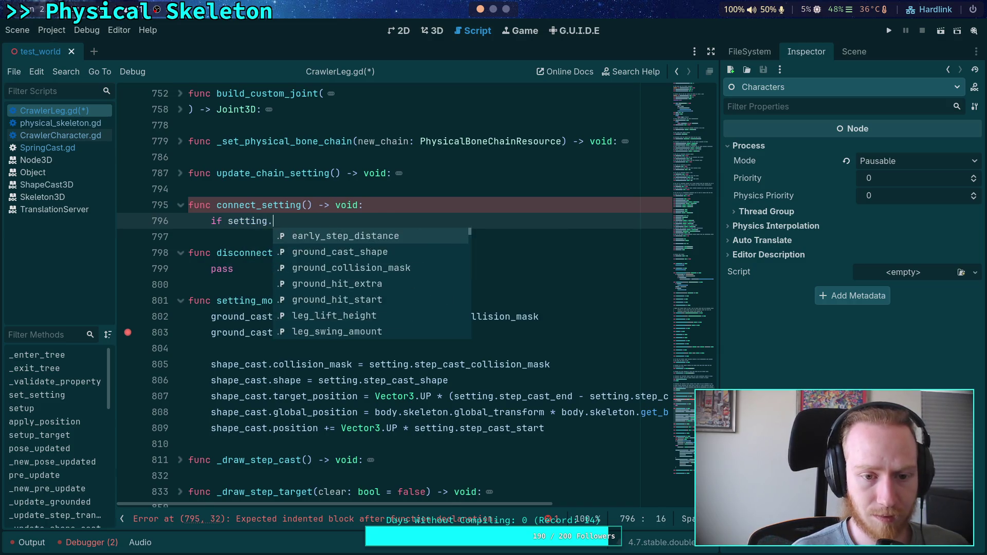
key("Return")
type(".is_")
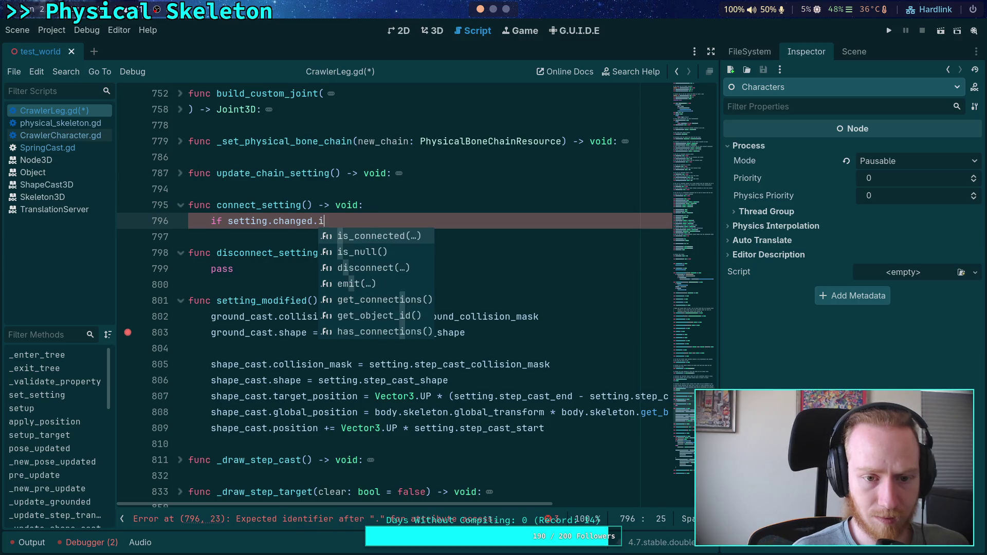
key("Return")
type("on_")
type("sett")
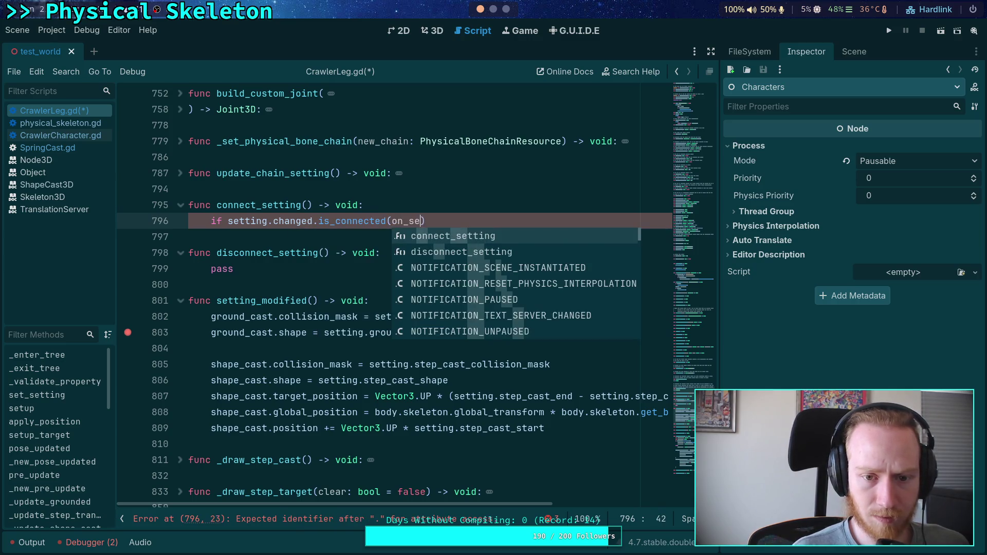
key("BackSpace")
key("BackSpace")
key("BackSpace")
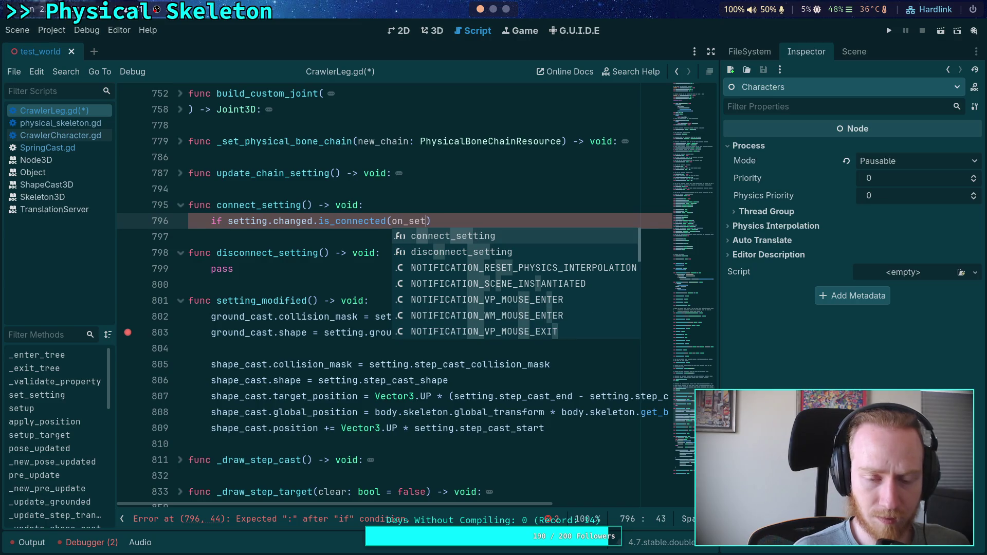
type("sett")
key("Return")
key("Return")
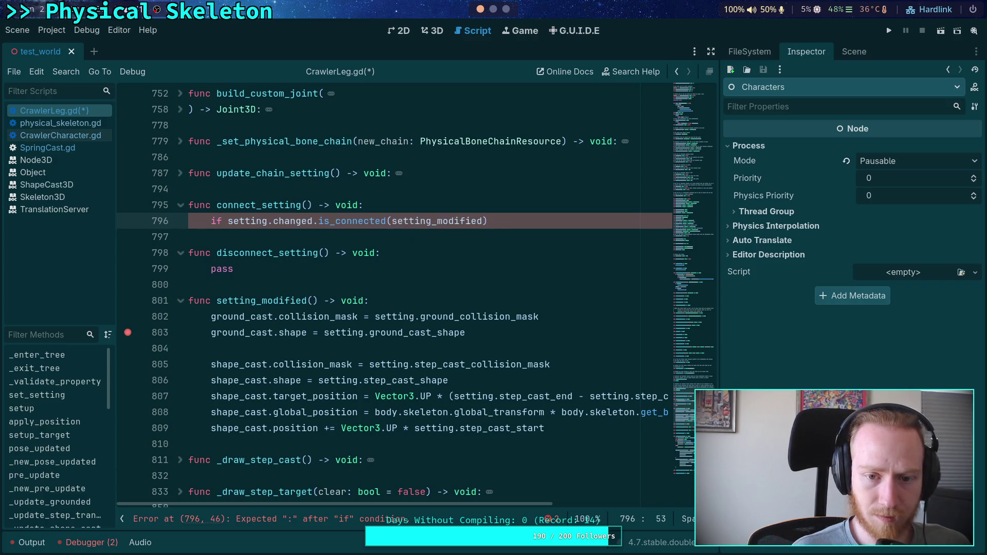
type(":")
key("Return")
type("return")
key("Return")
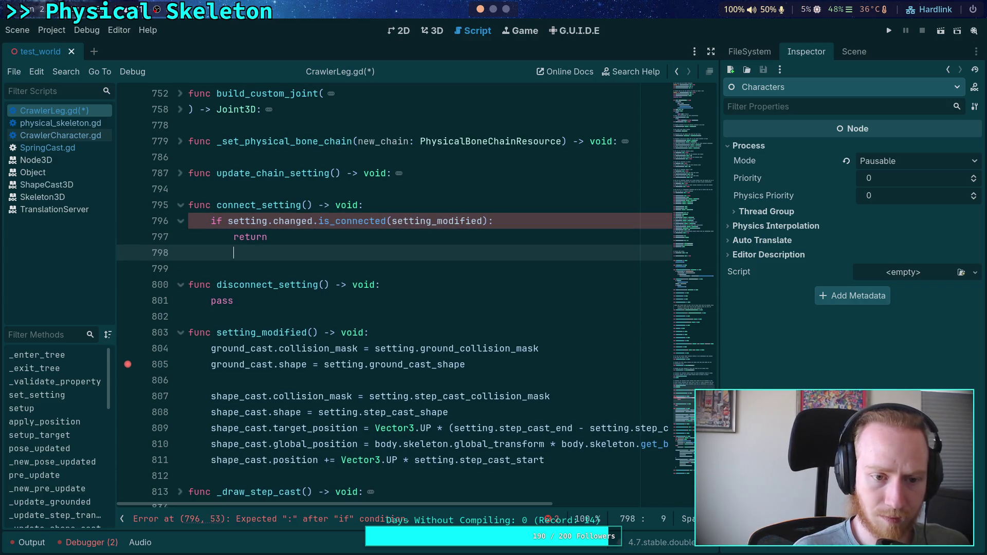
key("Return")
Add setting.changed.connect(setting_modified) below the guard
type("setting")
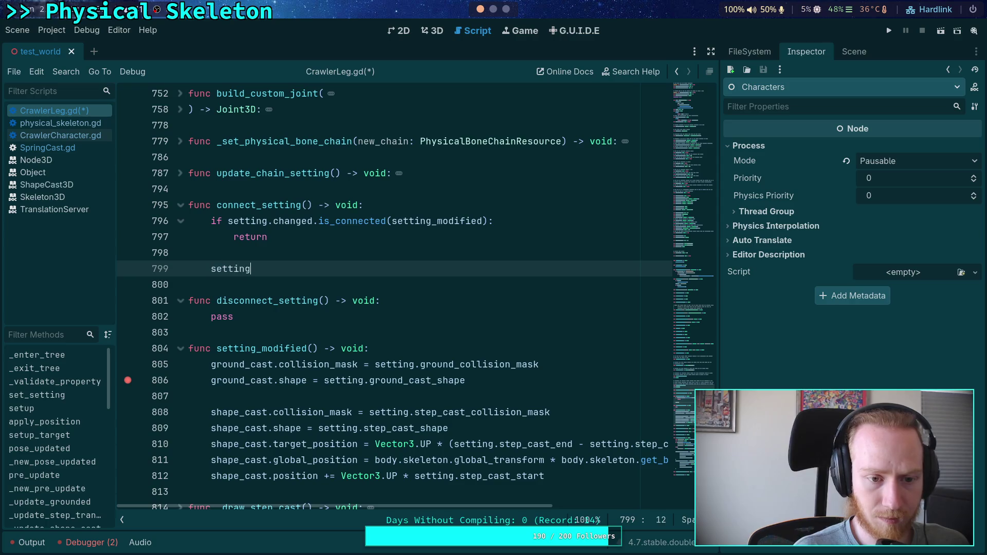
key("BackSpace")
key("BackSpace")
key("BackSpace")
key("BackSpace")
type("setting.")
key("Return")
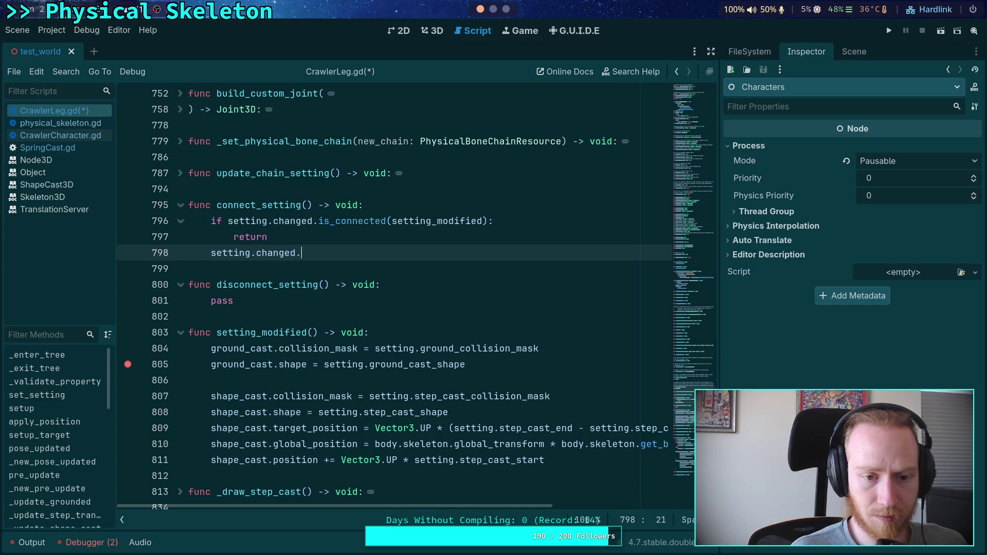
type("nnect(setting_m")
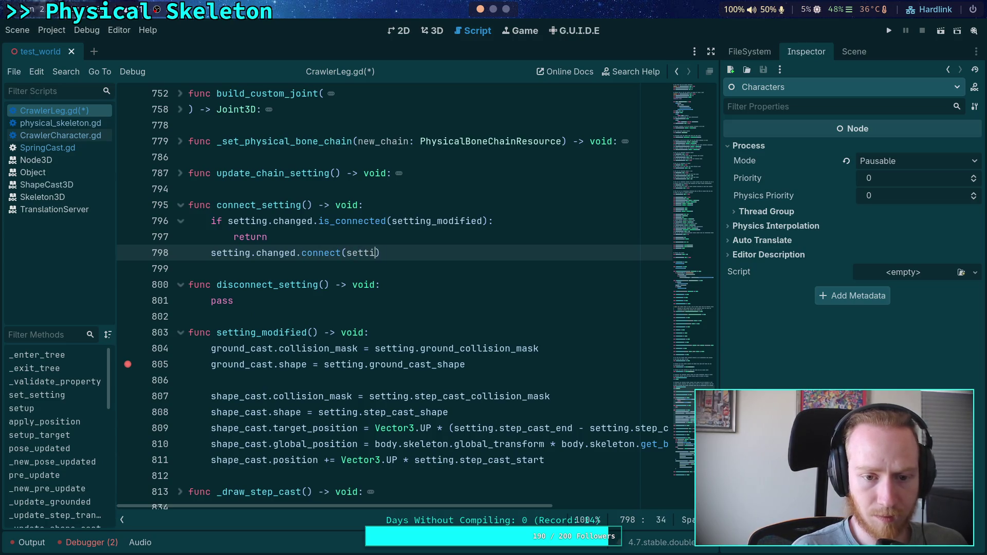
type("o")
key("Return")
Give disconnect_setting an is_connected guard and setting.changed.disconnect(setting_modified), then save the script
key("Down")
key("Down")
key("Down")
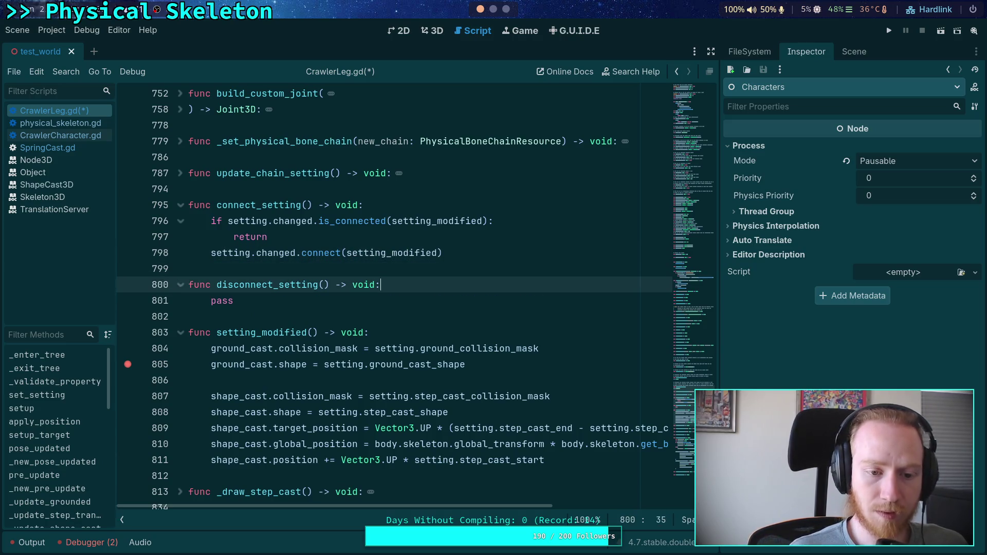
key("BackSpace")
key("BackSpace")
key("BackSpace")
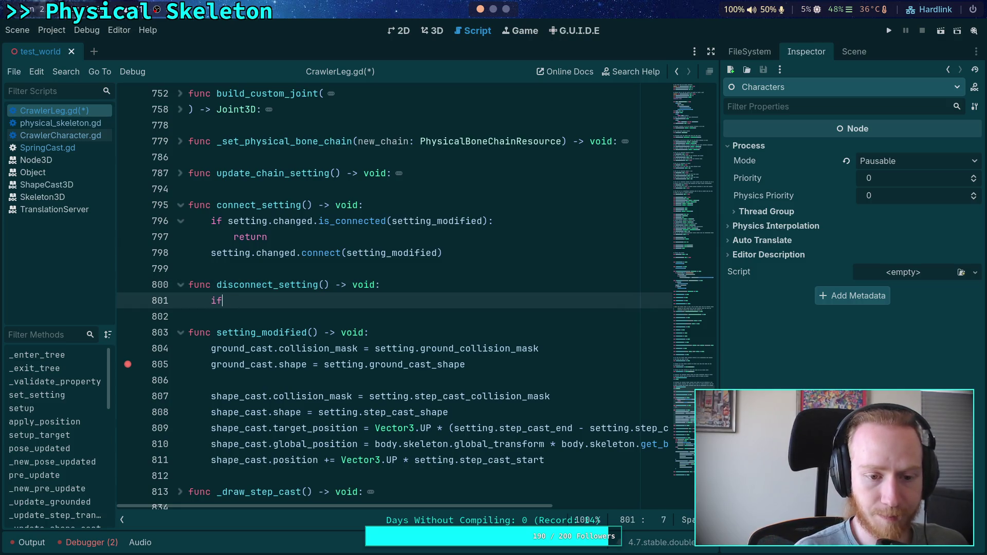
type(" not")
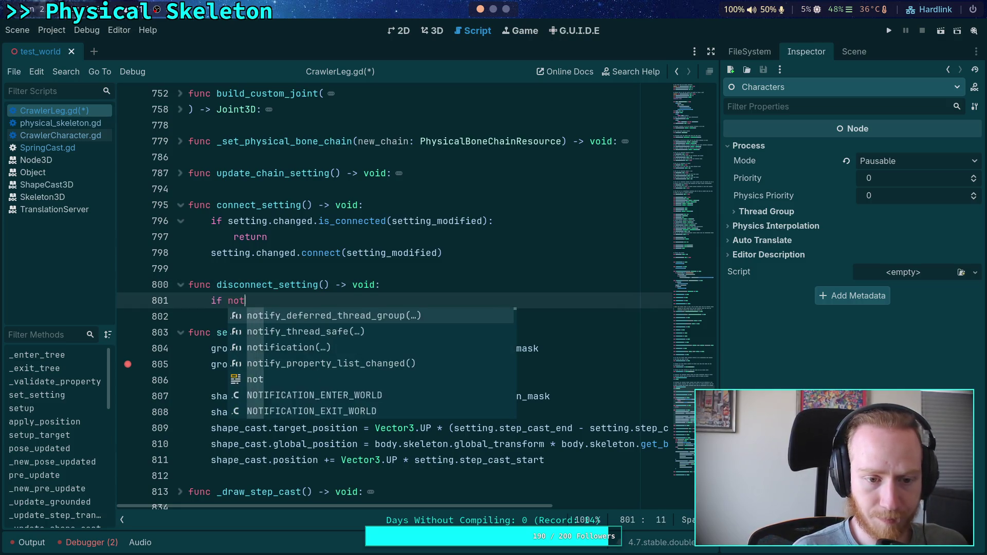
type(" setting.changed.is_")
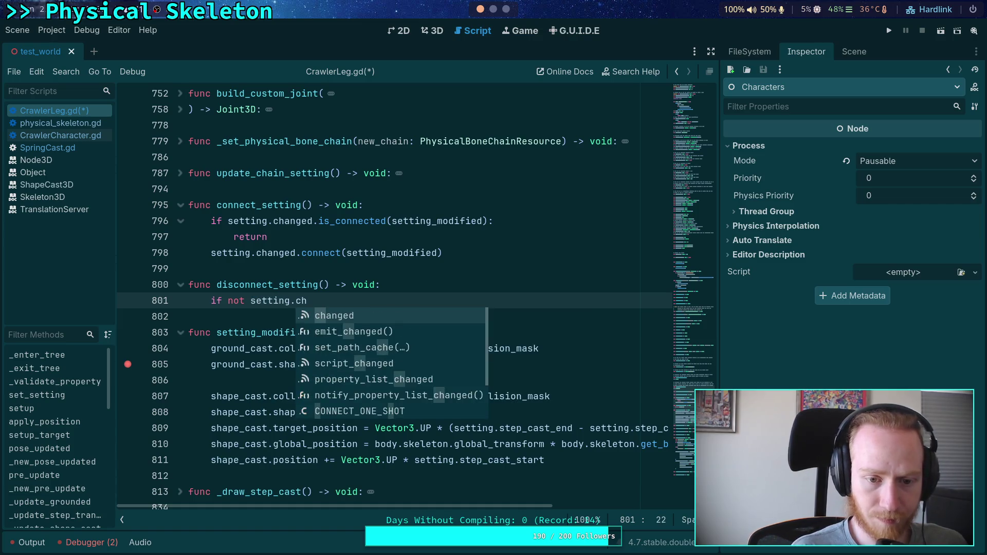
key("Return")
type("set")
key("Down")
key("Return")
type("):")
key("Return")
type("return")
key("Return")
key("BackSpace")
type("setting.changed.disconnect(s")
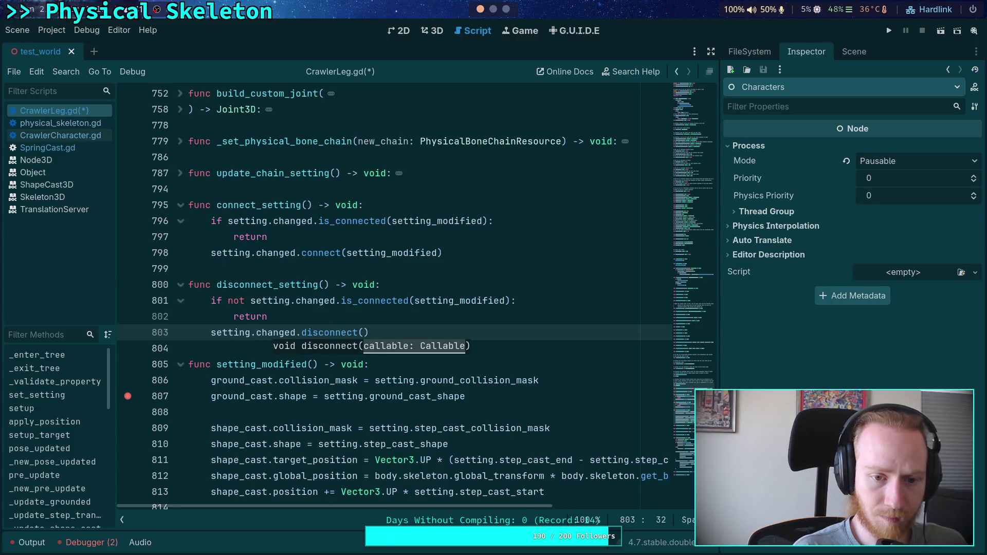
type("etting_mod")
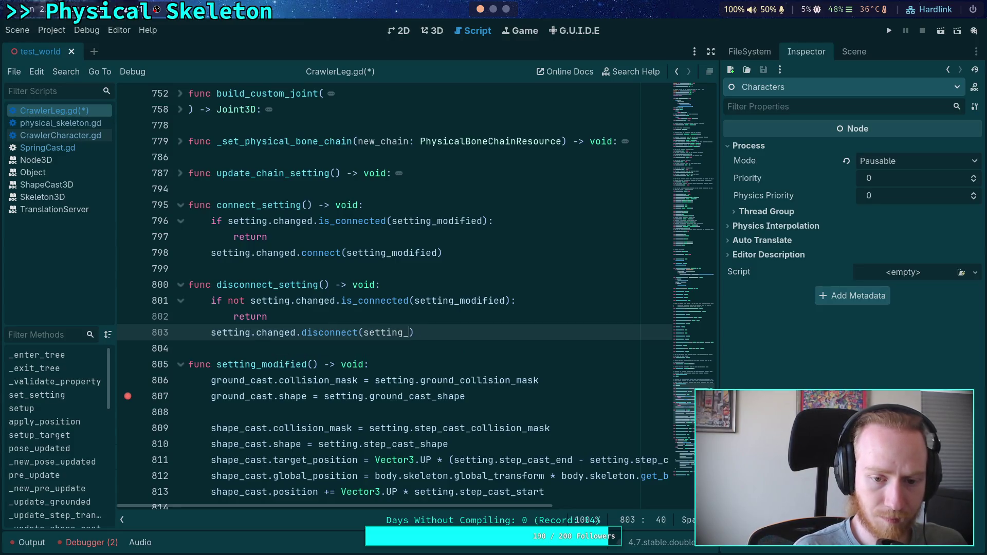
key("Return")
key("ctrl+s")
scroll(135, 293, "down", 2)
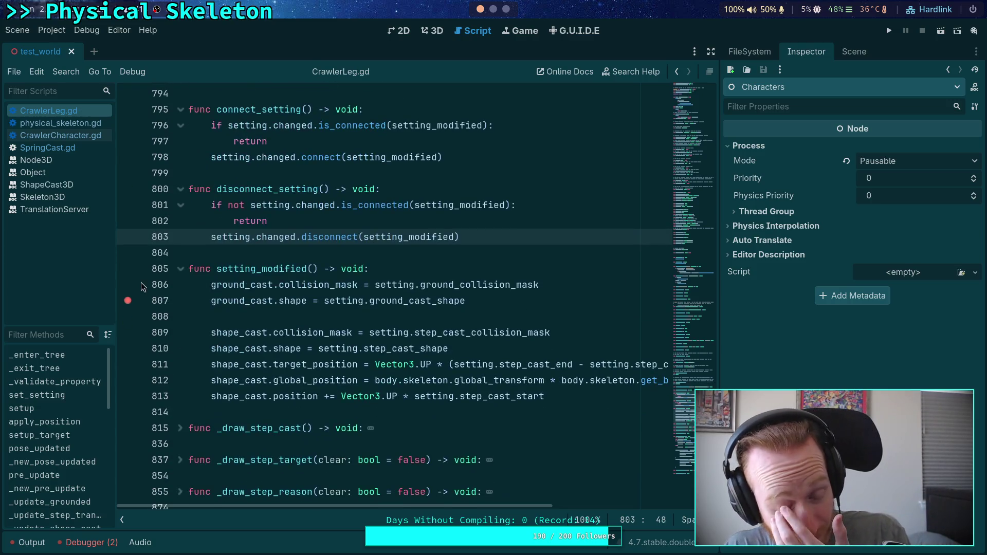
Run the project to watch the crawler, then locate front_leg_setting.tres in the FileSystem dock
left_click(298, 255)
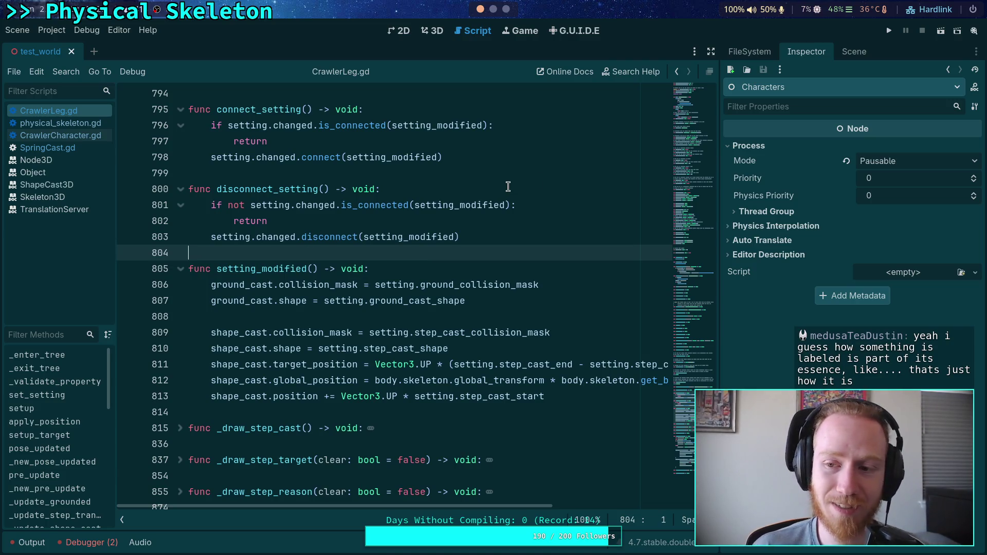
left_click(889, 31)
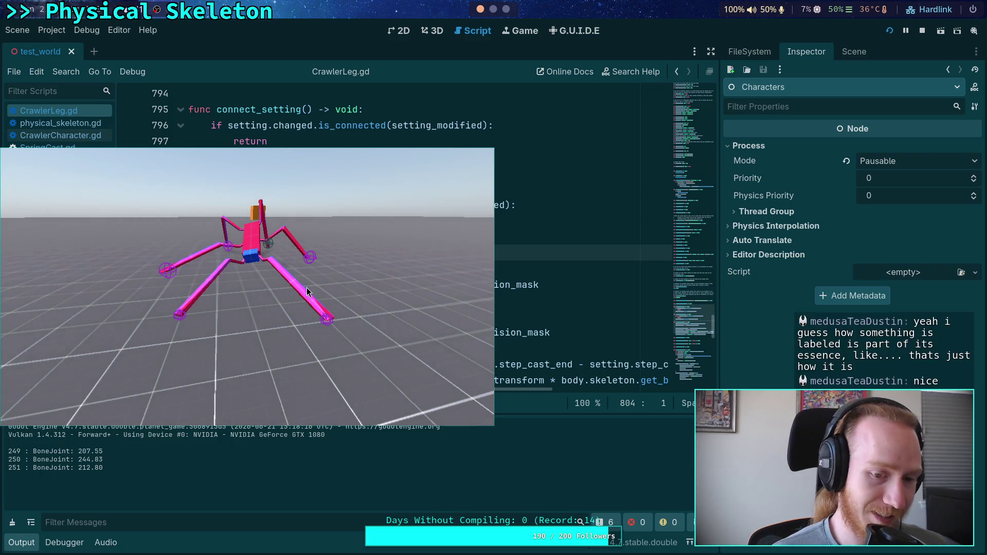
mouse_move(303, 318)
left_mouse_down()
mouse_move(359, 283)
mouse_move(0, 287)
left_mouse_up()
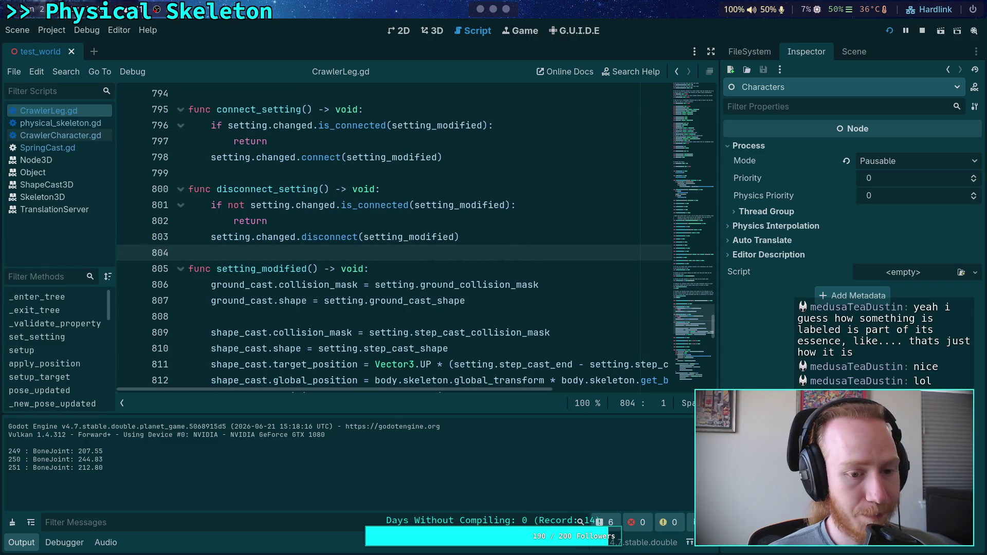
key("super+s")
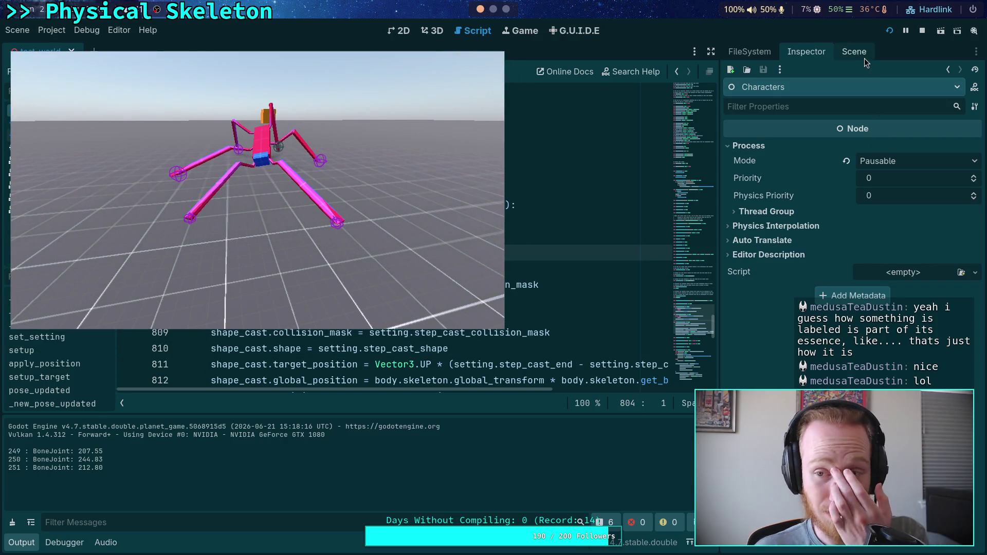
left_click(853, 51)
left_click(749, 52)
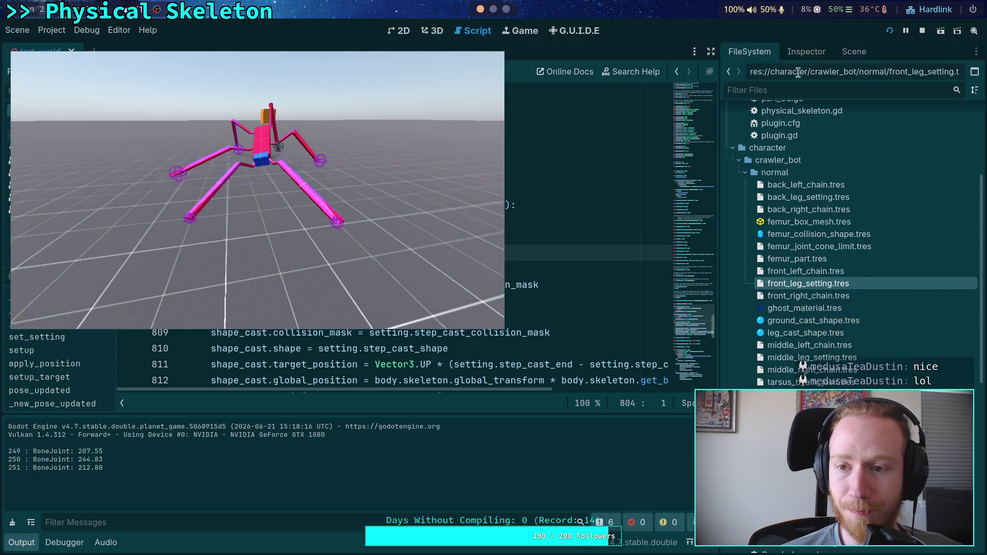
Set the front leg setting's cast shape radius to 0.08
left_click(806, 51)
left_click(915, 161)
left_click(904, 184)
key("BackSpace")
key("BackSpace")
type("0.2")
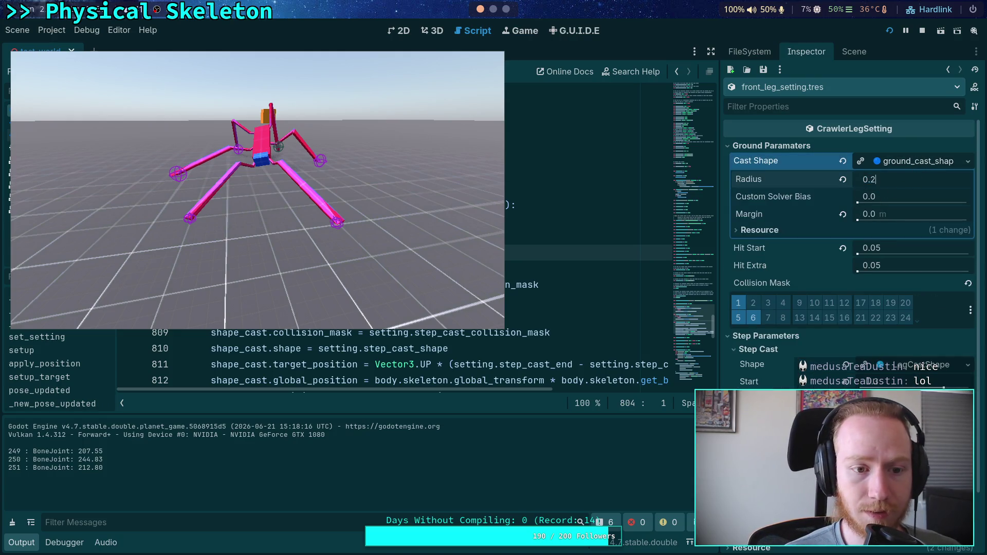
key("Return")
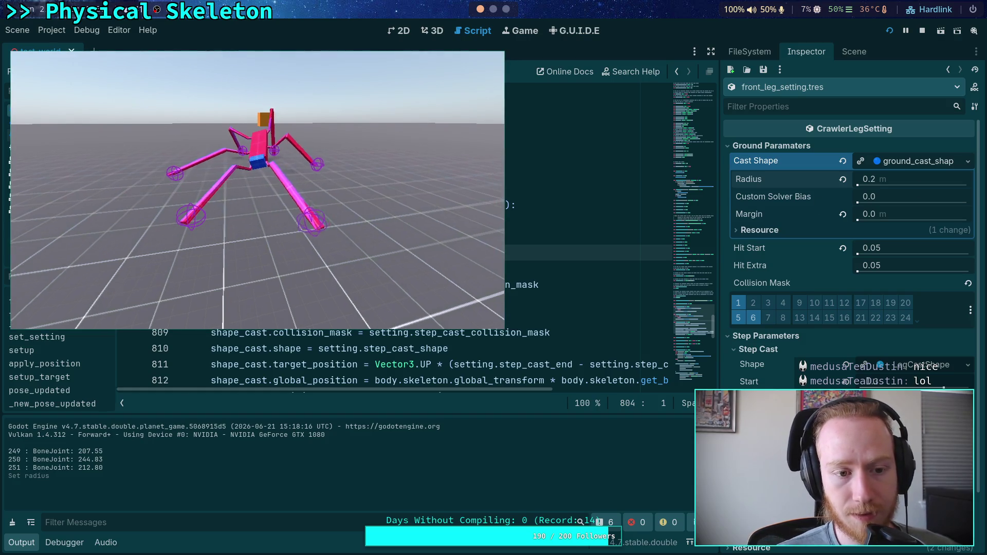
left_click(909, 178)
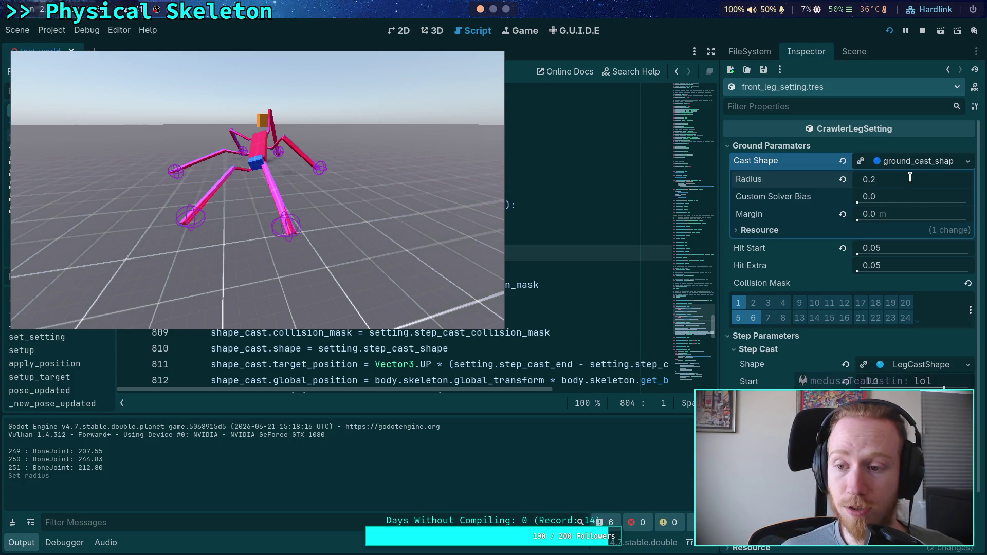
key("BackSpace")
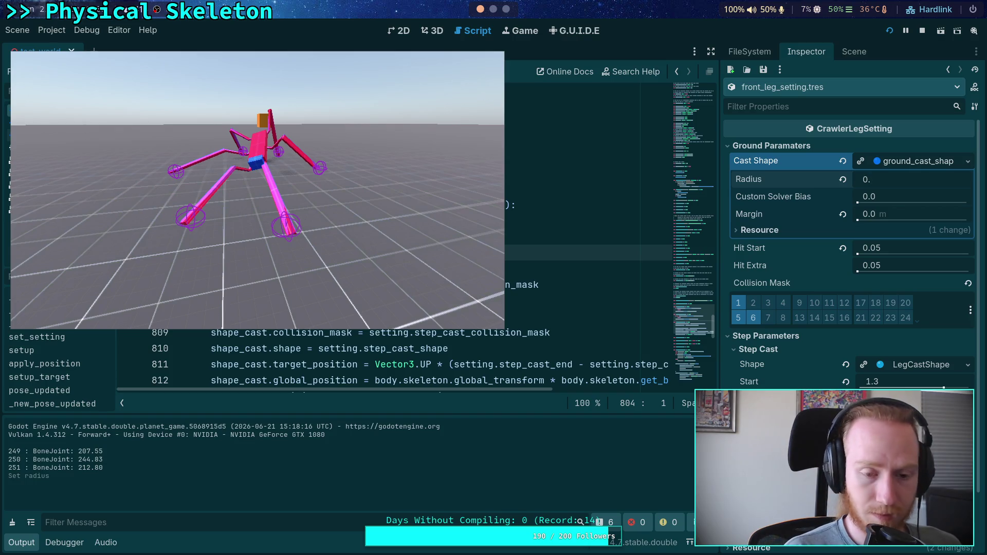
type("08")
key("Return")
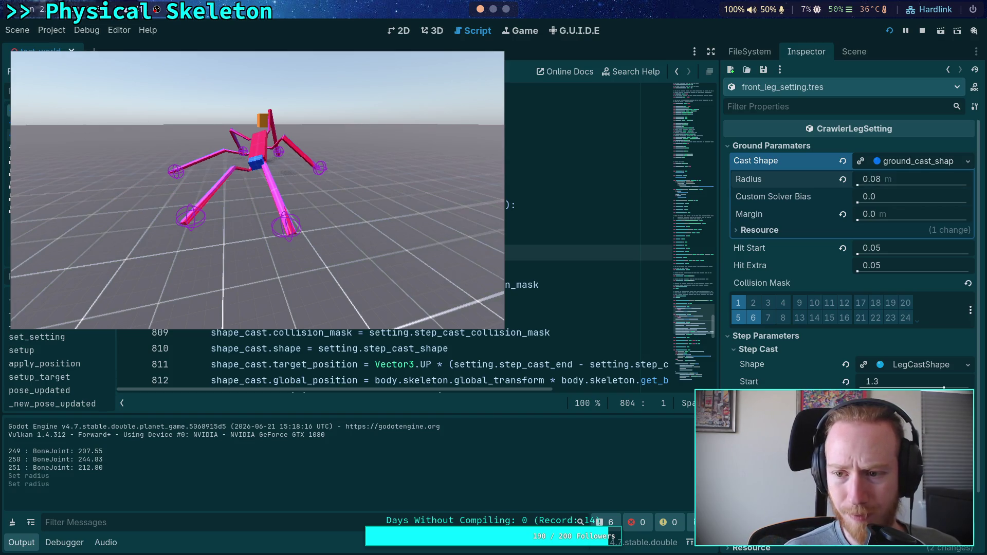
Raise Hit Start to 0.1 and stop the running game
left_click(914, 252)
left_click(914, 252)
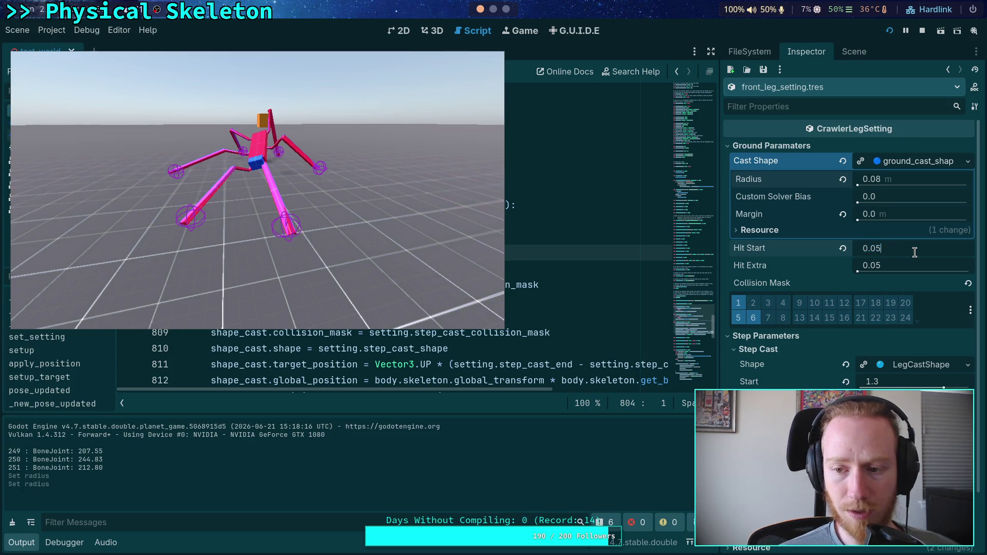
type("0.1")
key("Return")
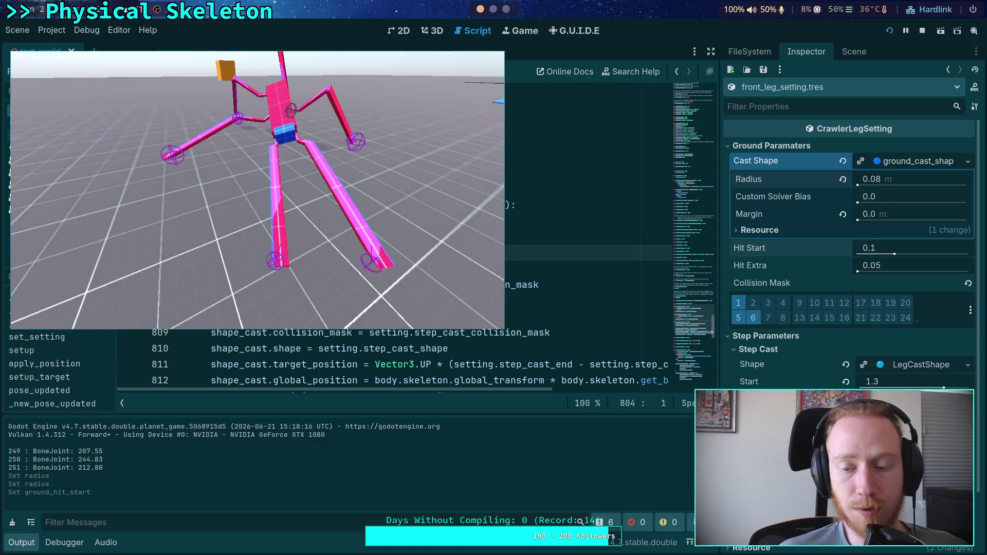
left_click(923, 32)
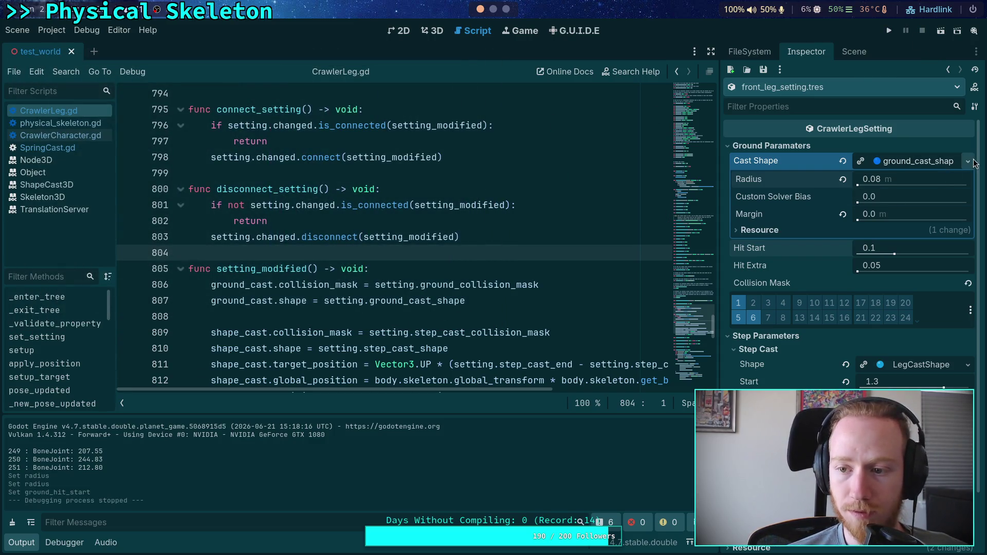
Name the cast shape resource GroundCast
left_click(937, 161)
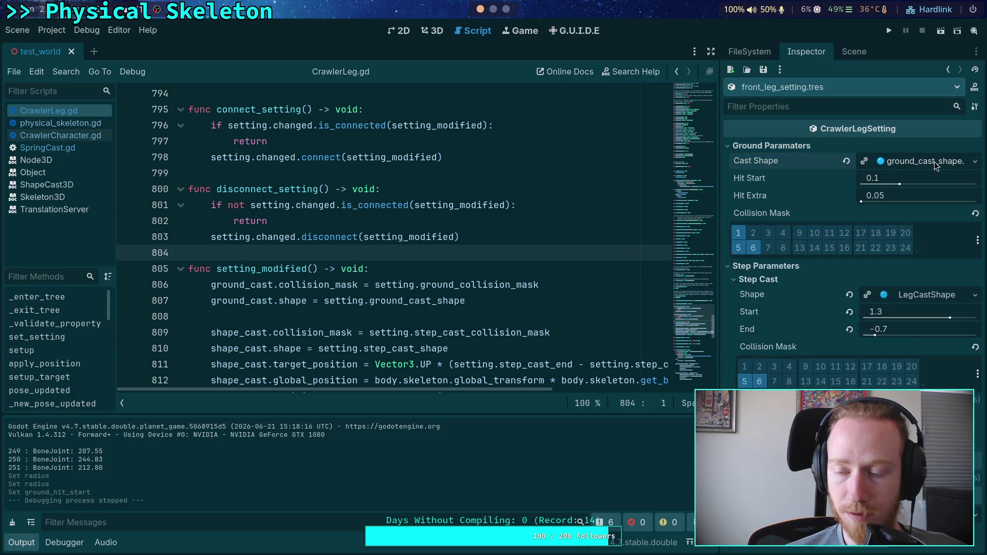
left_click(936, 161)
left_click(833, 230)
left_click(889, 279)
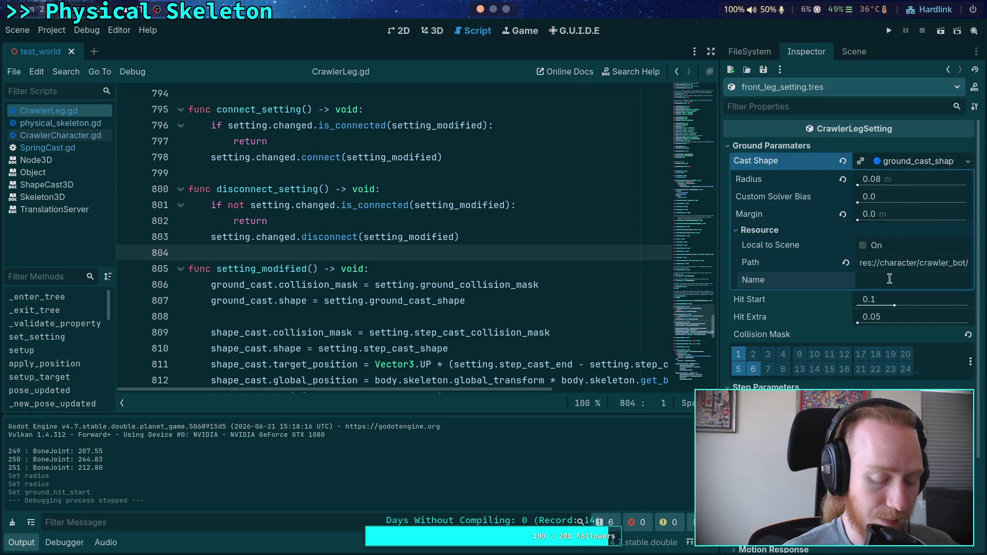
type("GroundCast")
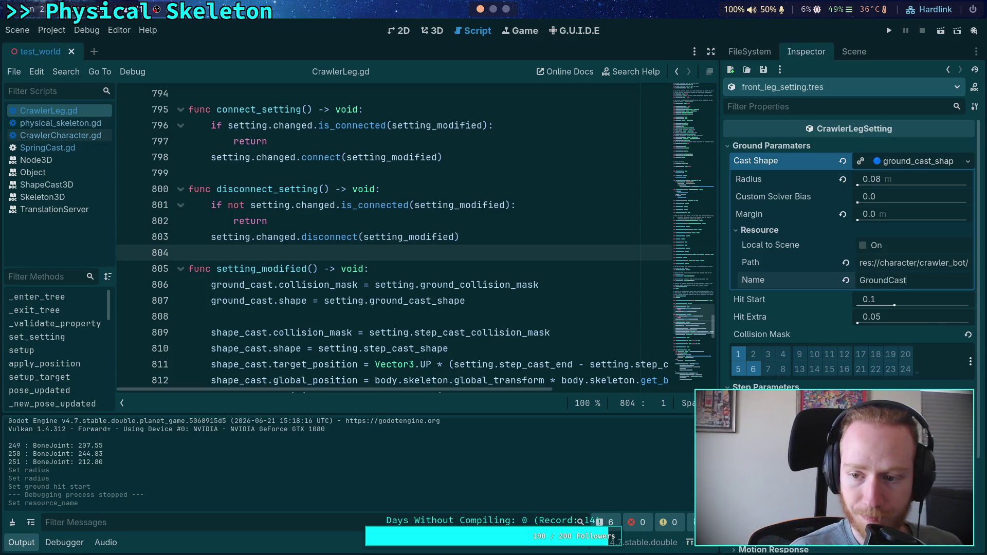
key("Return")
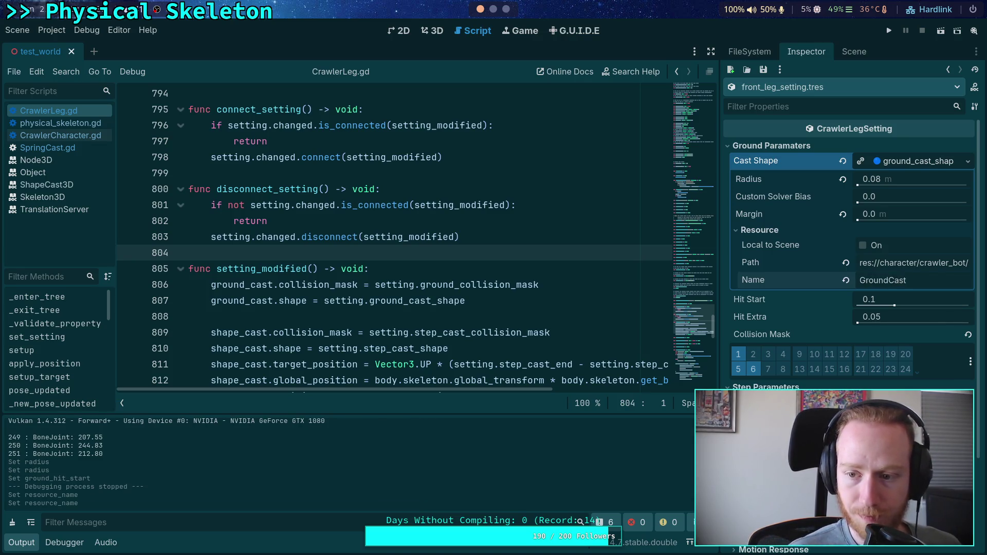
Collapse the cast shape details and return to the Scene tree
left_click(920, 163)
left_click(975, 160)
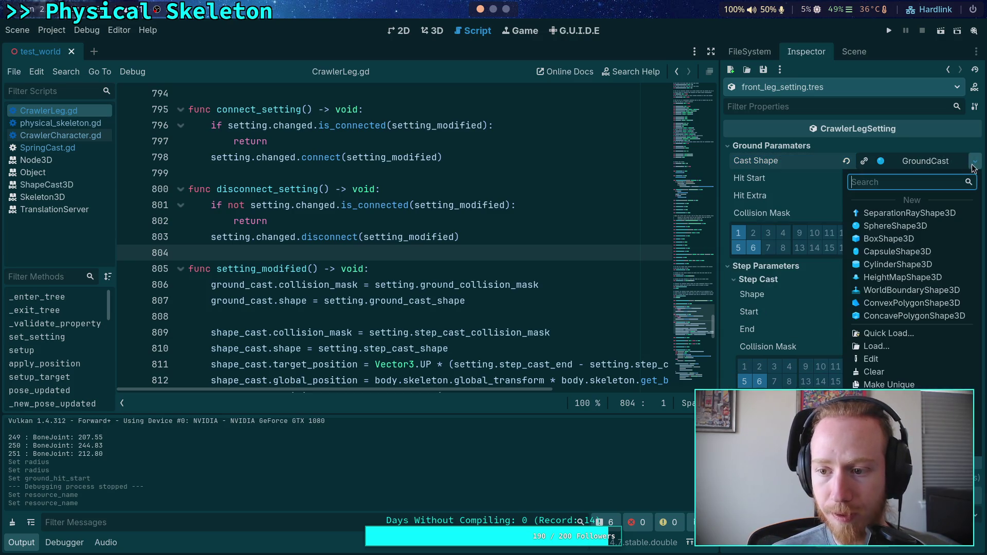
left_click(853, 51)
left_click(853, 51)
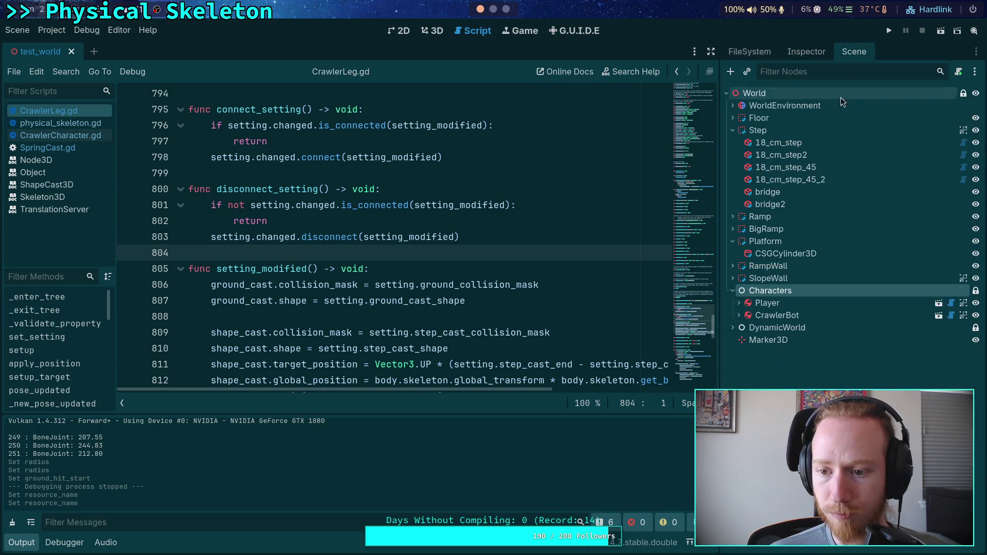
Open big_crawler_bot and confirm FL_Leg's FrontLeg setting already uses the GroundCast shape
left_click(941, 317)
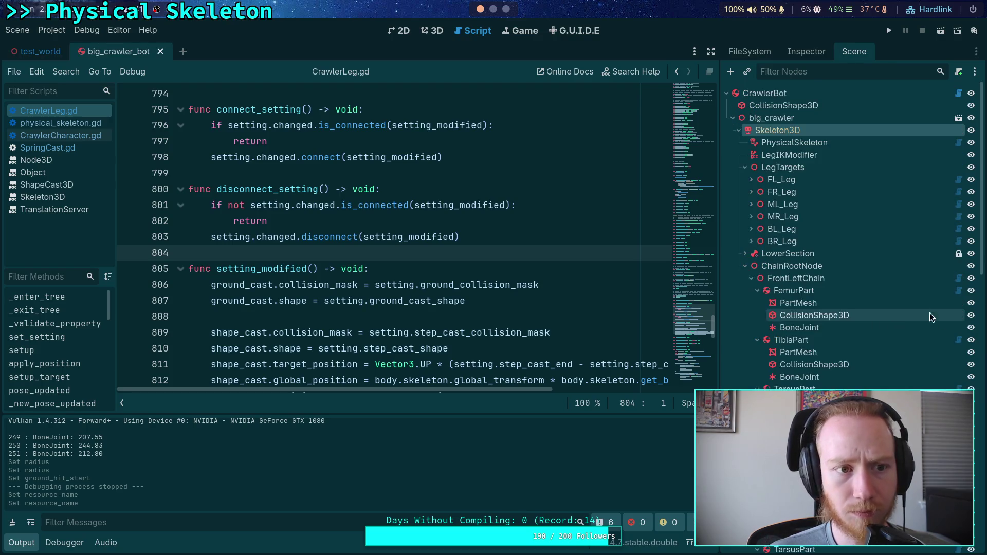
left_click(782, 179)
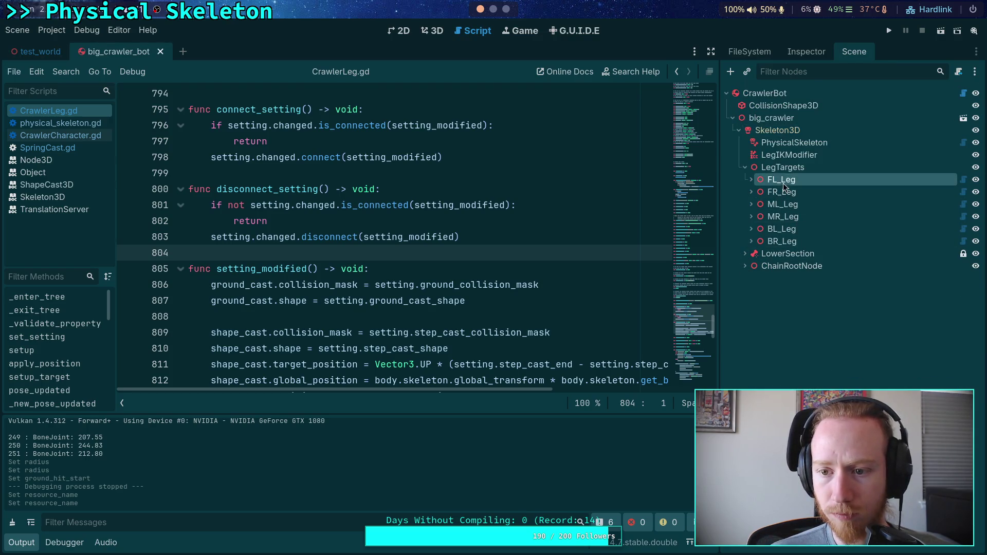
left_click(806, 52)
left_click(893, 165)
left_click(890, 183)
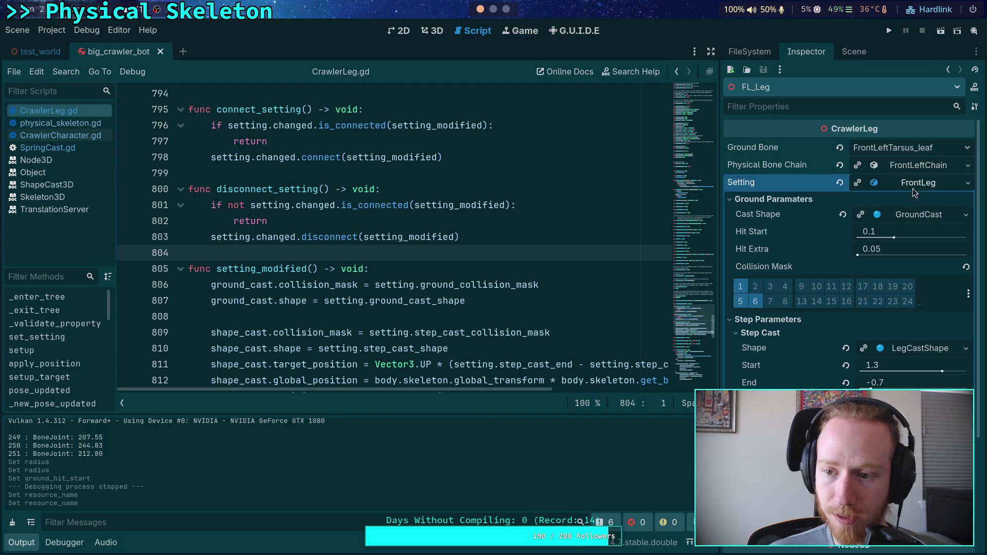
left_click(856, 54)
left_click(782, 205)
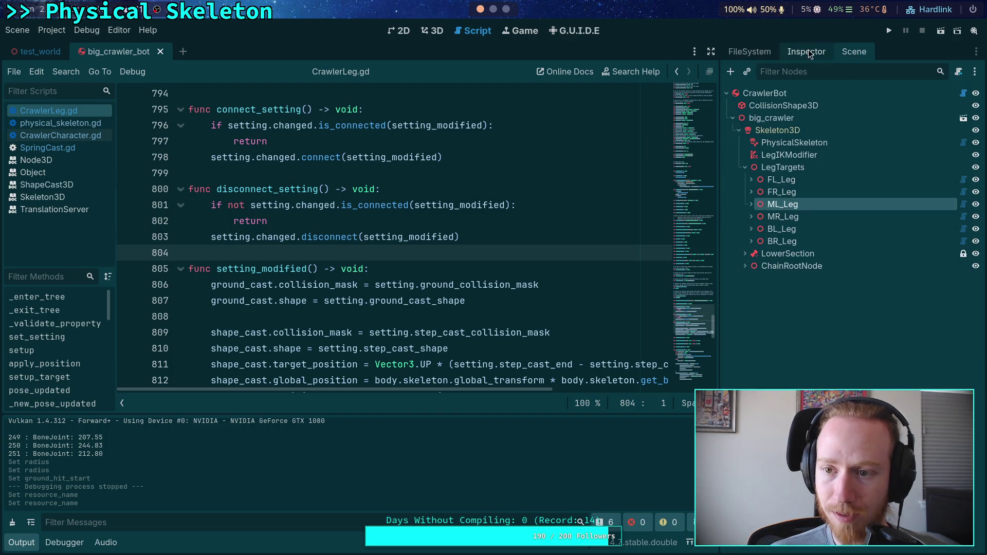
Quick-load ground_cast_shape.tres as ML_Leg's MiddleLeg cast shape
left_click(807, 51)
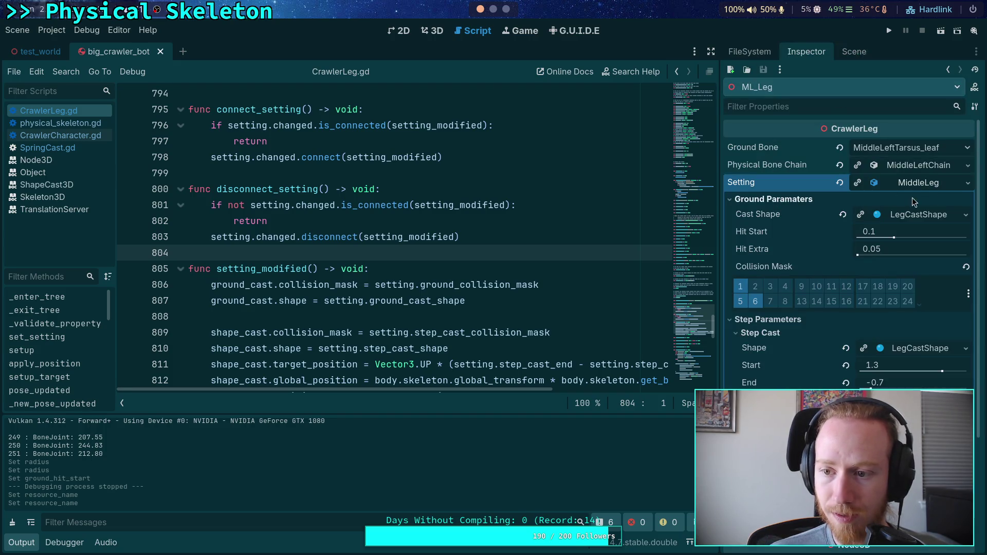
left_click(966, 215)
left_click(904, 385)
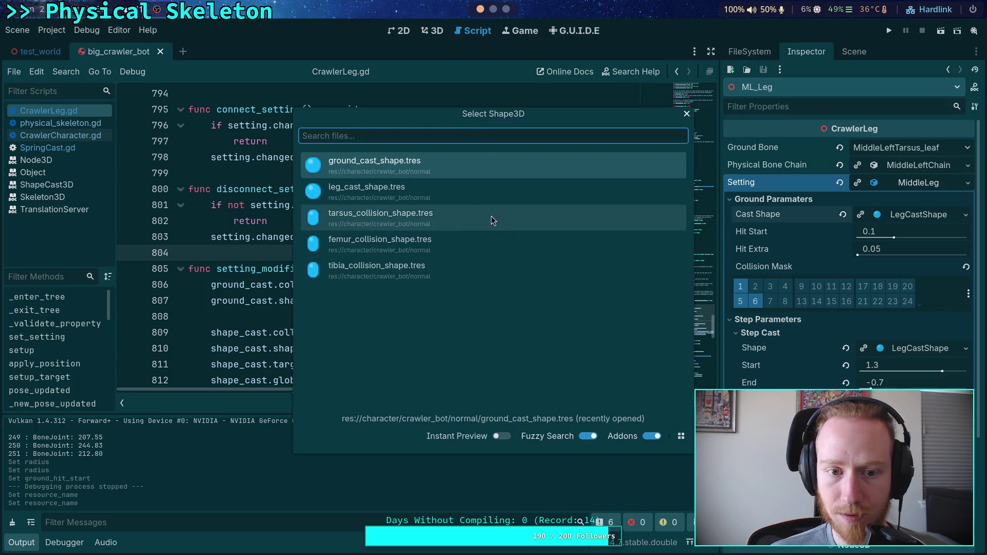
left_click(459, 169)
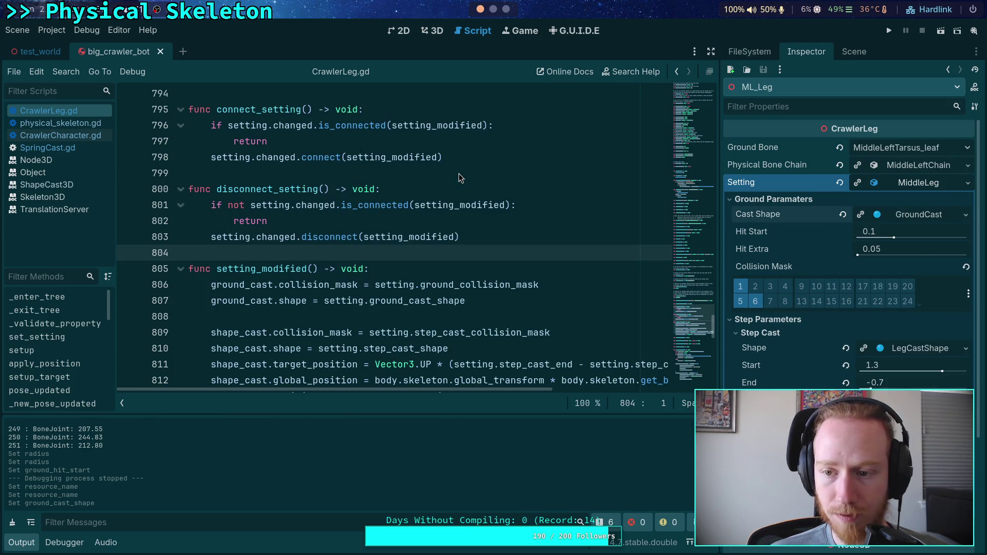
left_click(908, 215)
left_click(789, 318)
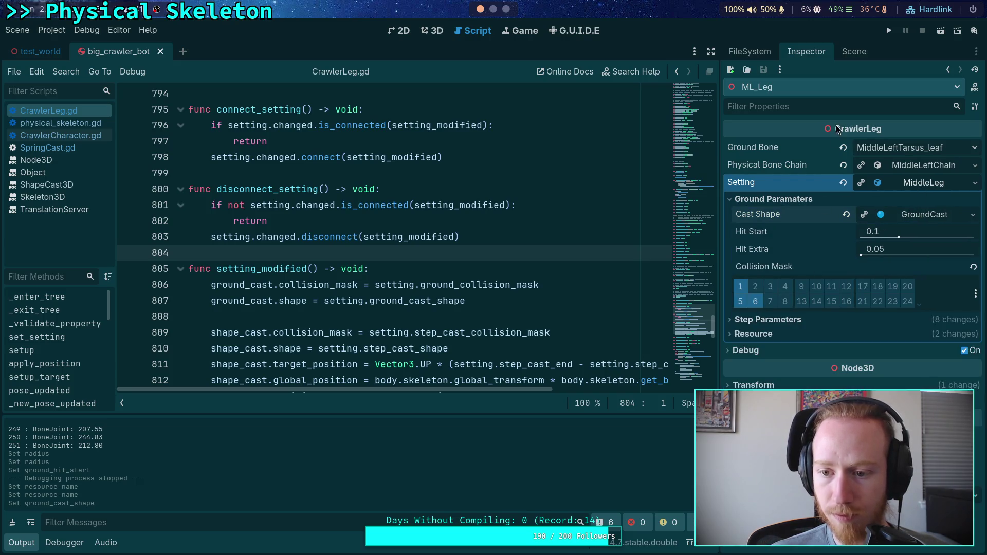
left_click(853, 51)
Assign ground_cast_shape.tres to BL_Leg's BackLeg cast shape and hide the Output dock
left_click(781, 229)
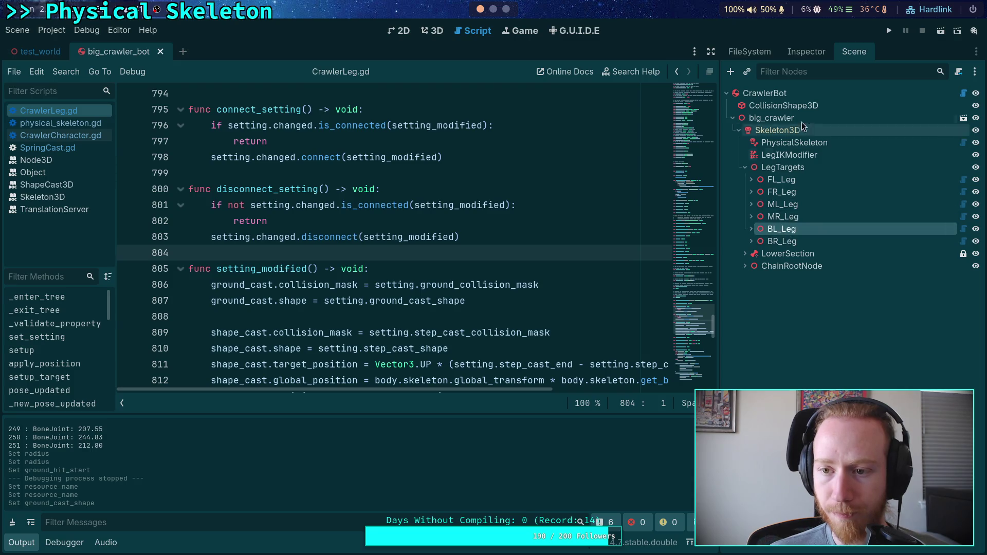
left_click(806, 52)
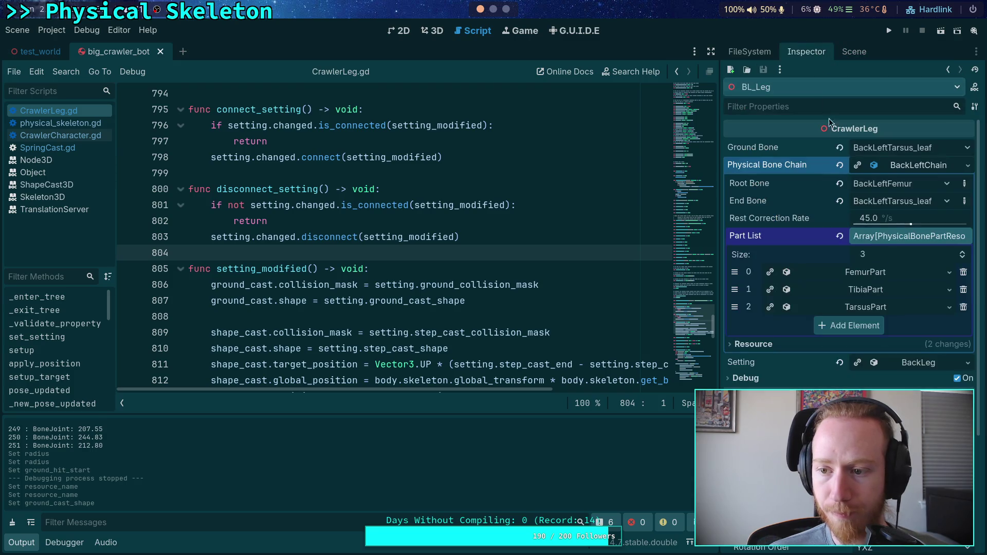
left_click(906, 164)
left_click(918, 182)
left_click(966, 215)
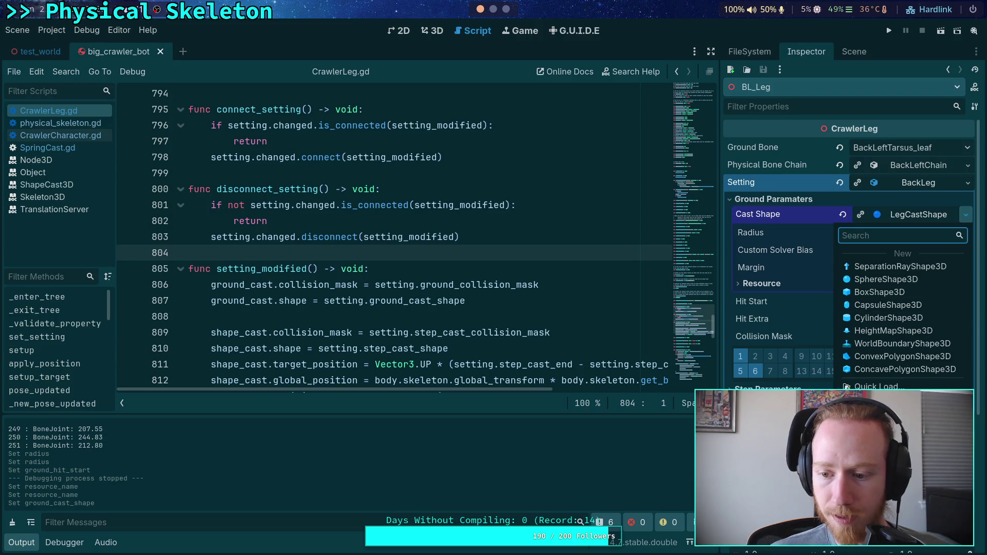
left_click(874, 387)
double_click(423, 160)
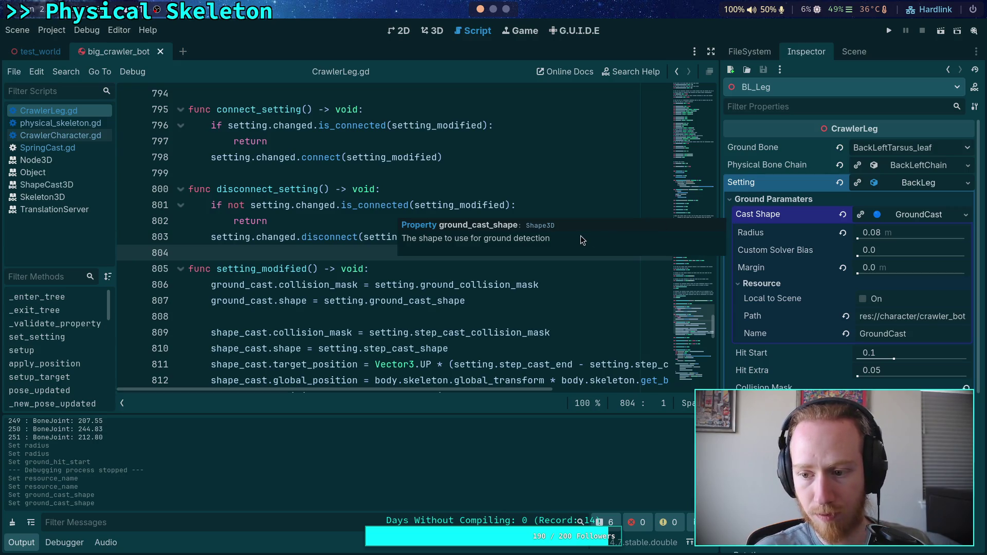
left_click(756, 283)
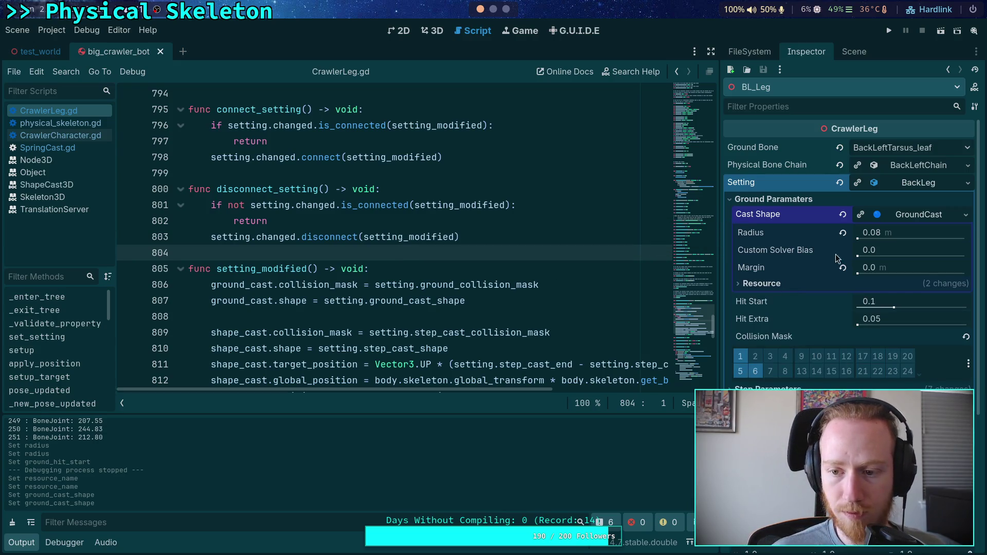
left_click(918, 214)
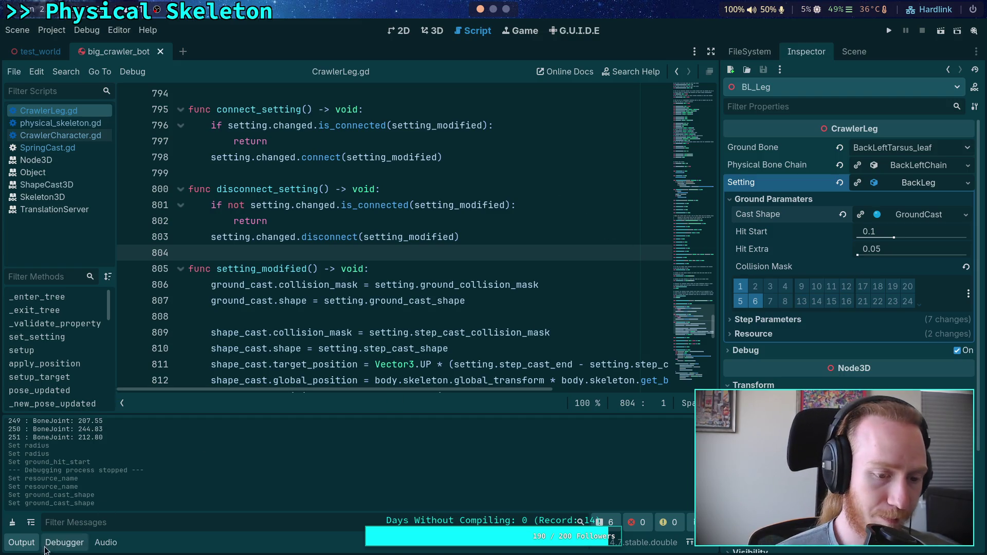
left_click(25, 545)
Browse around setting_modified in CrawlerLeg.gd and scroll the Methods list
left_click(333, 444)
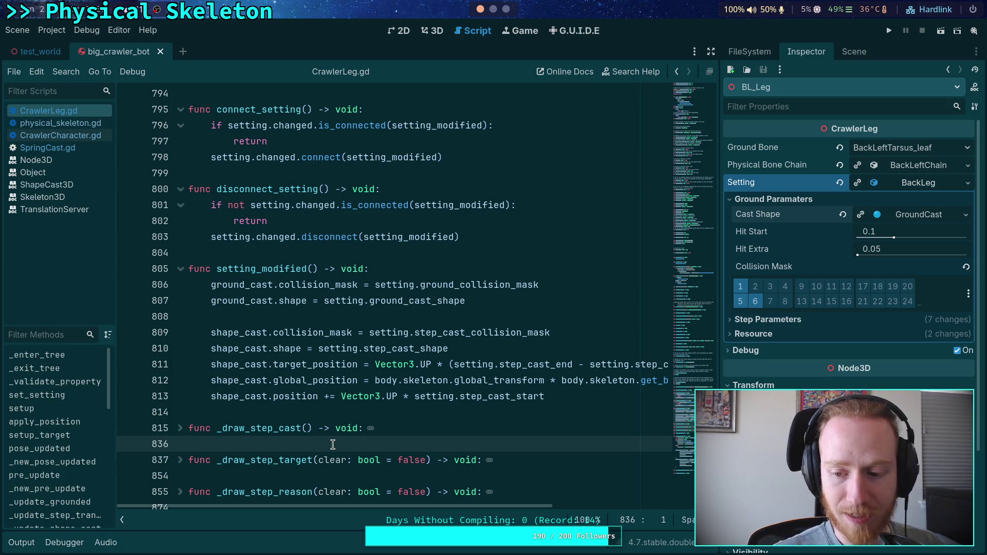
left_click(345, 414)
left_click(287, 252)
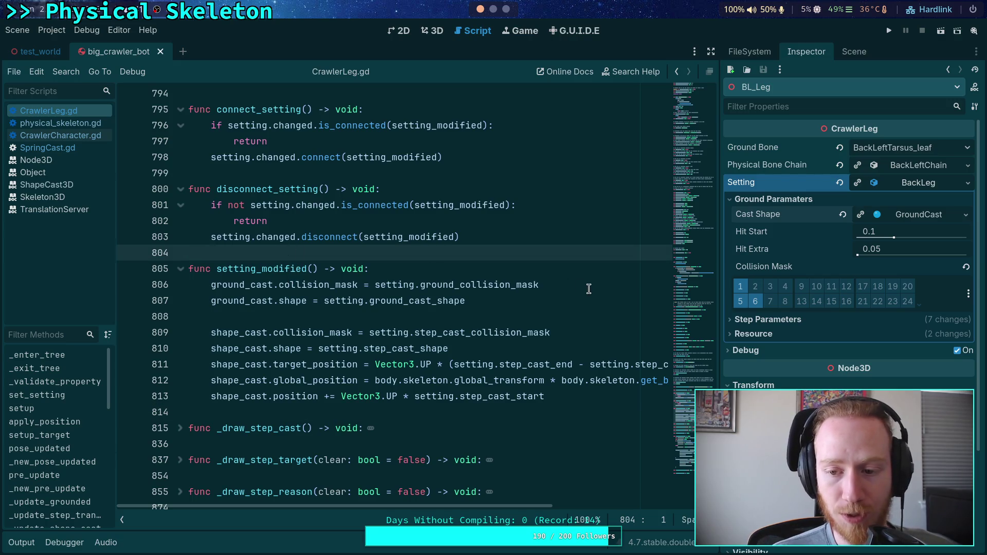
left_click(553, 318)
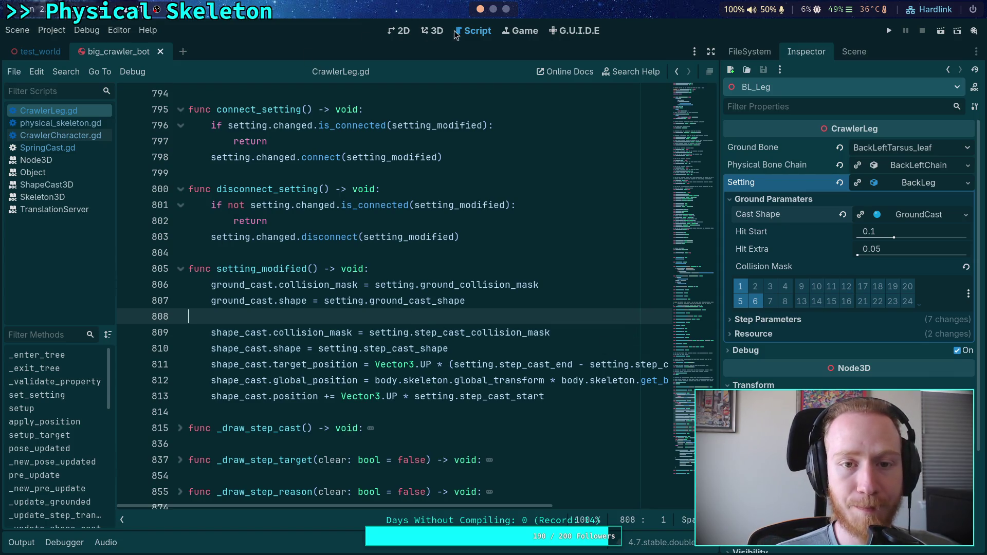
left_click(854, 52)
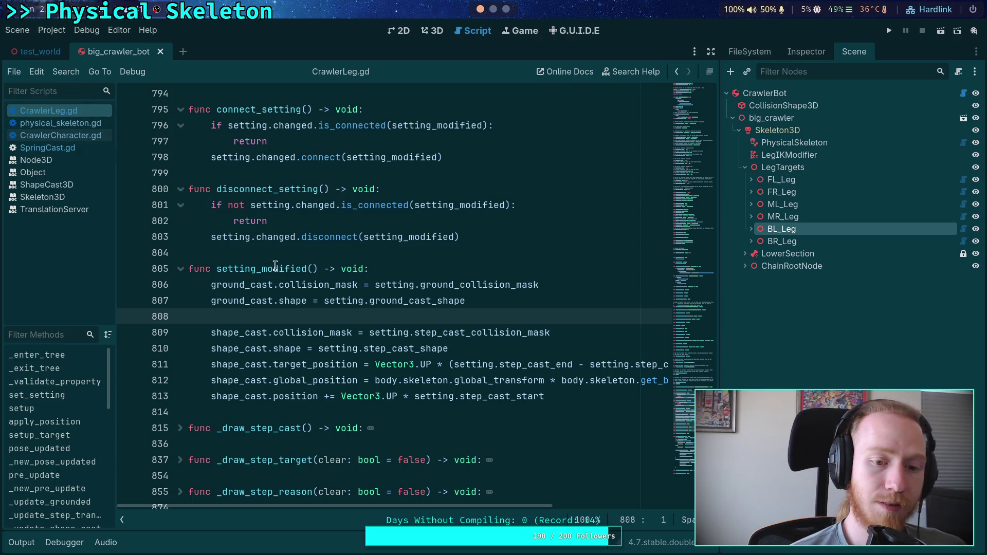
scroll(252, 308, "up", 2)
scroll(252, 309, "up", 18)
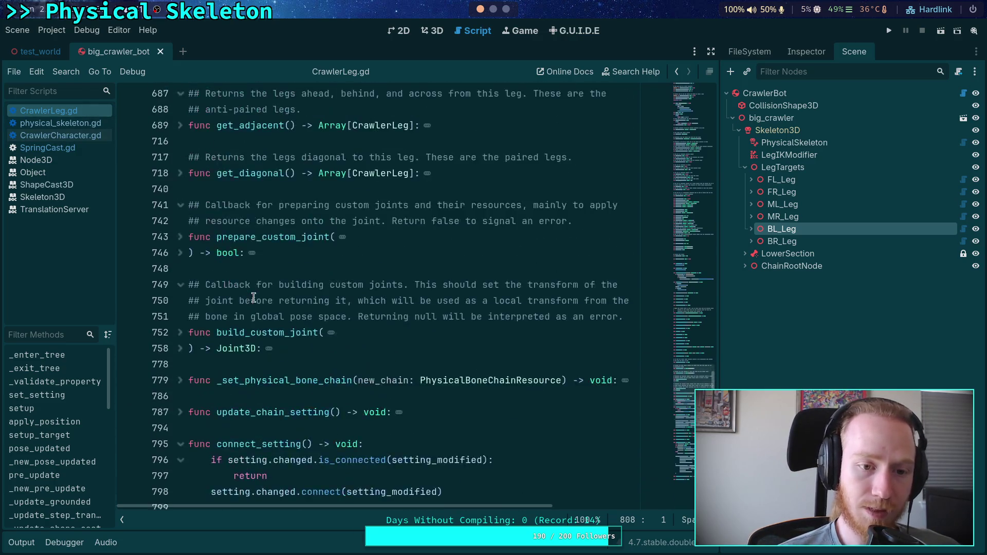
scroll(255, 292, "up", 15)
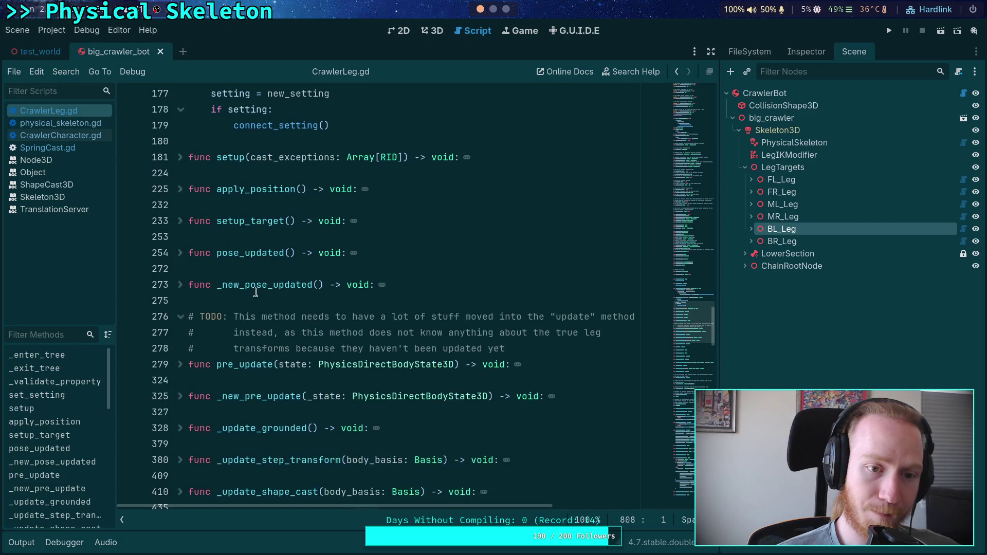
scroll(256, 288, "down", 5)
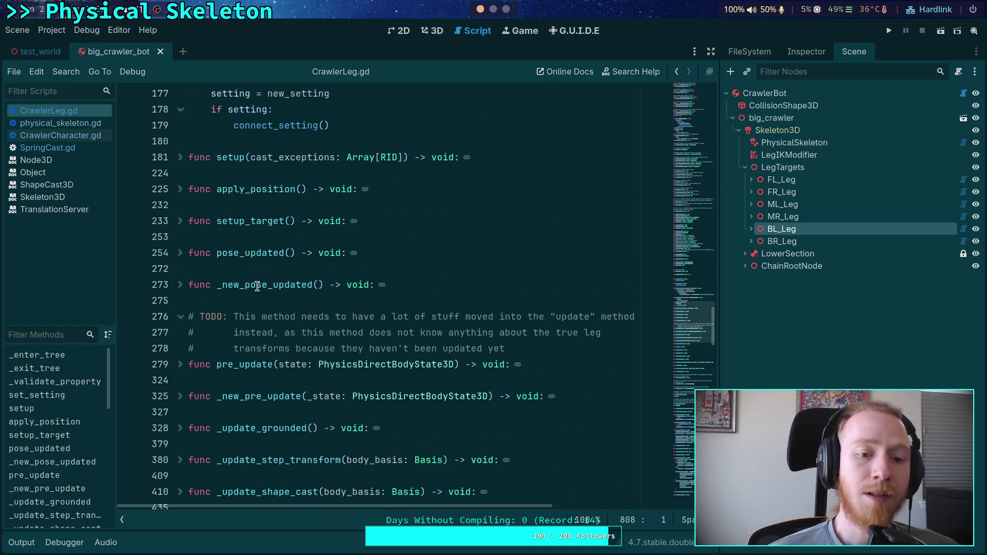
scroll(41, 417, "down", 1)
scroll(52, 432, "down", 7)
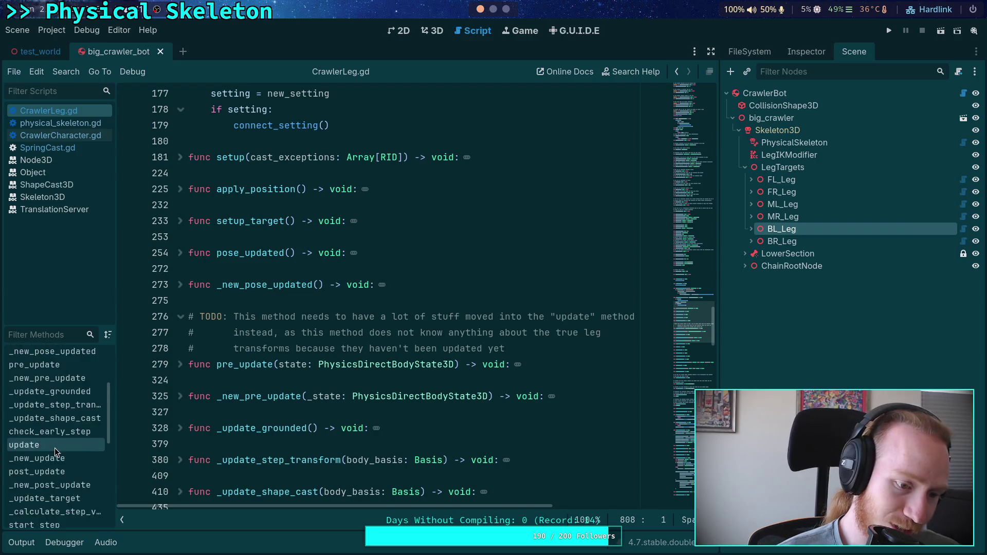
scroll(62, 442, "down", 3)
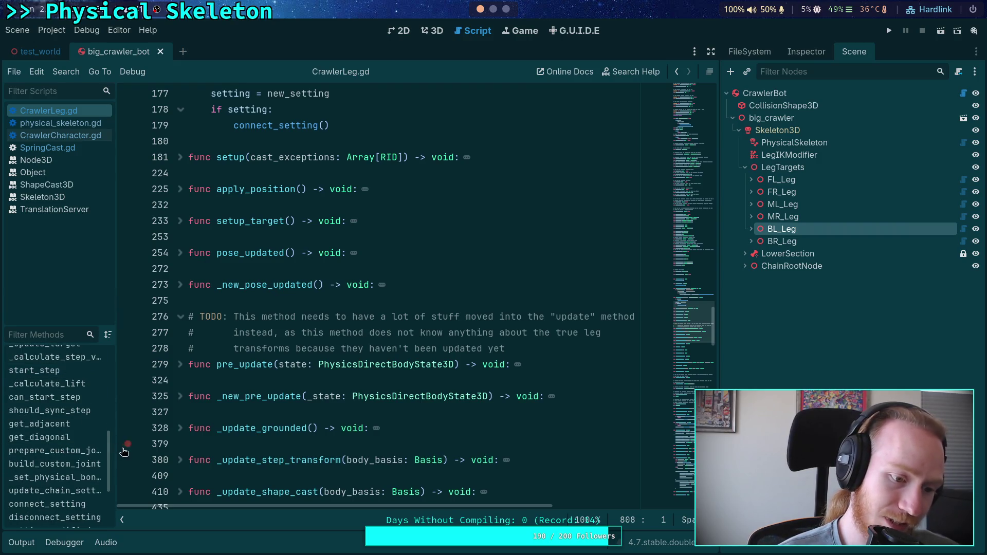
left_click_drag(118, 431, 146, 432)
scroll(91, 439, "down", 3)
scroll(92, 439, "up", 8)
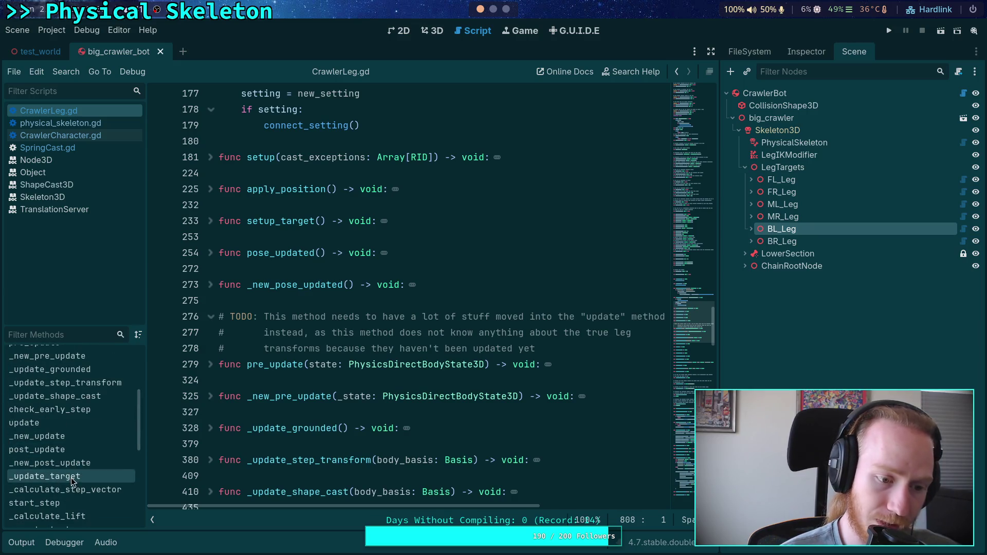
scroll(72, 468, "up", 3)
scroll(74, 469, "up", 2)
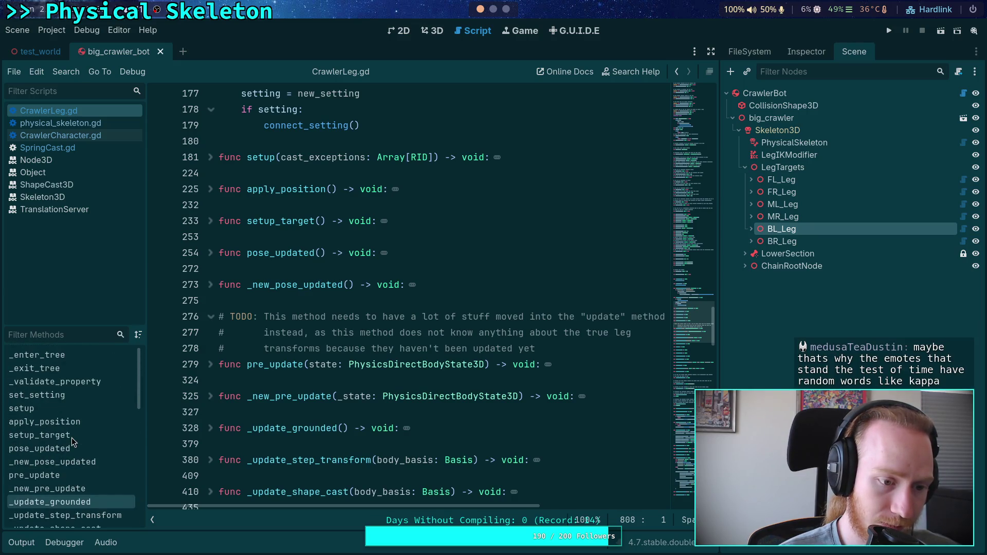
scroll(80, 460, "down", 1)
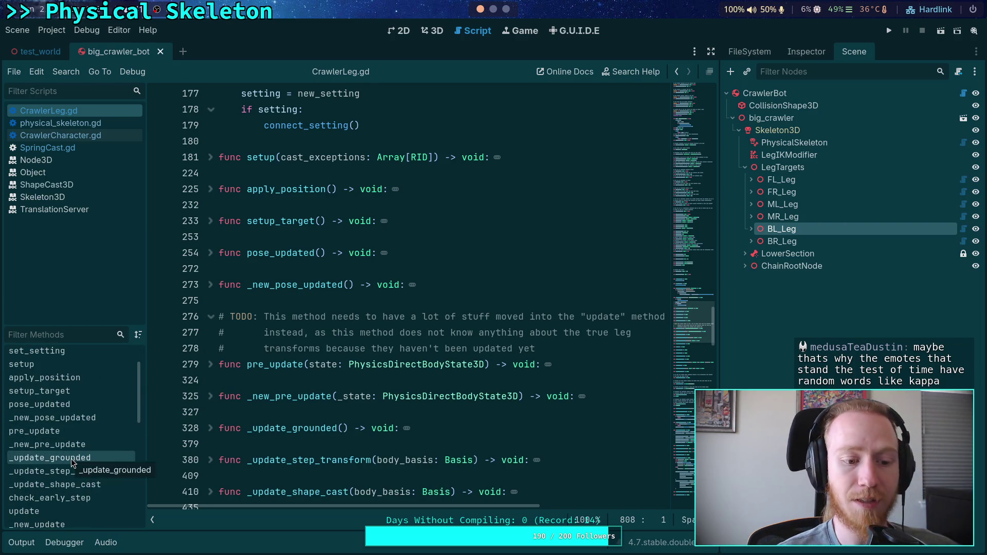
Jump to _update_grounded and widen the code editor to full width
left_click(71, 458)
scroll(384, 339, "down", 3)
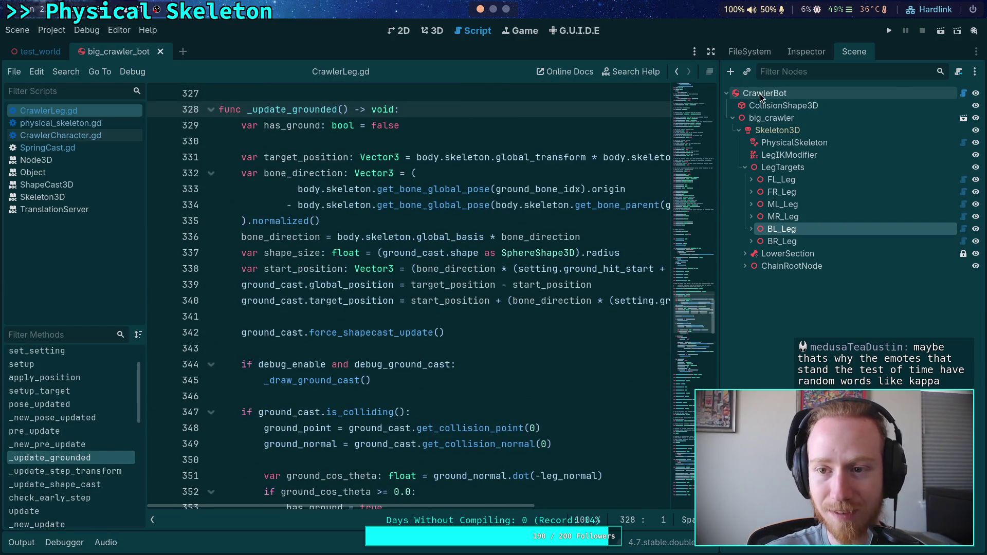
left_click(713, 53)
scroll(539, 257, "down", 2)
Add a ground_cast.global_basis assignment line below line 339
scroll(539, 257, "up", 2)
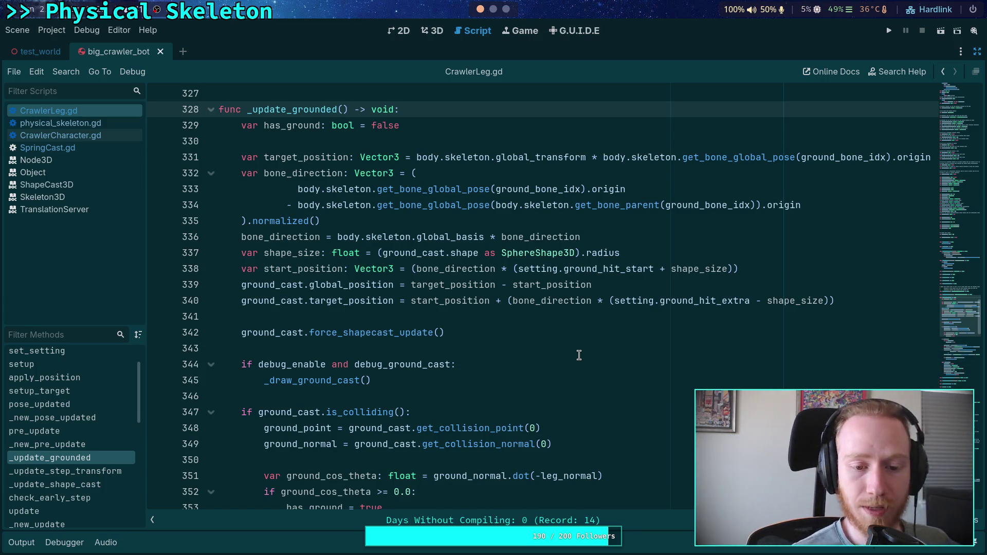
left_click(666, 286)
key("Return")
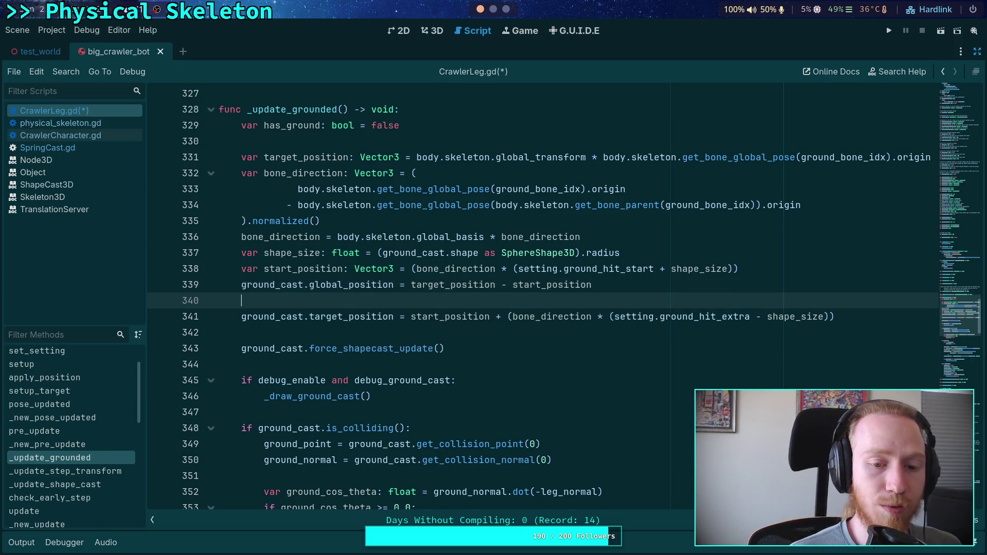
type("ground_cast.")
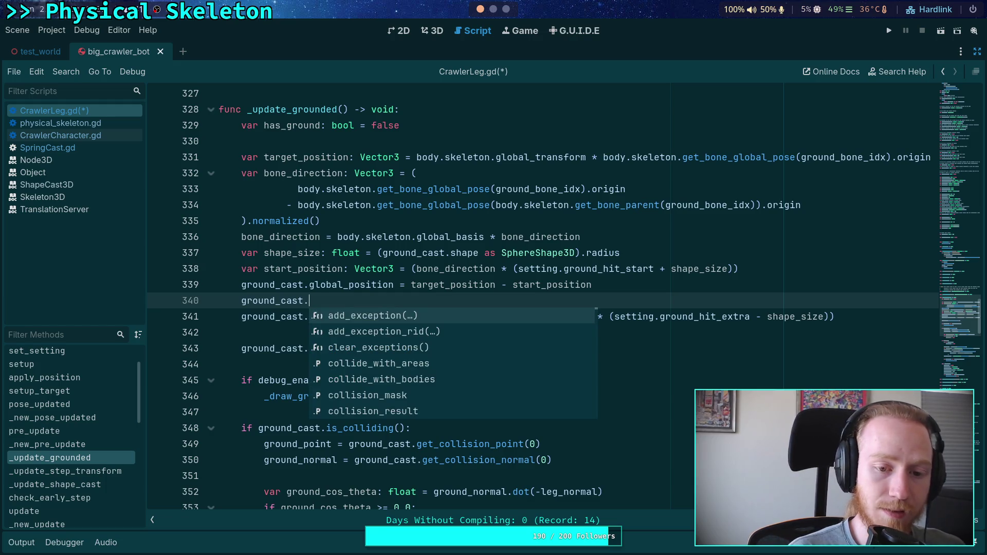
type("gl")
key("Return")
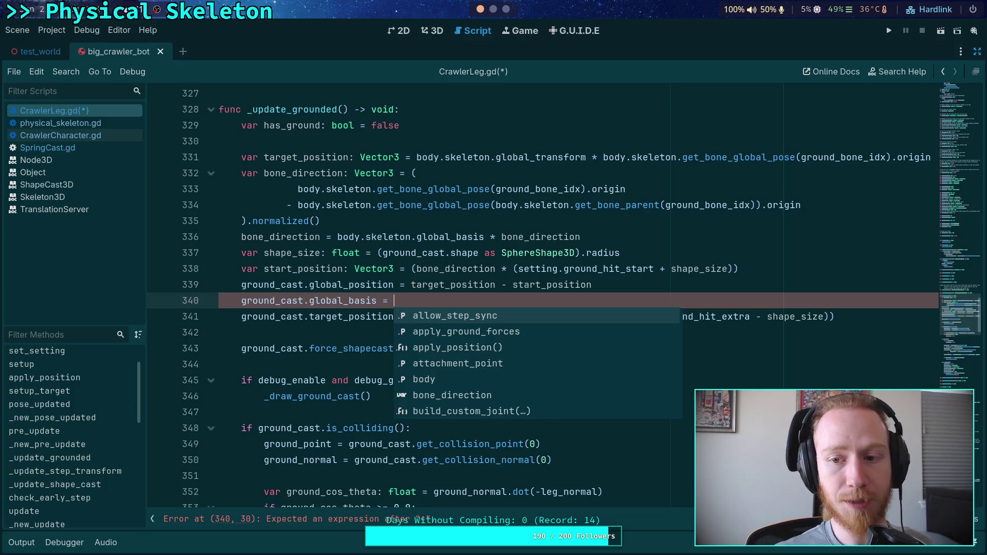
Cut the parent bone global pose call out of the bone_direction expression on line 334
left_click(673, 215)
mouse_move(497, 208)
left_mouse_down()
mouse_move(755, 206)
mouse_move(664, 205)
left_mouse_up()
right_click(666, 205)
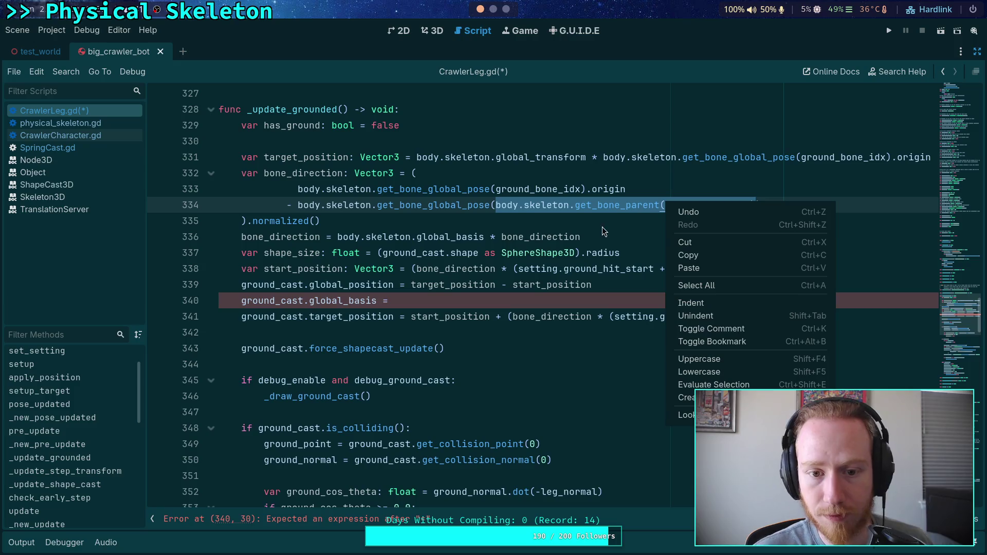
left_click(522, 212)
left_click_drag(297, 205, 772, 205)
key("ctrl+c")
right_click(486, 205)
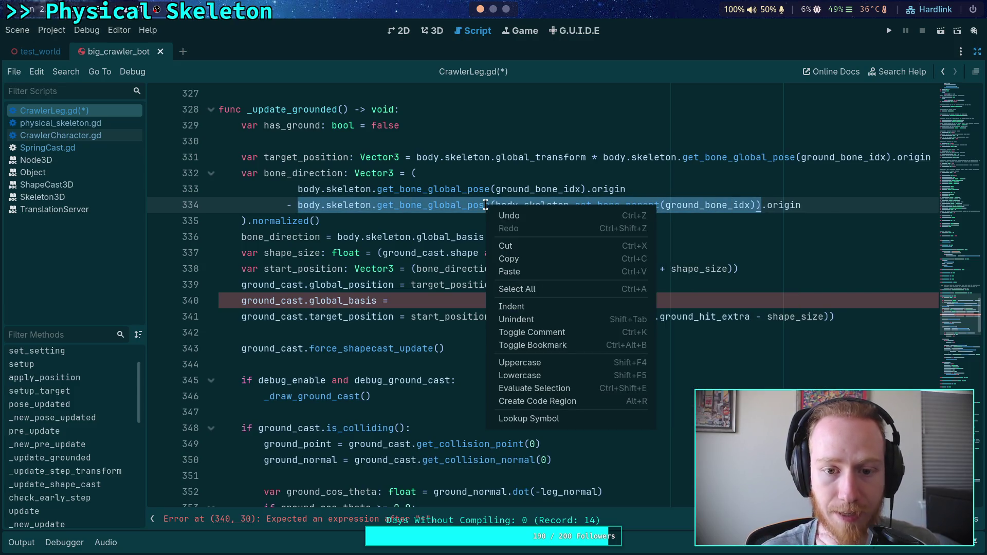
left_click(514, 246)
Declare bone_parent_xform: Transform3D holding that pose and use its .origin in bone_direction
left_click(481, 148)
key("Return")
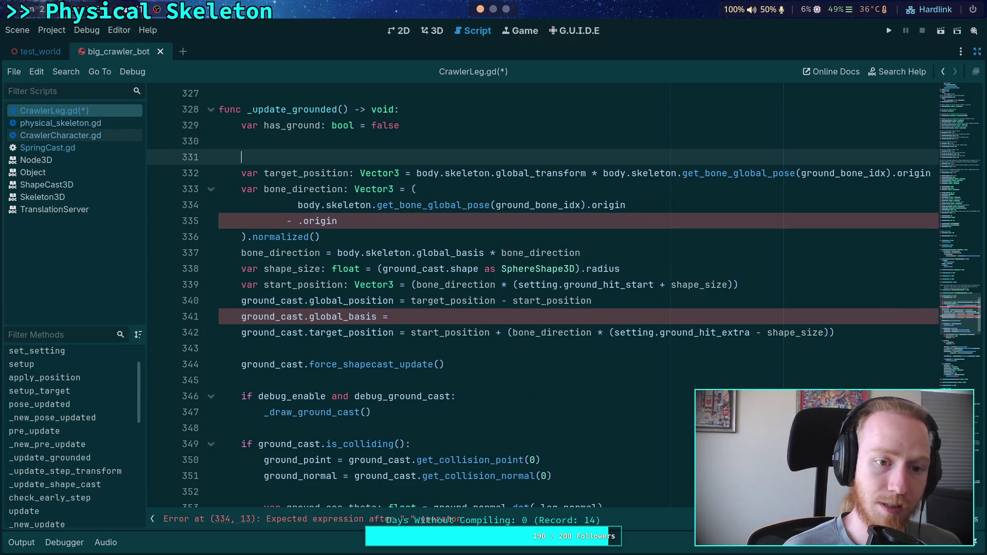
type("varbone_")
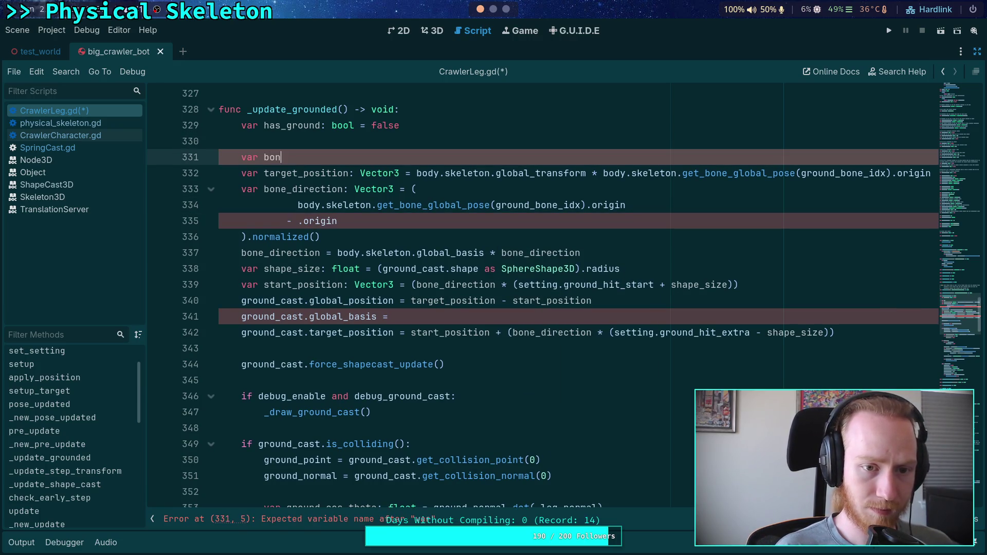
type("parent_xform: Tr")
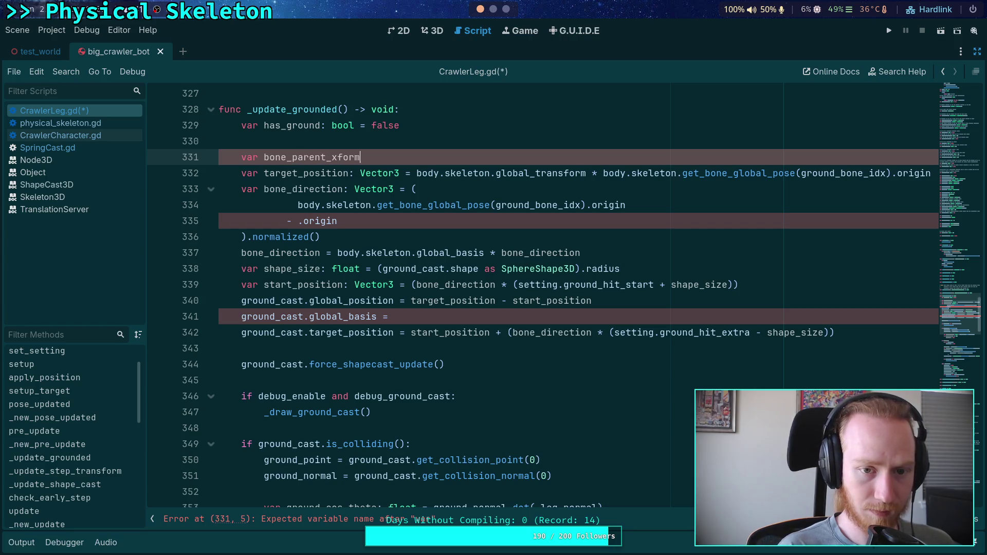
type("an")
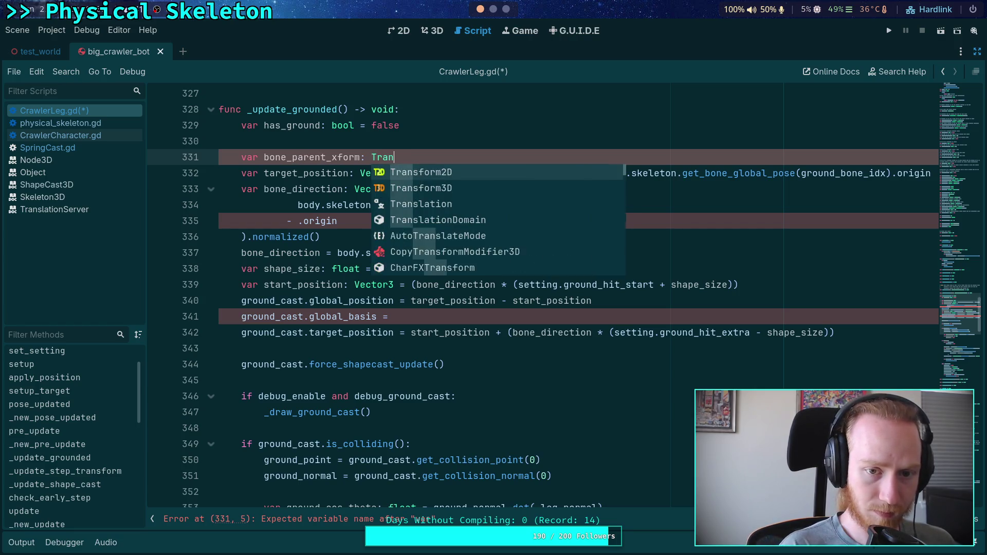
type("sform3D =")
key("ctrl+v")
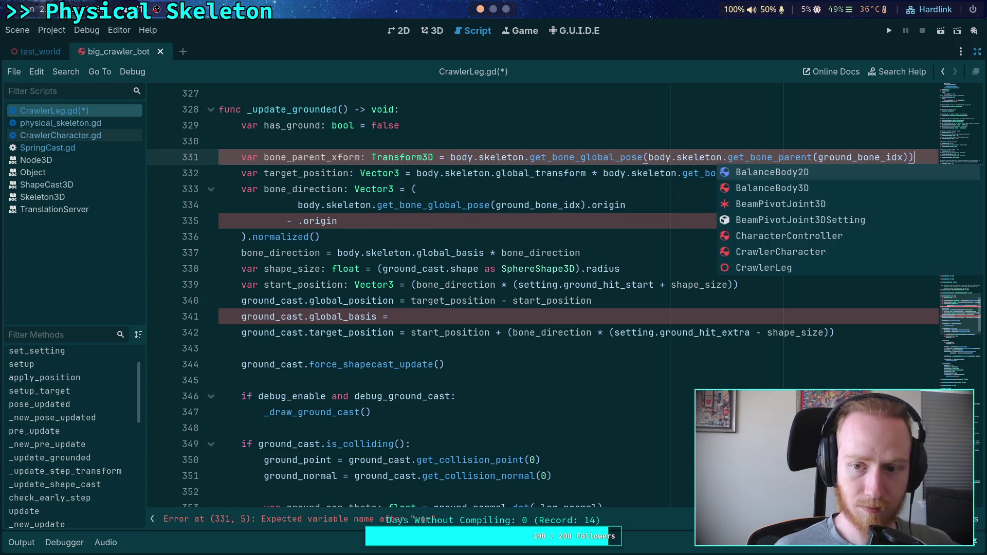
left_click(568, 253)
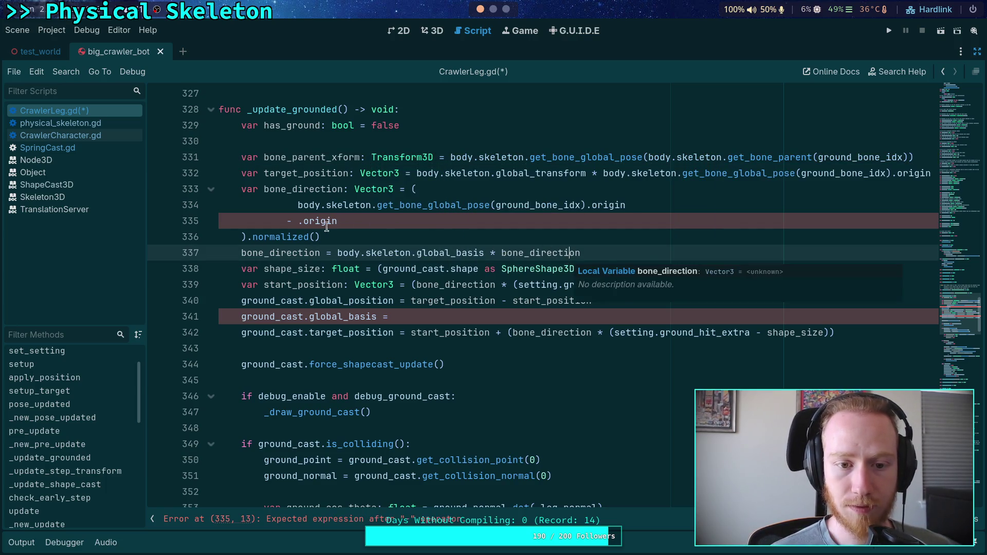
left_click(300, 221)
type("bone_pa")
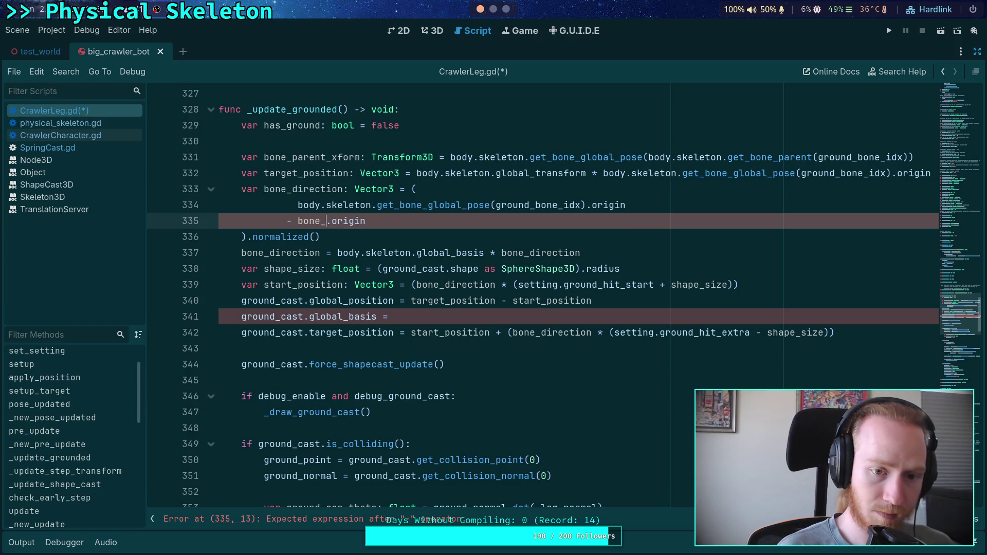
key("Return")
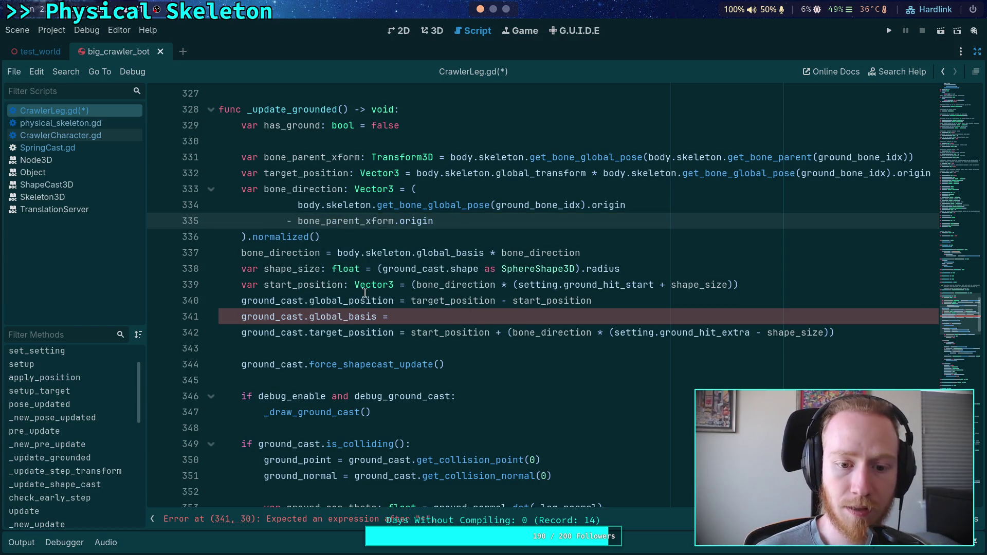
Set ground_cast.global_basis to bone_parent_xform.basis, save, and run the game
left_click(437, 315)
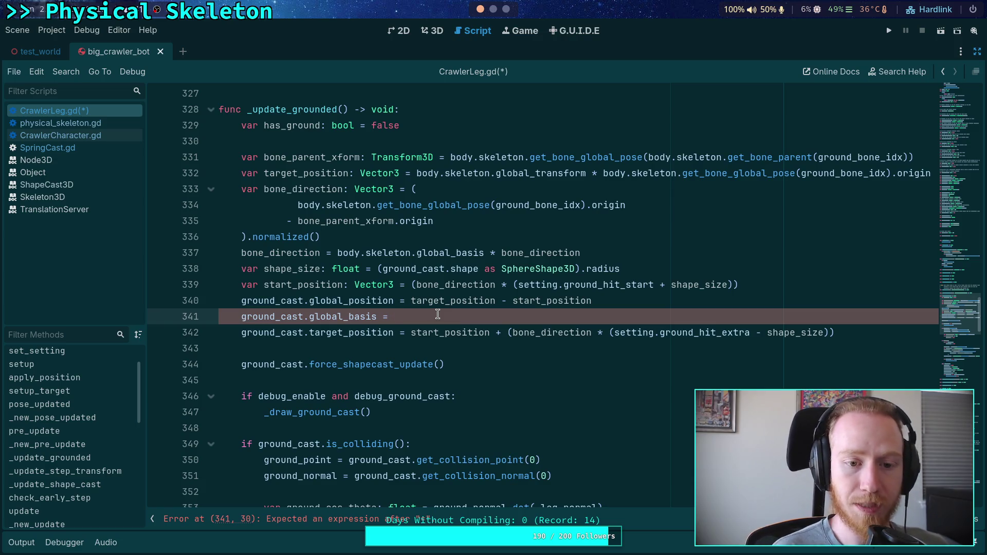
type("bon")
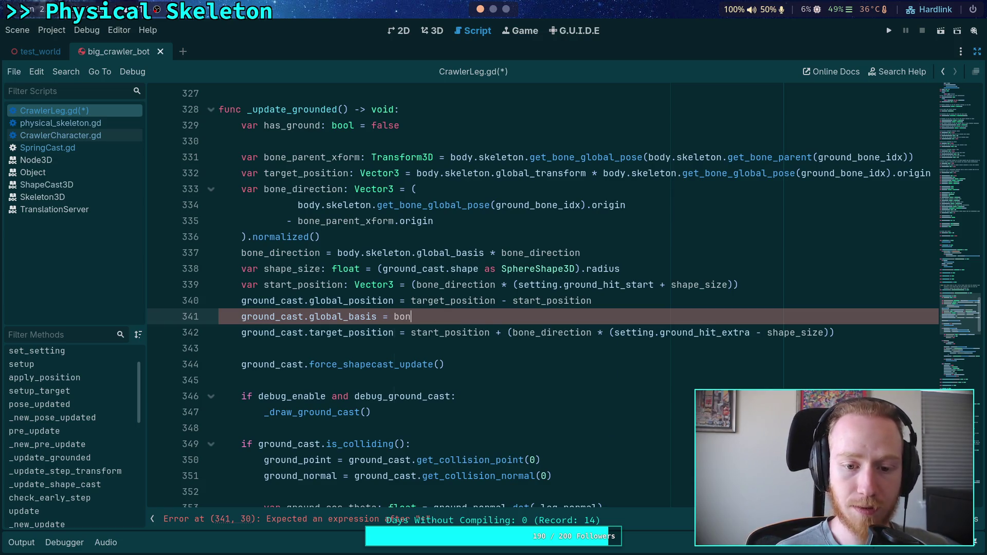
key("Down")
key("Return")
type(".ba")
key("Return")
key("ctrl+s")
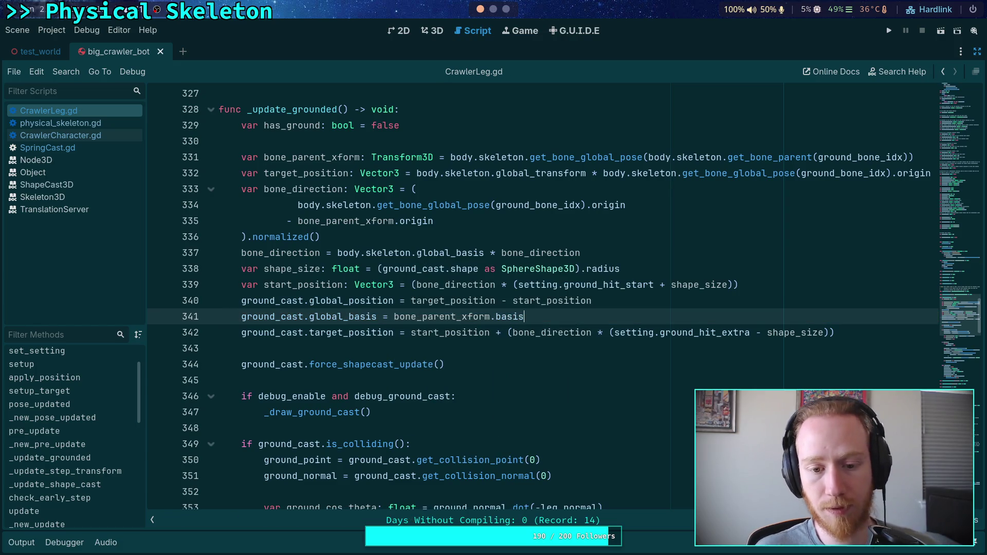
left_click(889, 31)
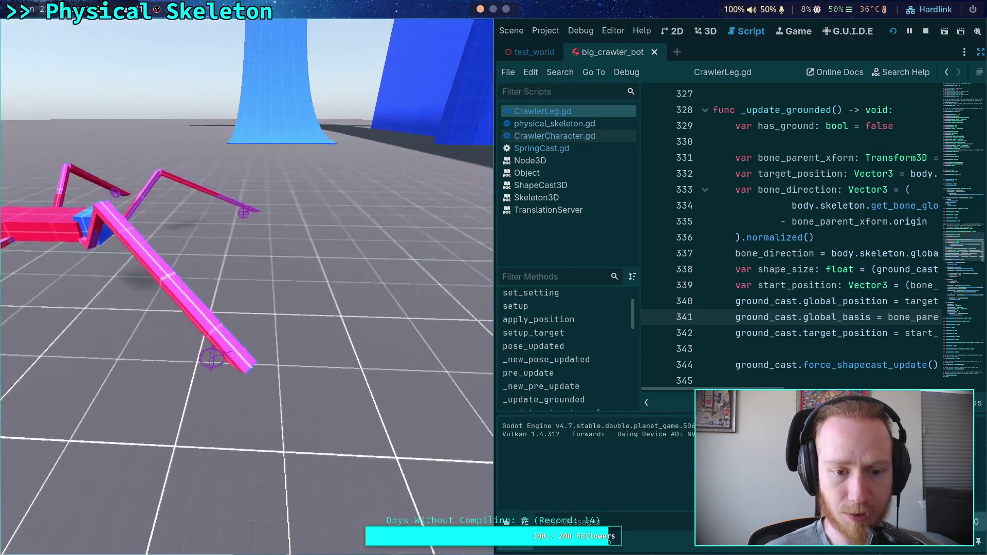
Stop the running test game after watching the crawler's legs
left_click(923, 33)
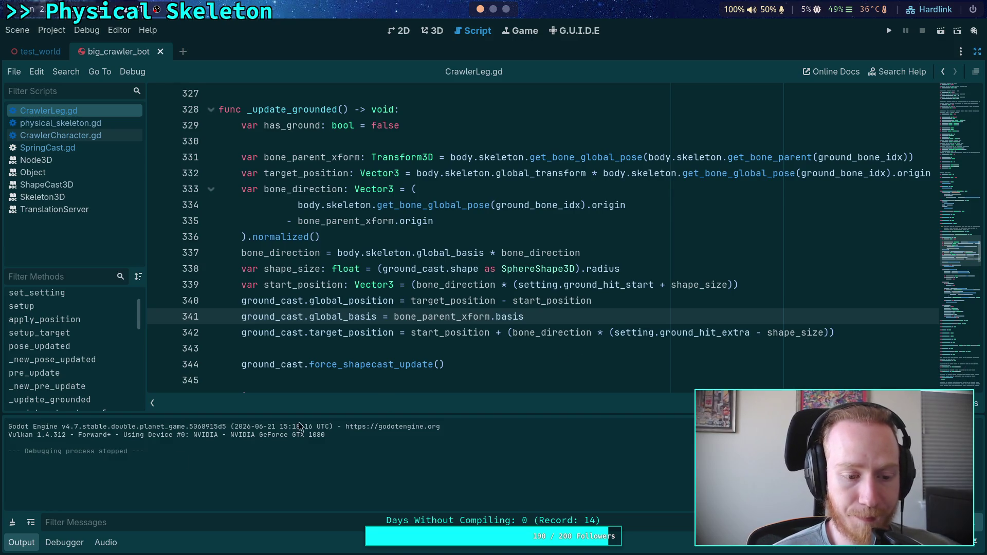
Hide the Output log under the script, leaving the cursor on empty line 343
left_click(30, 540)
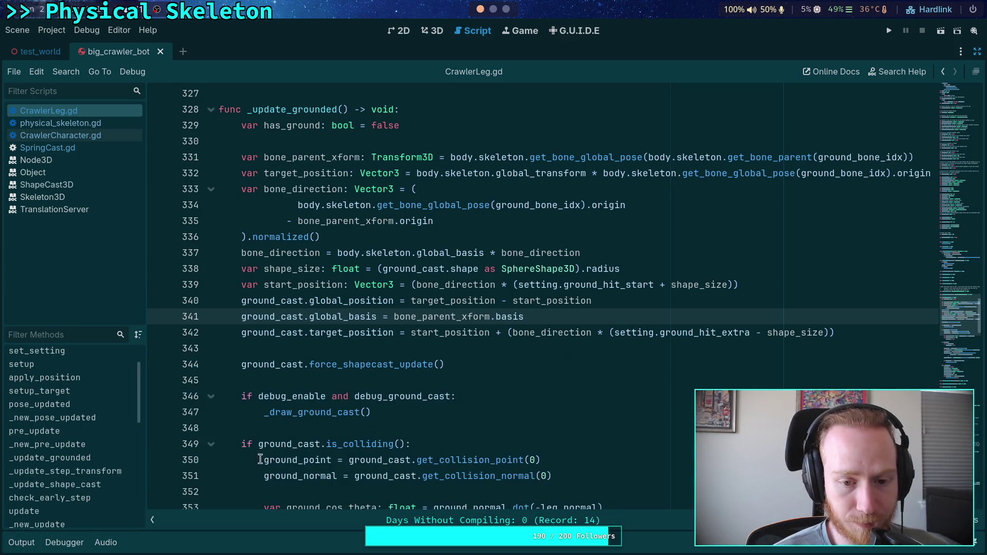
left_click(26, 549)
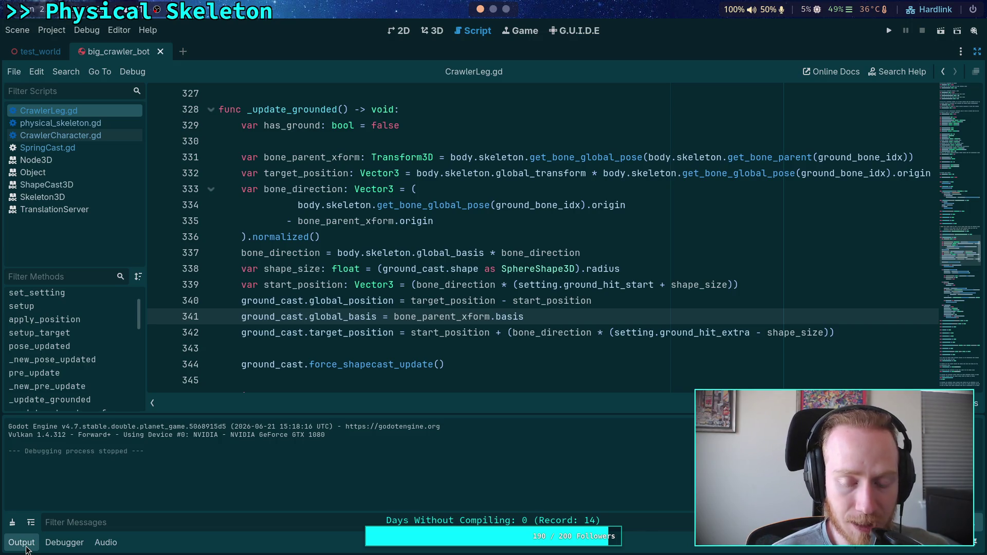
left_click(291, 347)
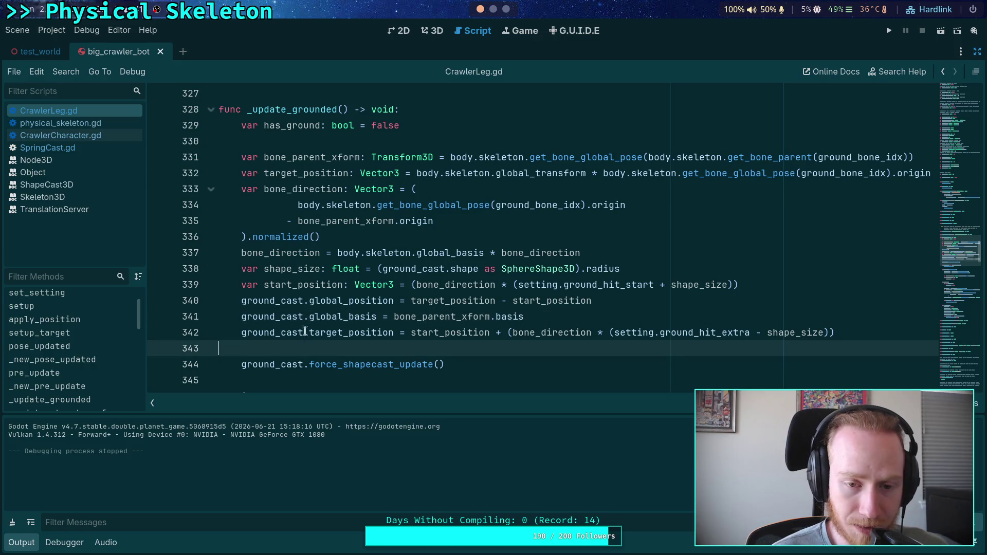
left_click(32, 542)
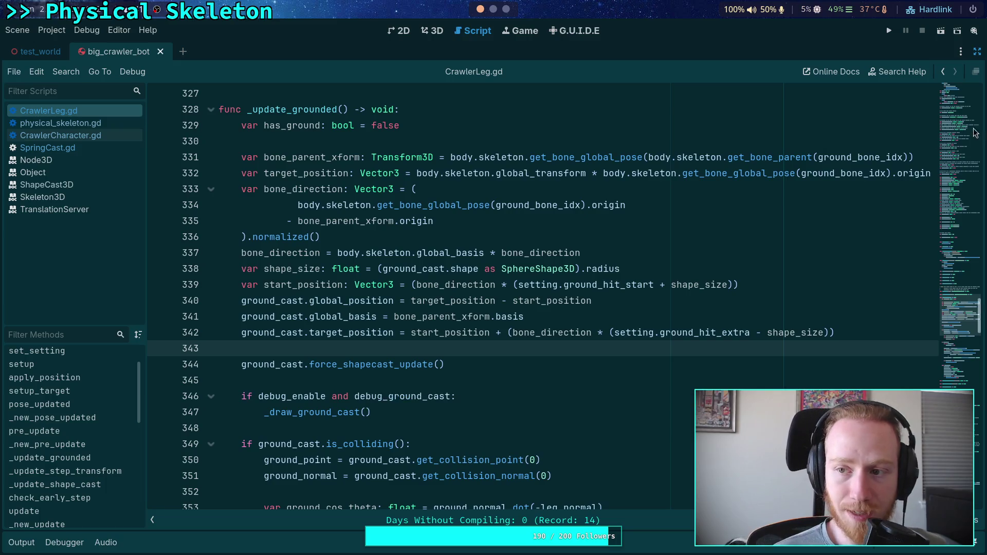
Select Skeleton3D in the Scene dock and show its bone list in the Inspector
left_click(977, 51)
left_click_drag(719, 219, 753, 208)
left_click(814, 130)
left_click(833, 54)
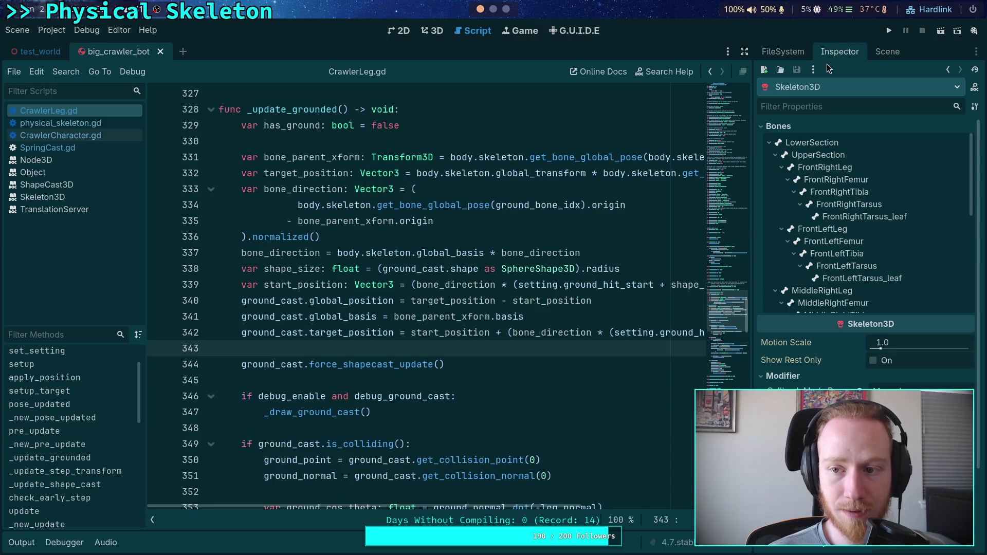
Collapse LowerSection, then select the FrontRightLeg bone in the 3D view with bone editing on
left_click(770, 142)
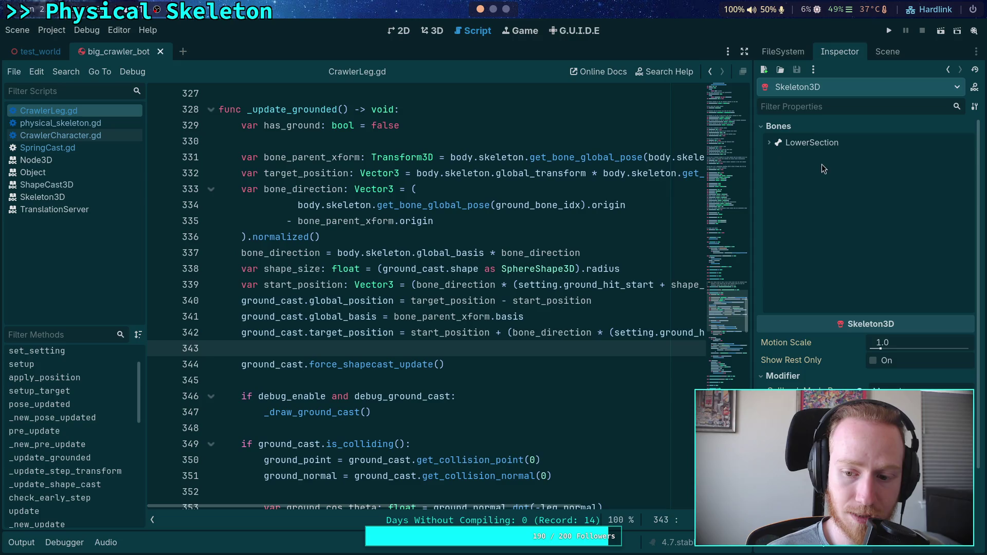
left_click(433, 31)
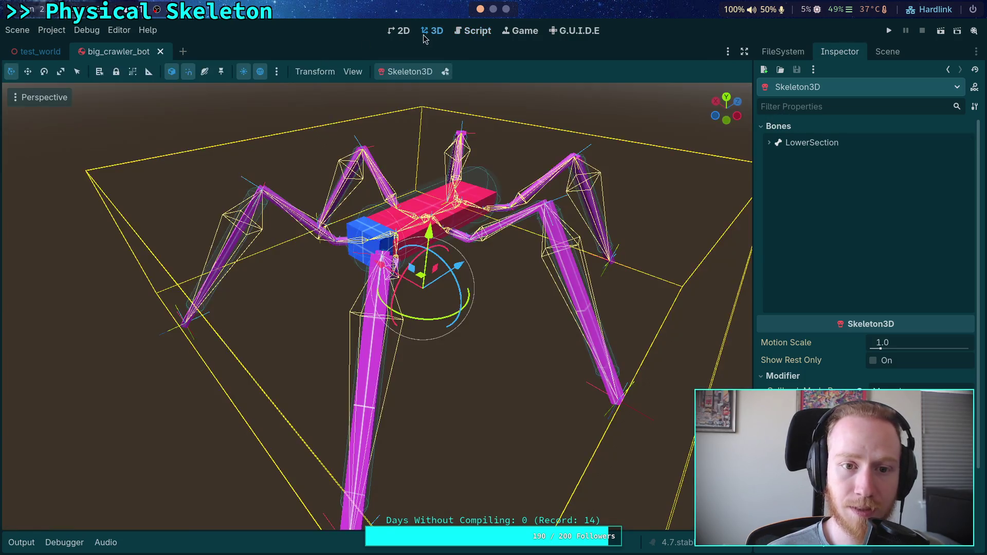
left_click(448, 75)
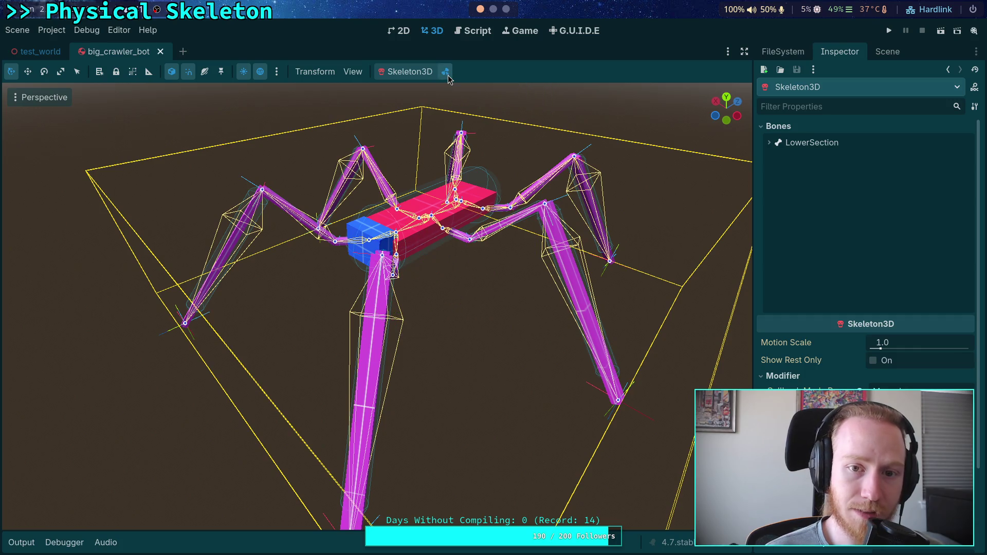
left_click(396, 233)
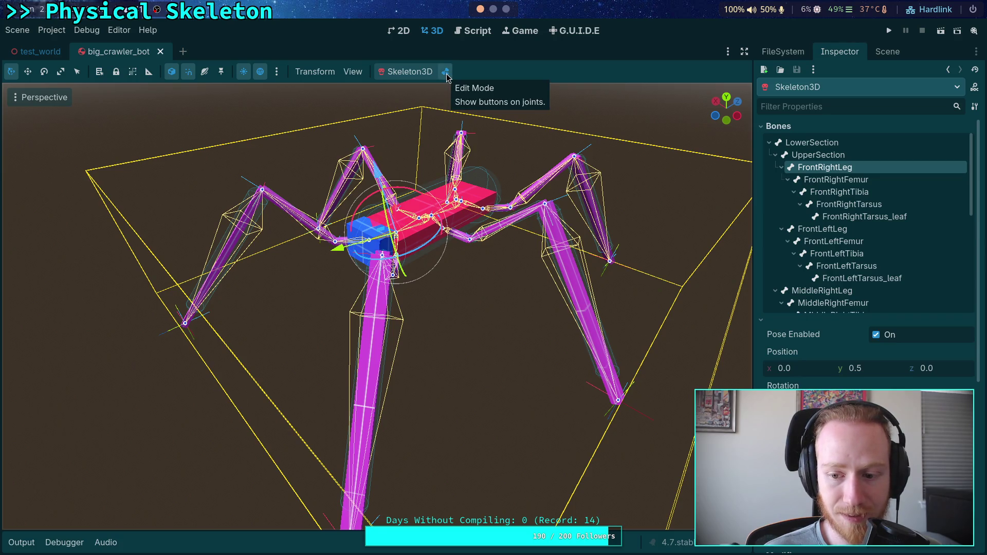
scroll(850, 372, "down", 4)
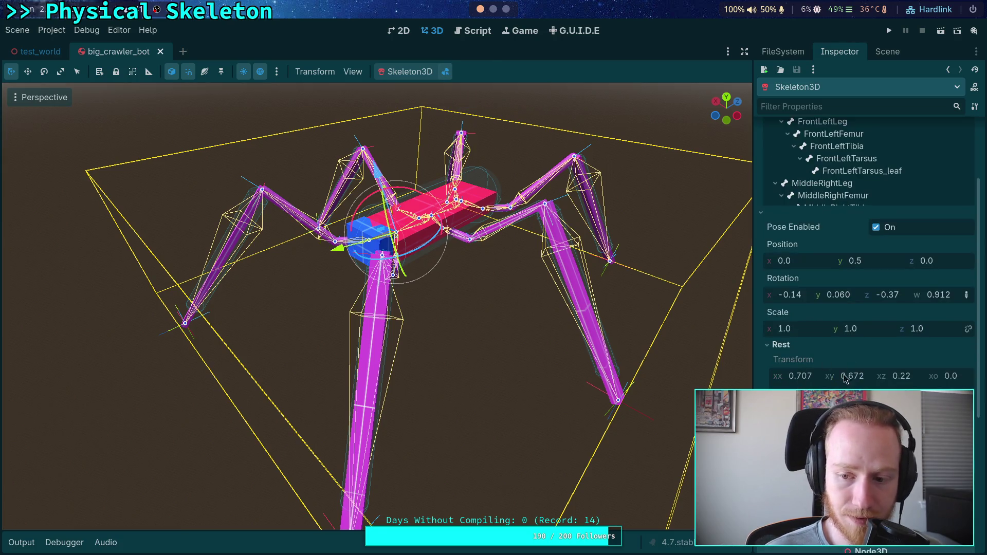
scroll(813, 387, "up", 2)
scroll(813, 387, "down", 2)
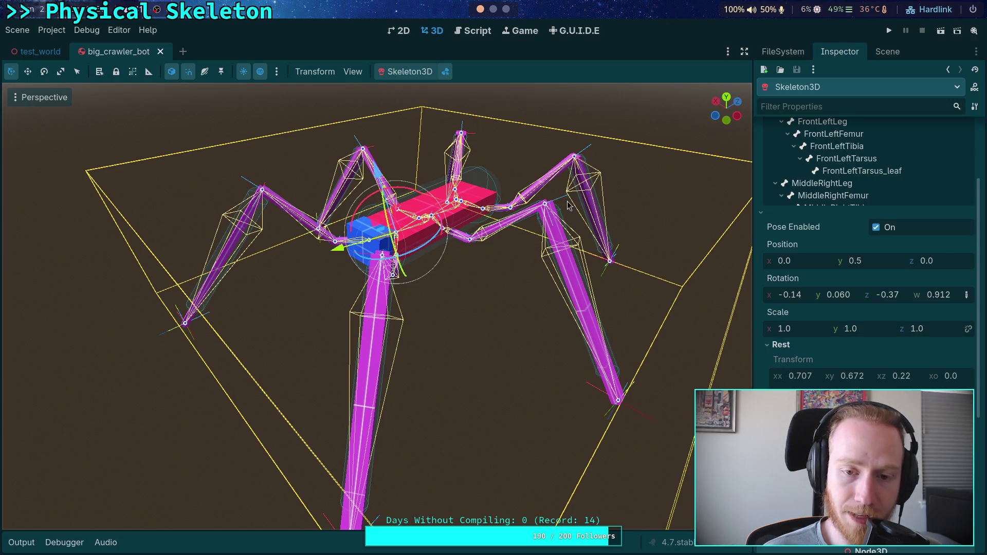
Turn bone editing off and return to CrawlerLeg.gd with the scene tree docked beside it
left_click(446, 72)
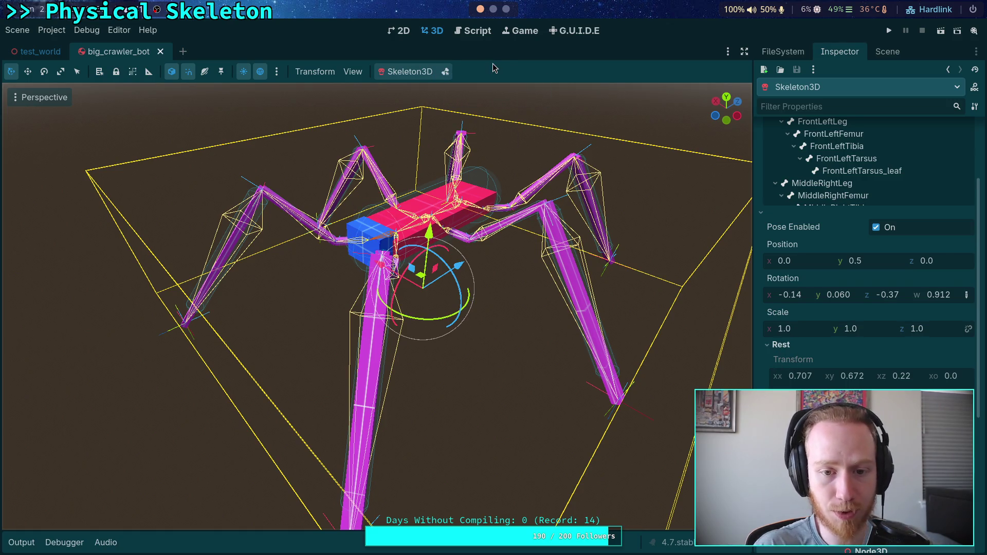
left_click(885, 52)
left_click(474, 31)
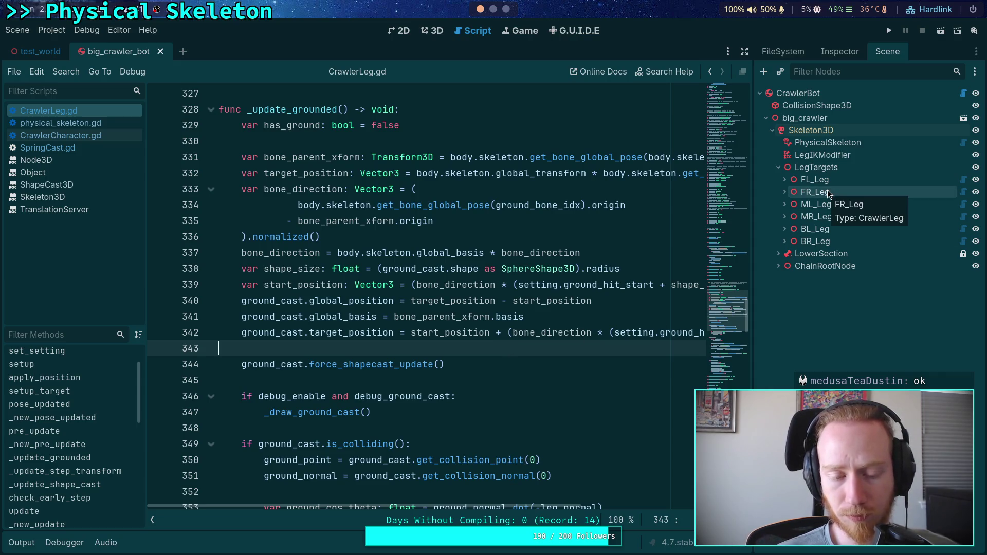
Prefix line 341's bone_parent_xform.basis with 'body.skeleton.global_basis * ', save, and run the project
mouse_move(576, 314)
left_mouse_down()
mouse_move(216, 303)
mouse_move(171, 314)
left_mouse_up()
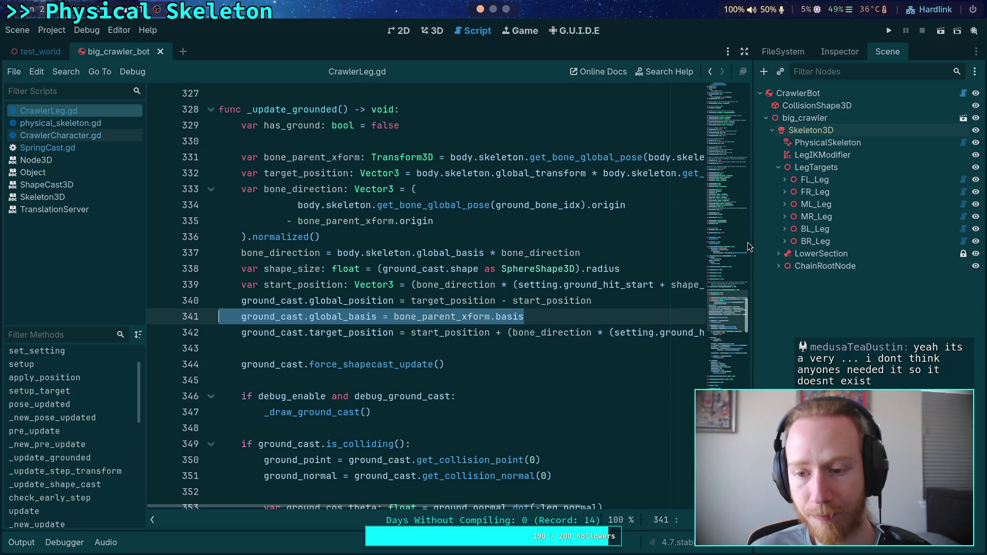
left_click_drag(754, 240, 832, 242)
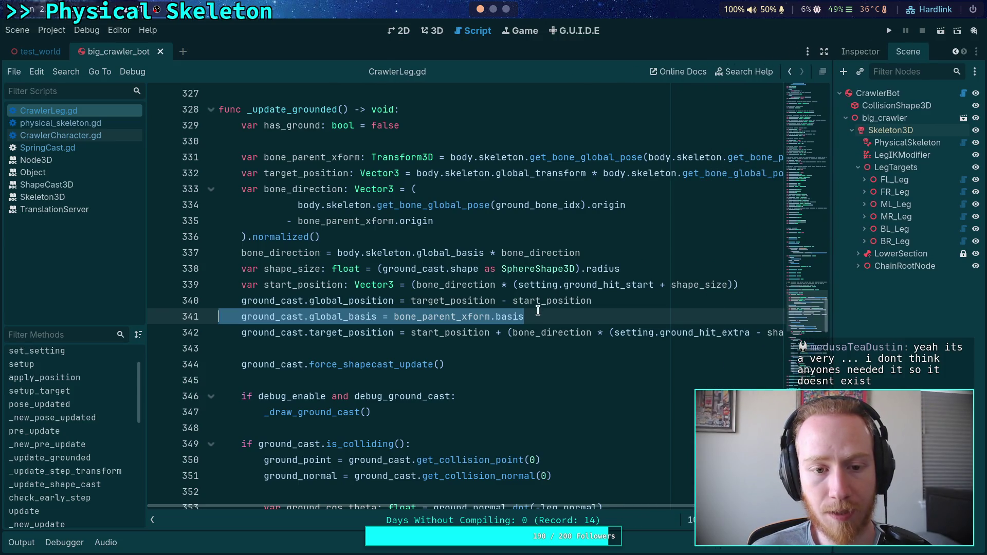
left_click(389, 316)
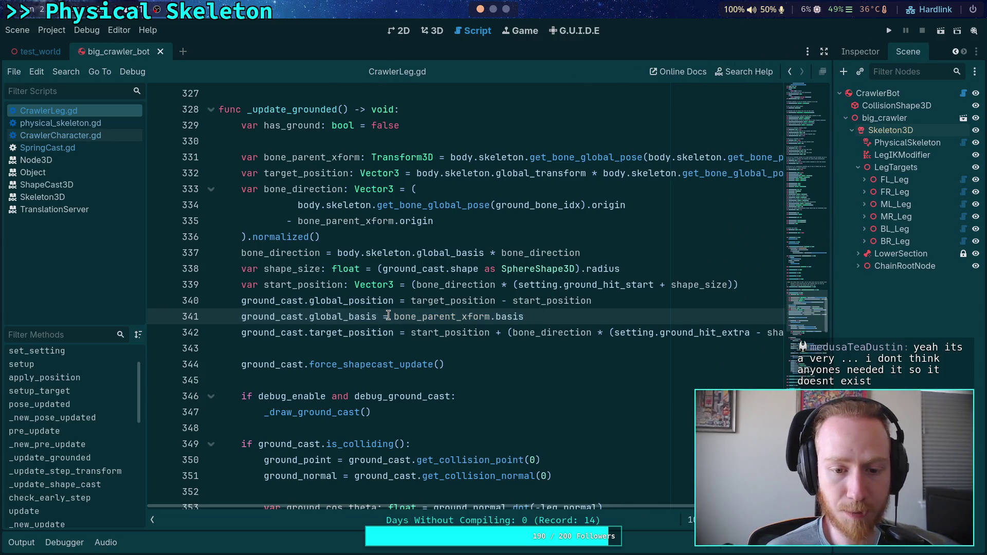
key("ctrl+space")
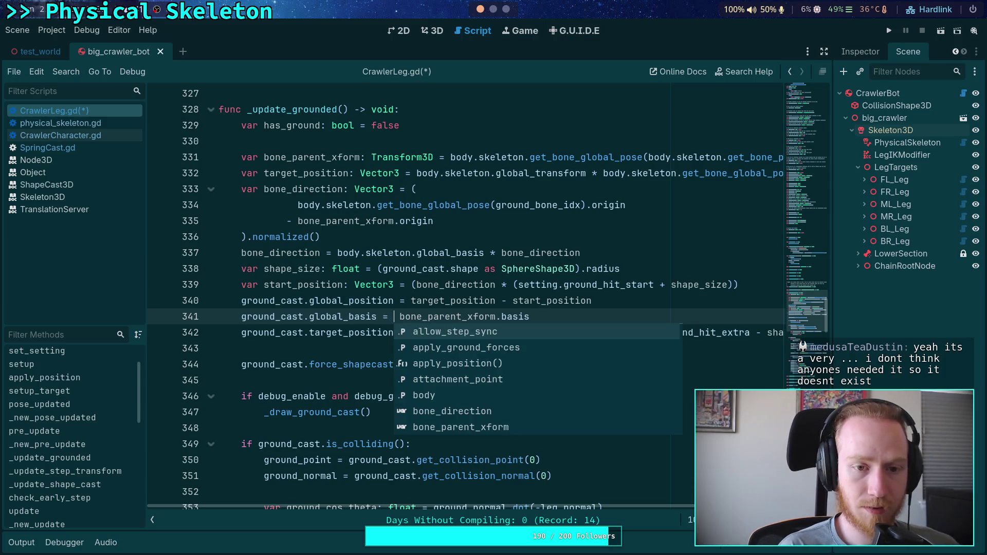
type("body.ske")
key("Return")
type(".")
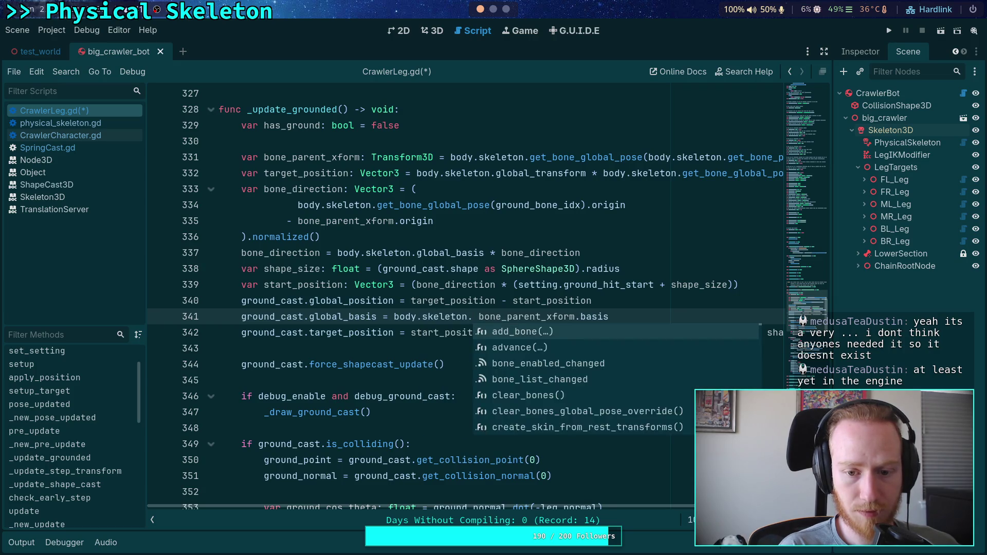
type("glob")
key("Return")
type("*")
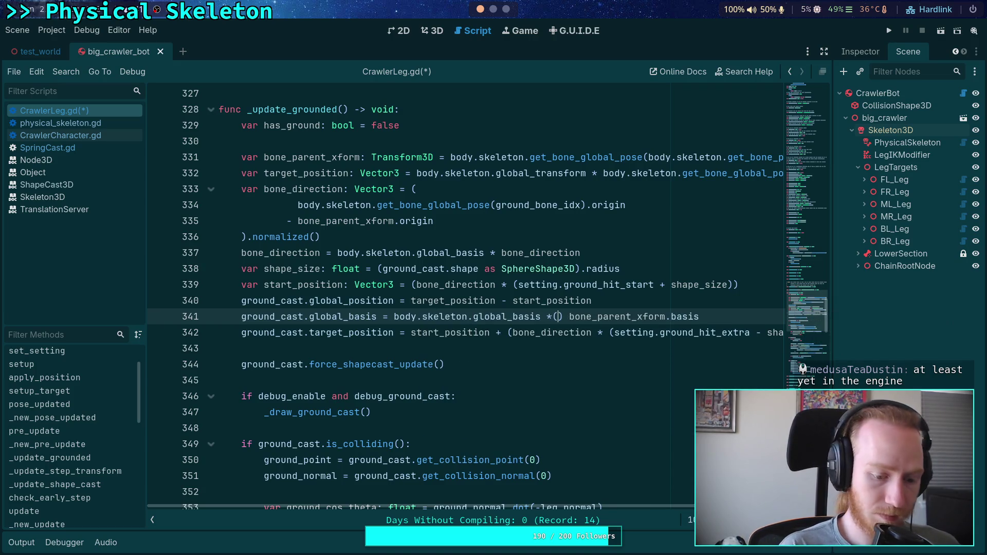
key("ctrl+s")
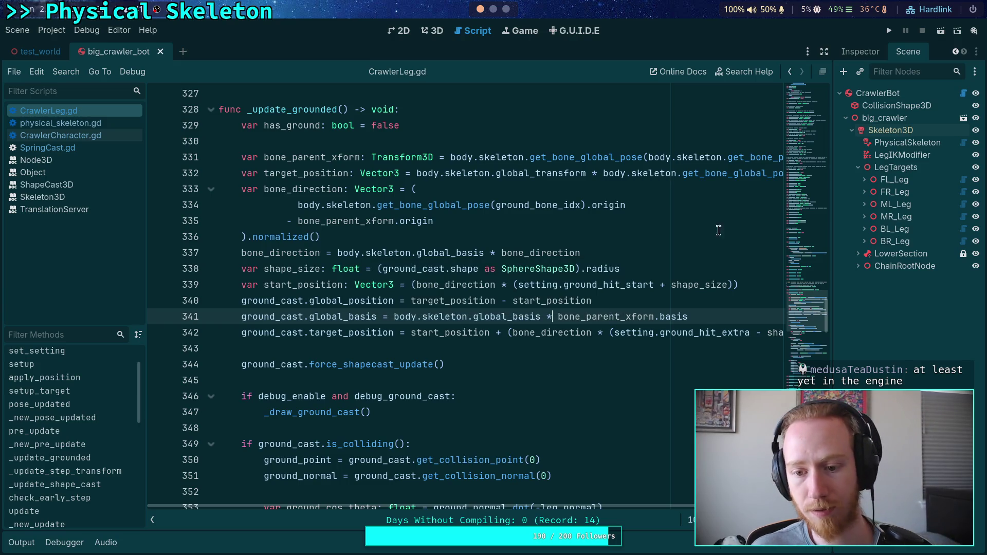
left_click(890, 33)
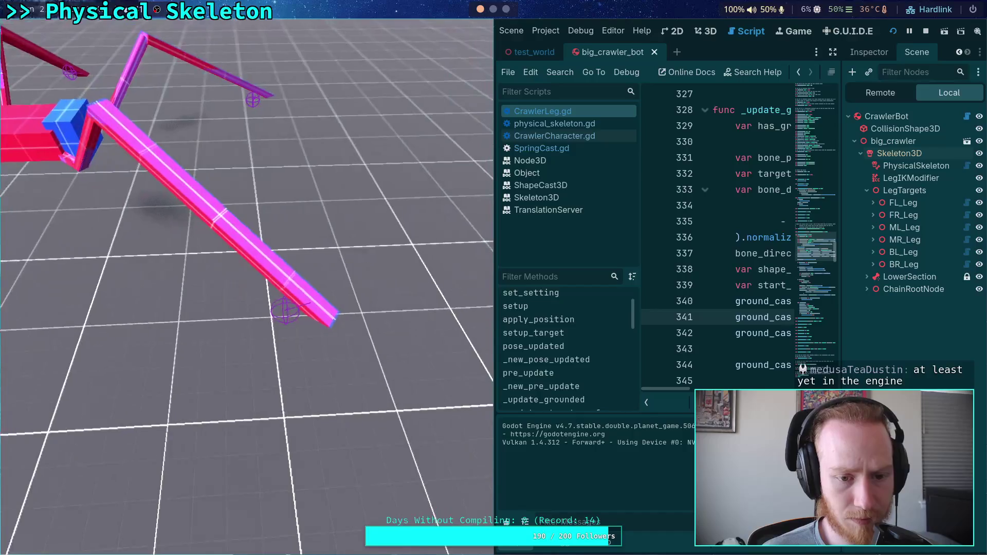
Stop the running game and put the cursor on line 342 of CrawlerLeg.gd
left_click(925, 33)
left_click(405, 337)
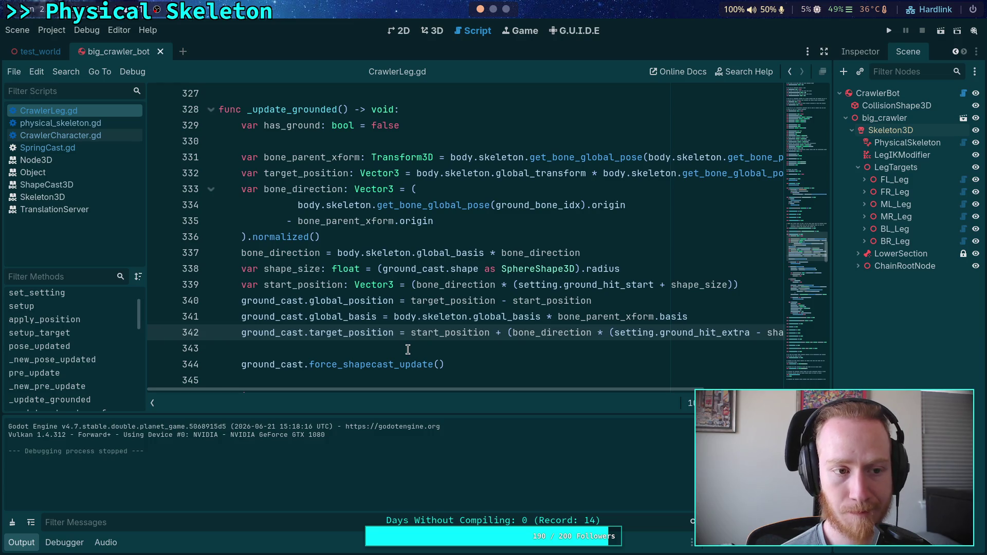
Show the ShapeCast3D reference and close the TranslationServer page in the script list
left_click(51, 185)
right_click(53, 208)
left_click(83, 220)
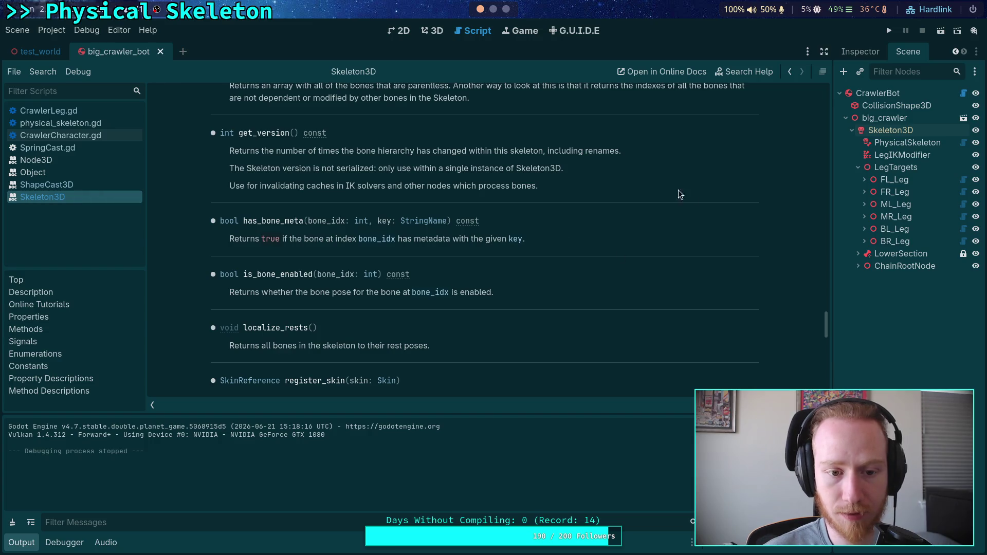
Scroll through the Skeleton3D method list, then open CrawlerCharacter.gd
left_click_drag(825, 326, 820, 119)
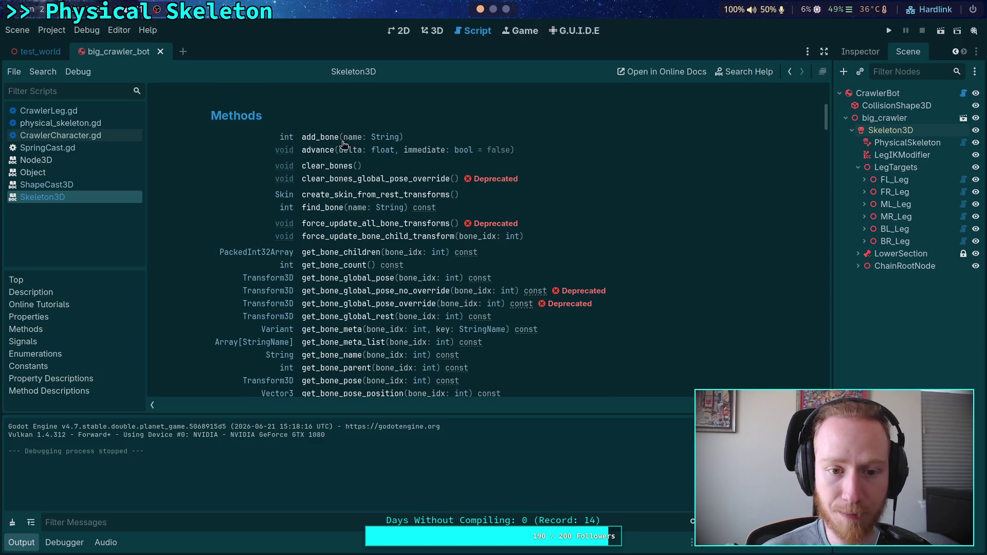
scroll(445, 271, "down", 2)
scroll(445, 270, "down", 8)
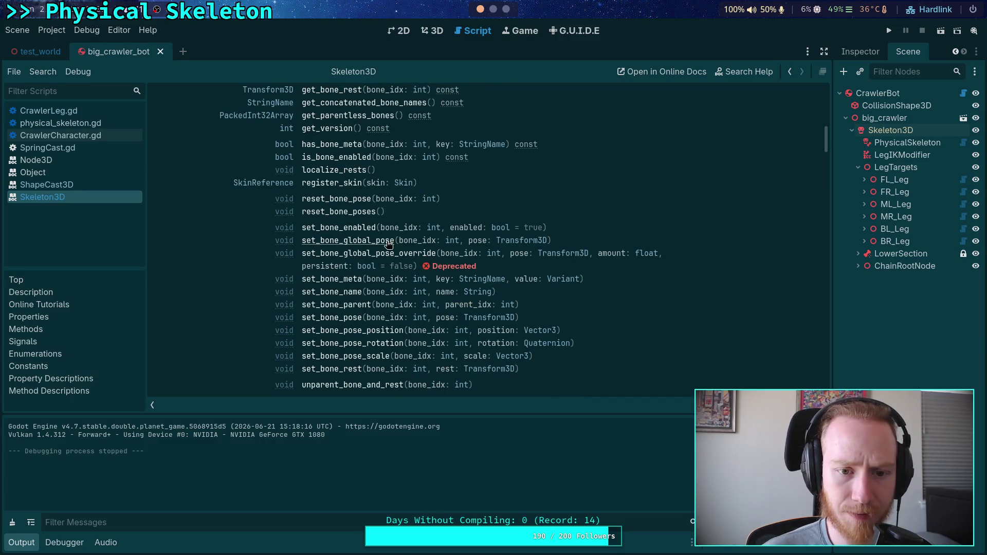
scroll(391, 265, "down", 2)
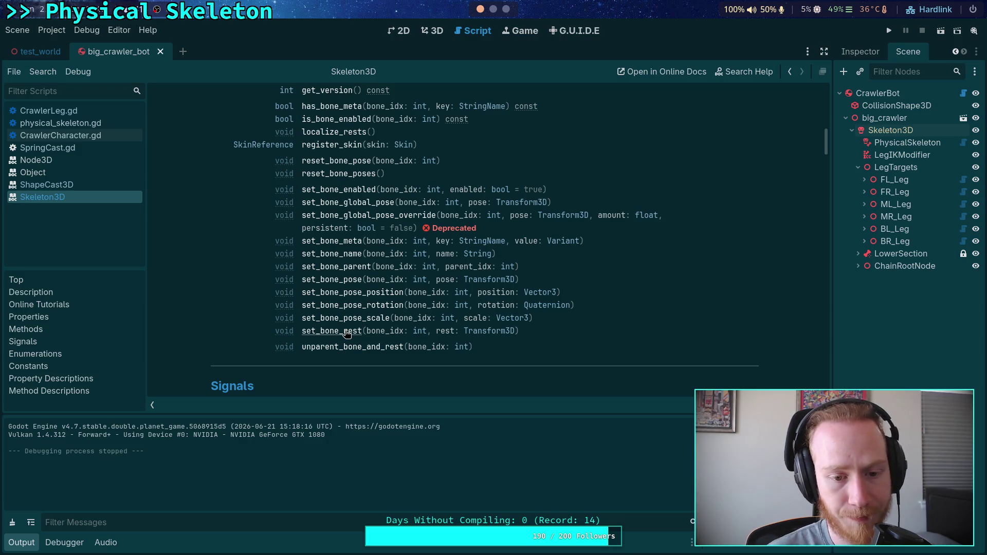
scroll(289, 316, "up", 10)
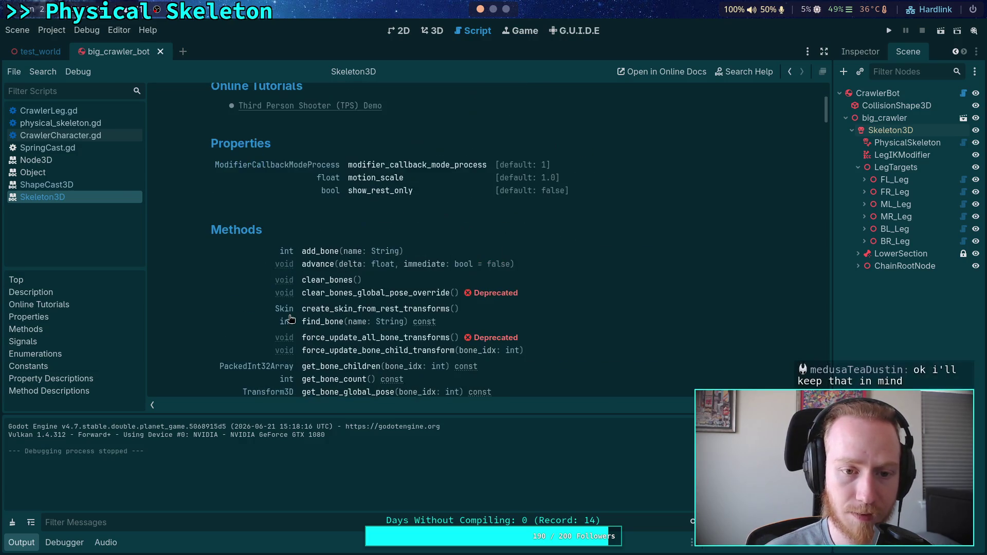
left_click(85, 135)
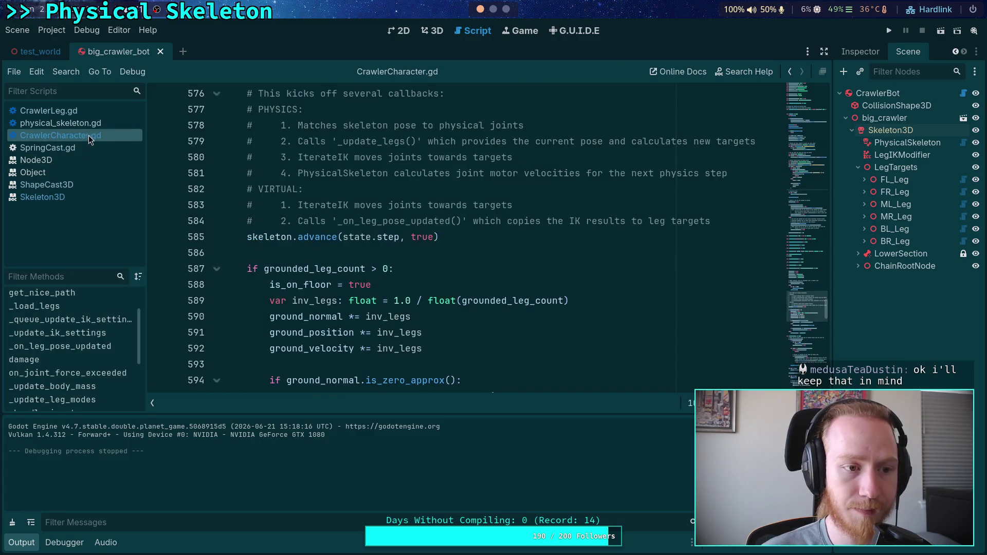
Compare physical_skeleton.gd with CrawlerCharacter.gd, then open the Skeleton3D class reference
left_click(82, 124)
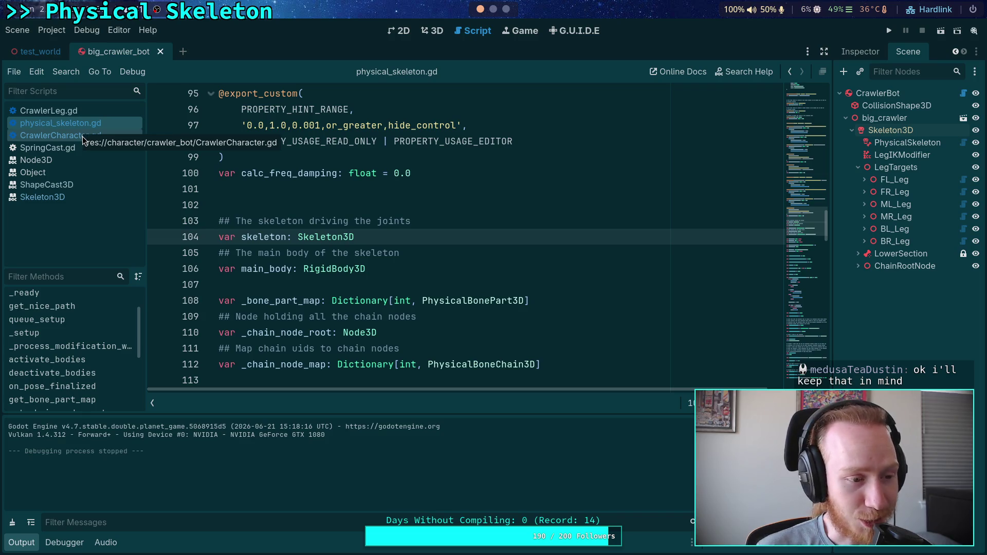
left_click(82, 136)
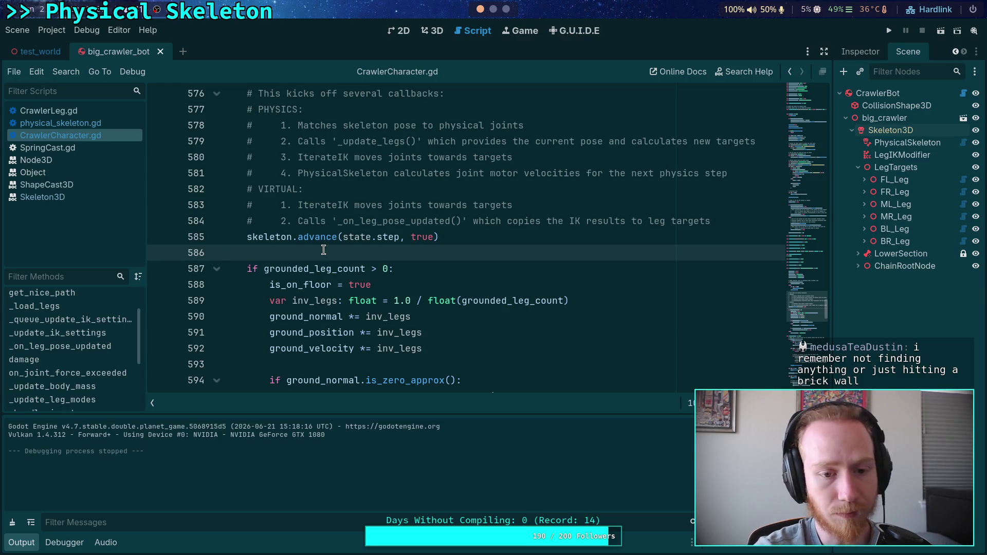
left_click(109, 125)
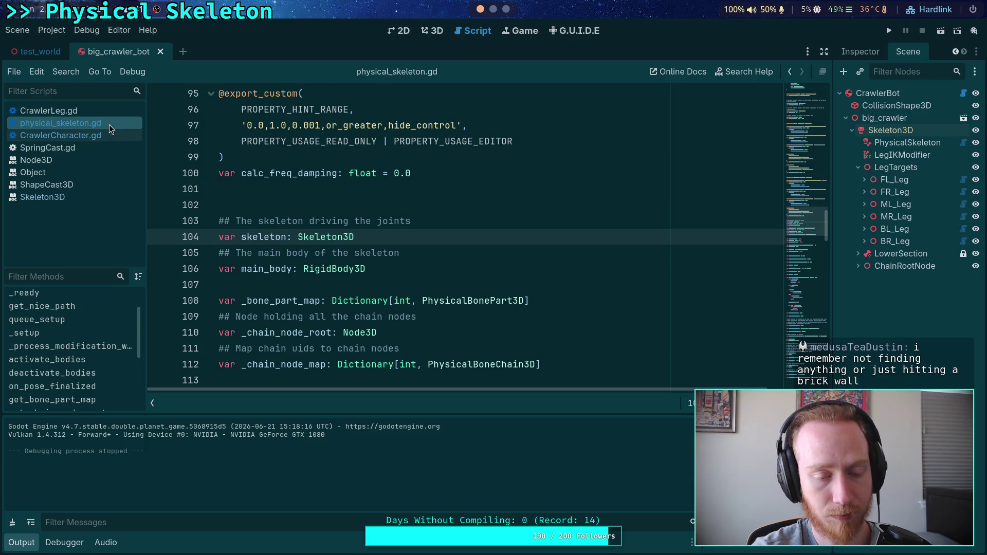
left_click(311, 281)
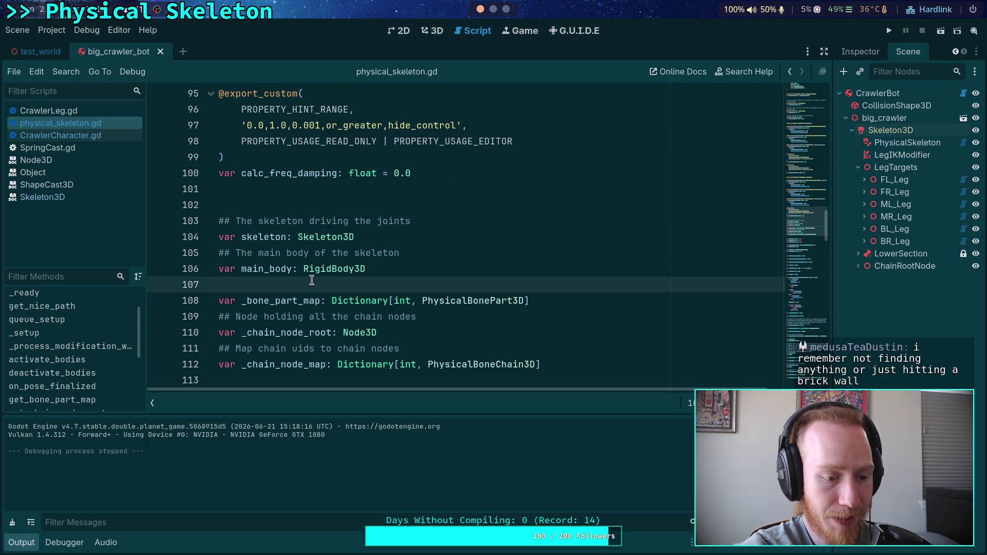
mouse_move(310, 271)
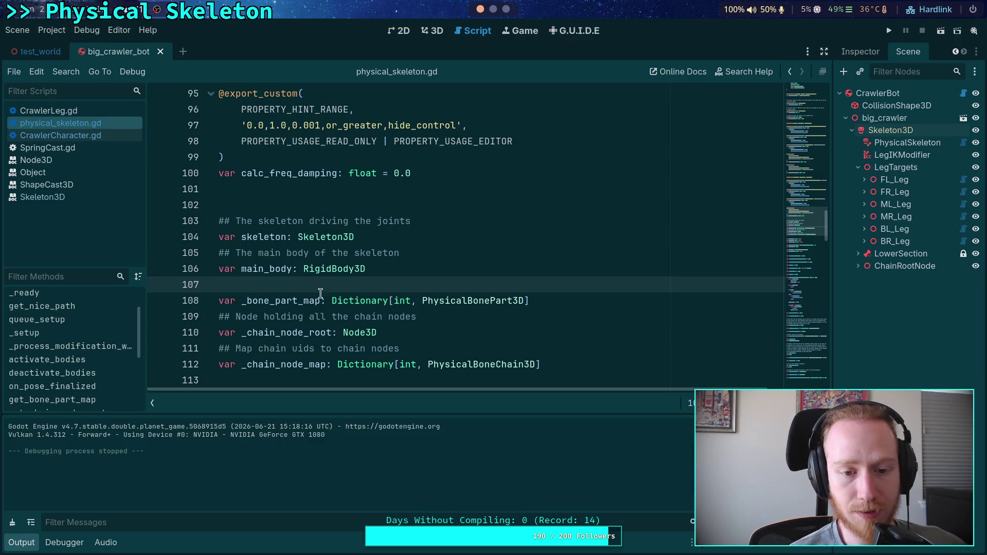
scroll(327, 289, "down", 3)
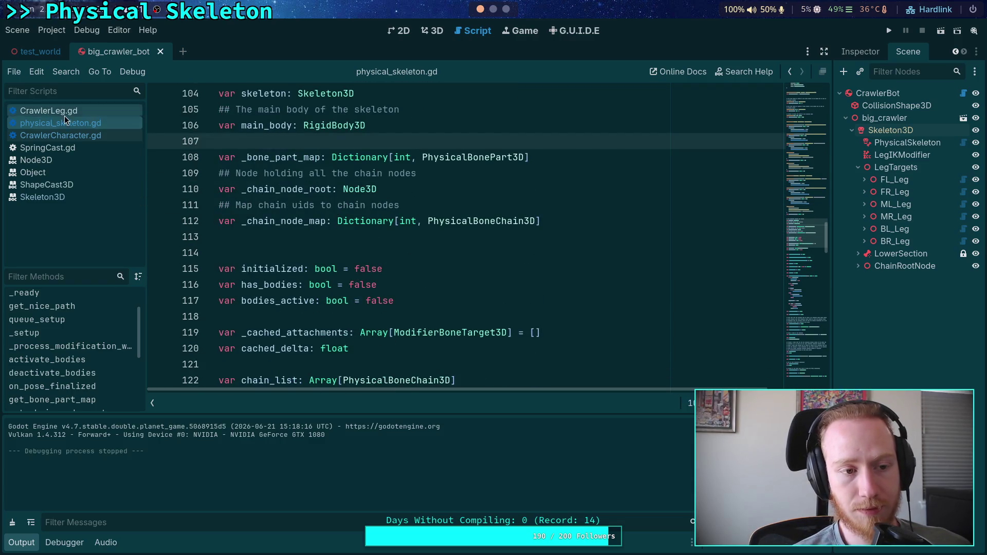
left_click(76, 135)
left_click(64, 198)
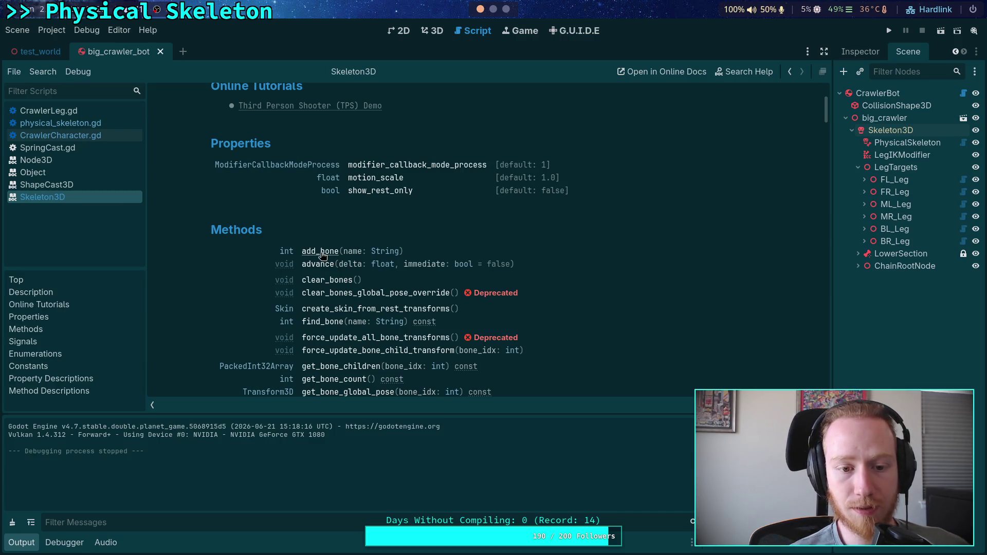
Scroll the Skeleton3D methods down to the set_bone_parent description
scroll(517, 263, "down", 5)
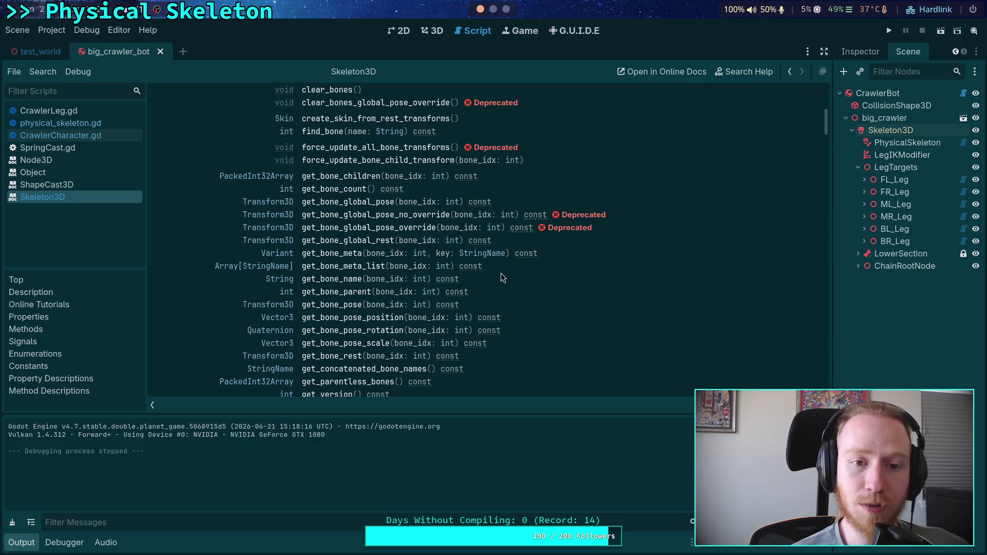
scroll(494, 271, "down", 5)
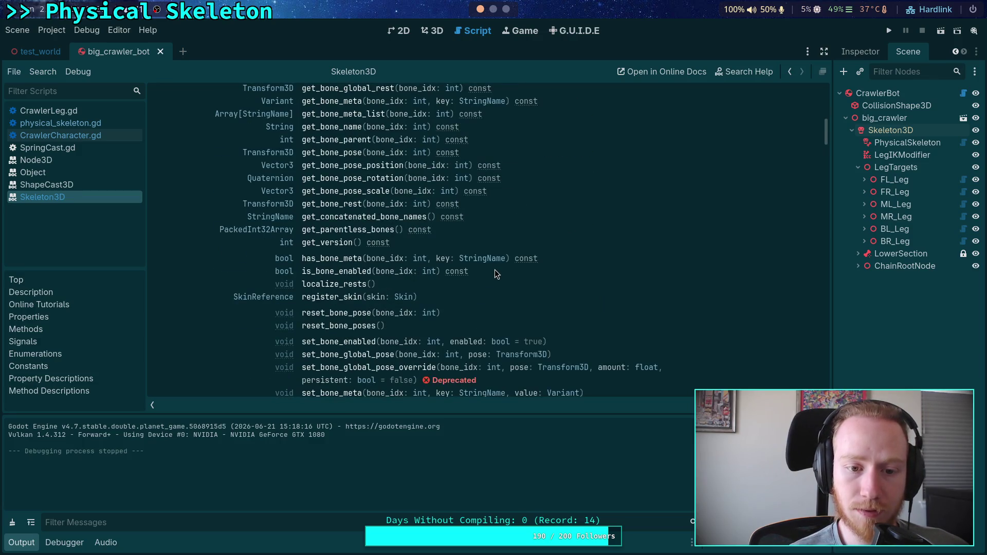
scroll(494, 270, "down", 4)
scroll(495, 269, "down", 1)
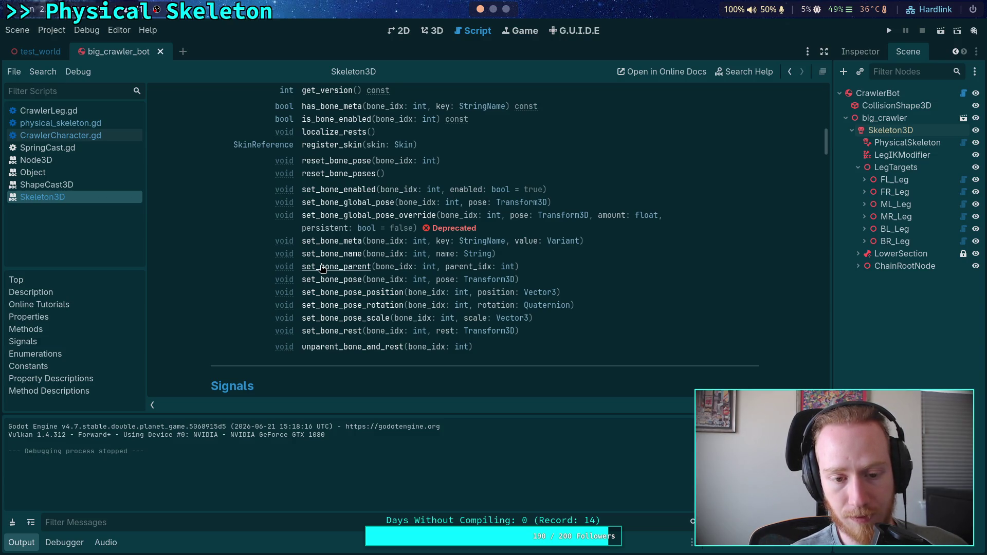
left_click(322, 268)
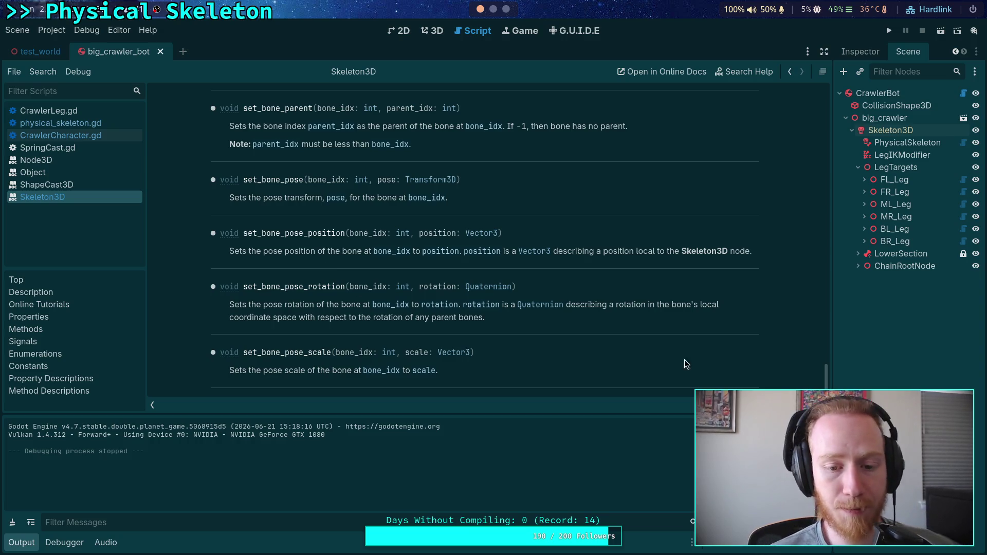
Close the Skeleton3D reference page from the script list
left_click_drag(827, 380, 827, 108)
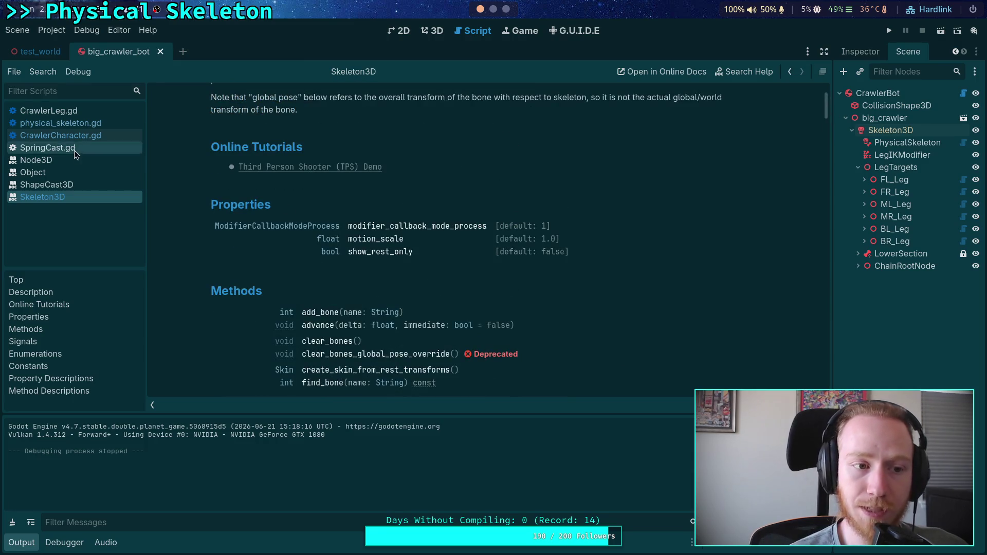
right_click(69, 200)
left_click(89, 203)
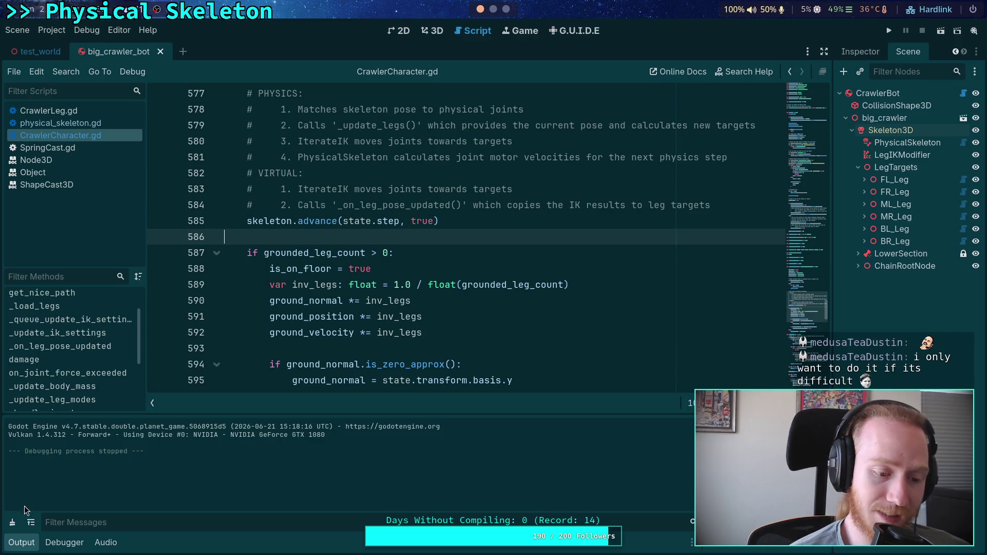
Collapse the Output panel and return to CrawlerLeg.gd at _update_grounded()
left_click(23, 541)
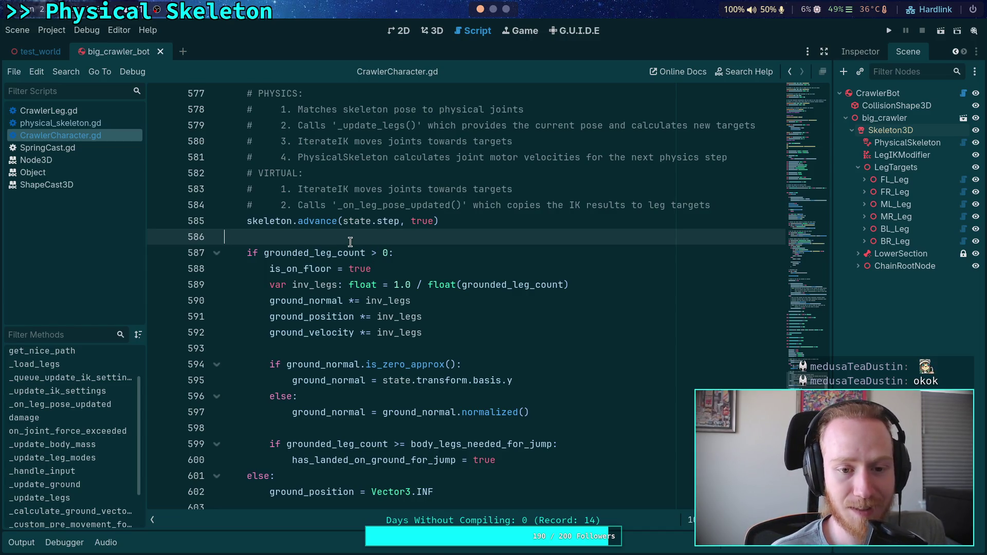
scroll(351, 262, "up", 4)
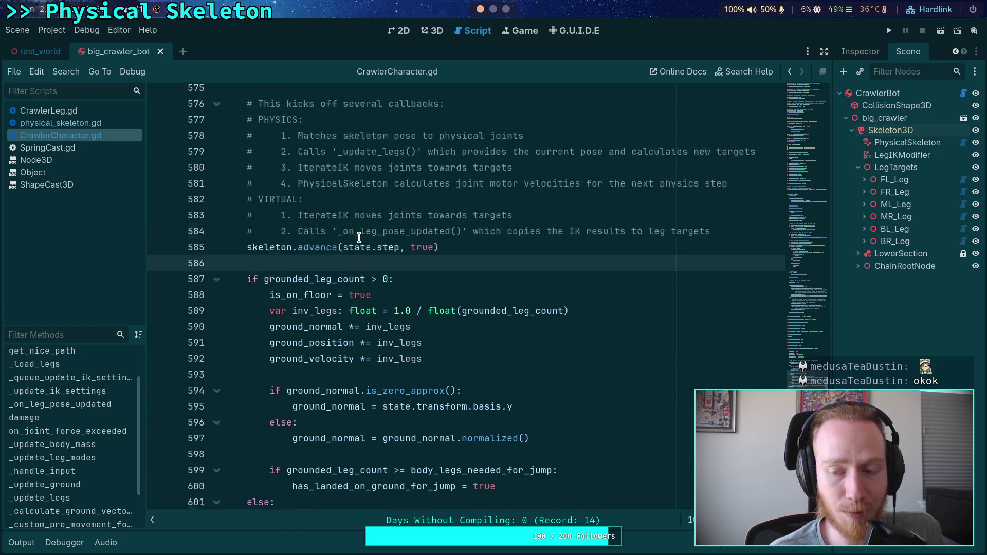
scroll(352, 282, "up", 1)
left_click(301, 305)
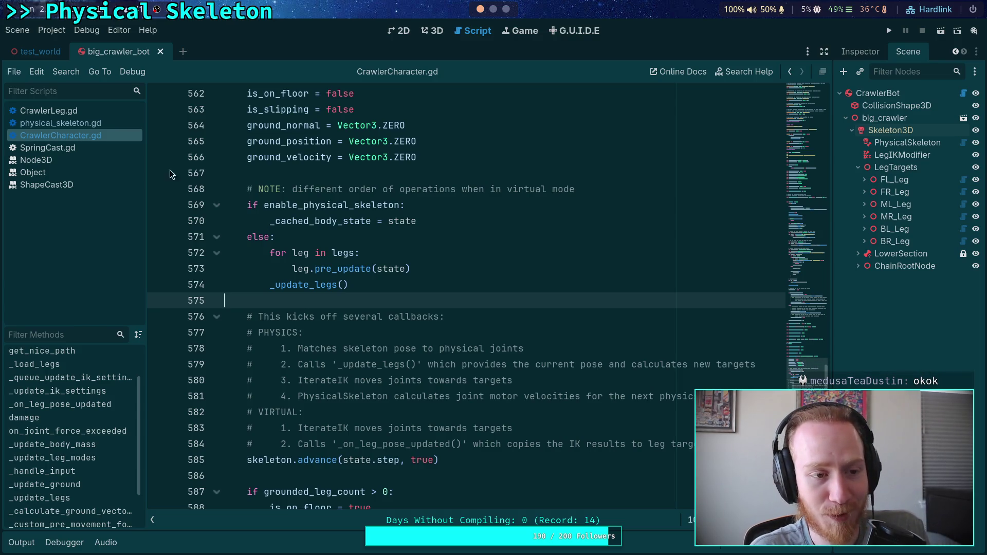
left_click(68, 123)
left_click(86, 110)
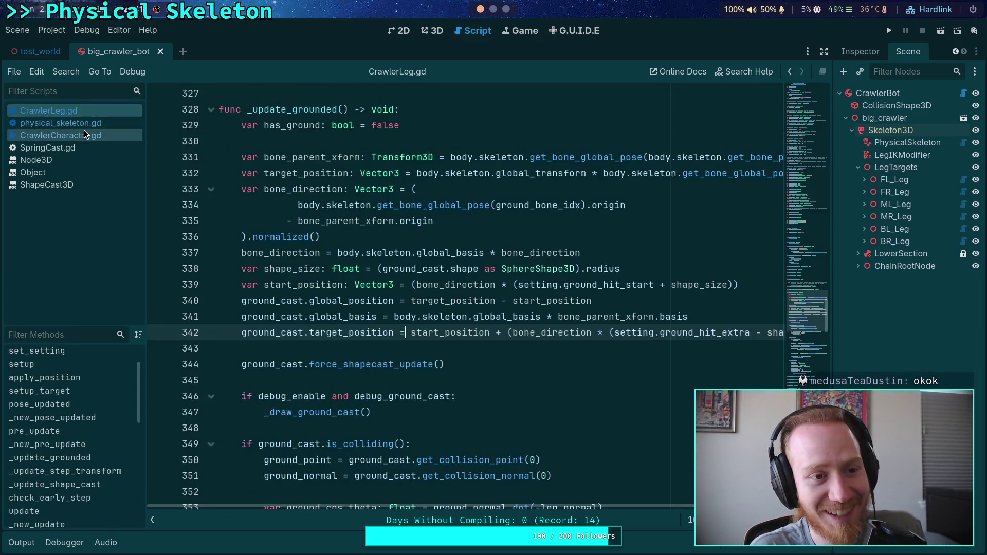
Close big_crawler_bot, frame CrawlerBot in the 3D view, and undo a trial rotation
left_click(160, 52)
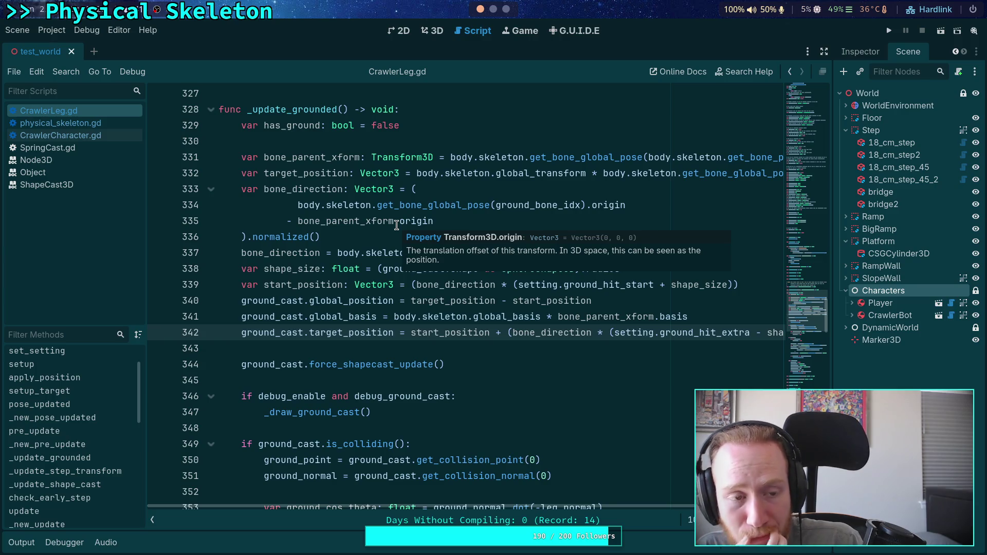
left_click(435, 35)
left_click(425, 266)
key("f")
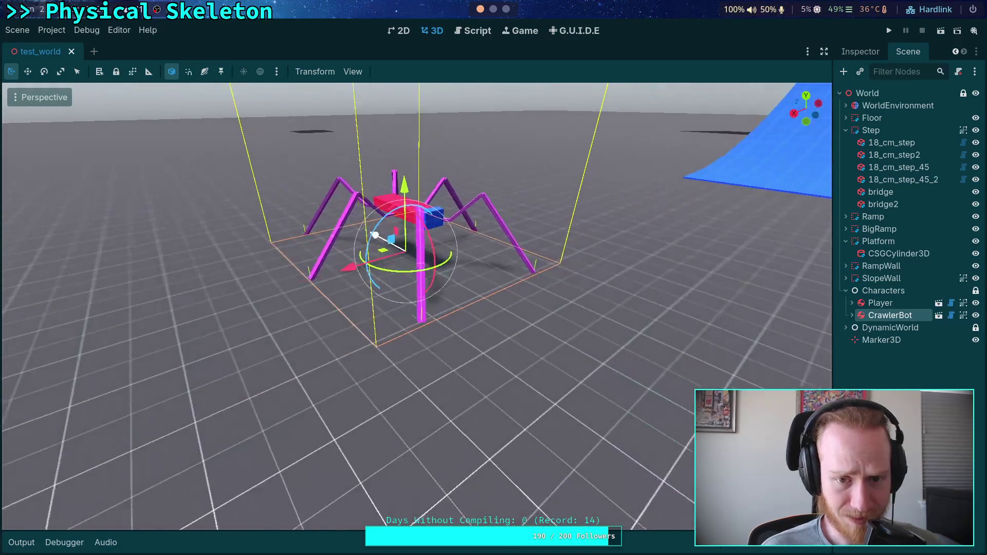
left_click_drag(378, 268, 415, 280)
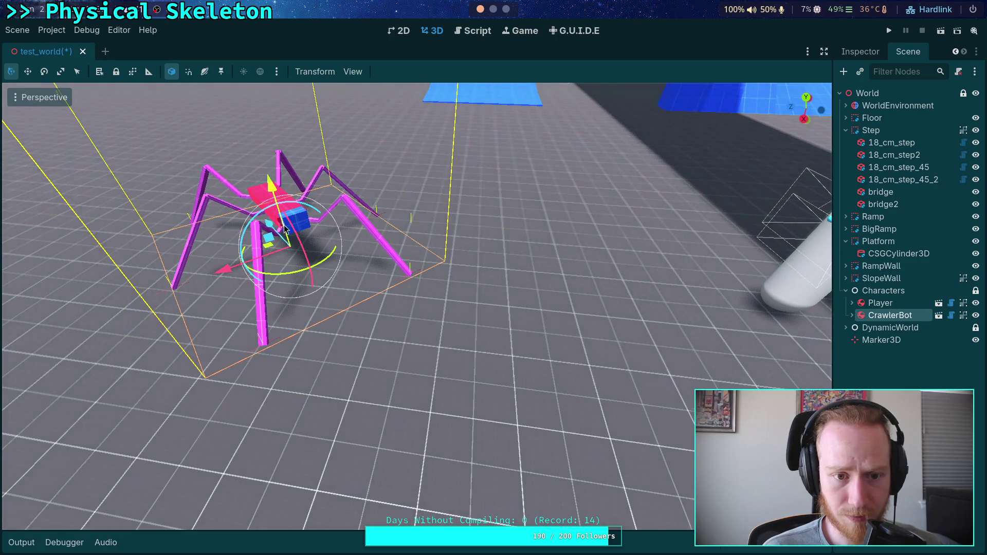
key("f")
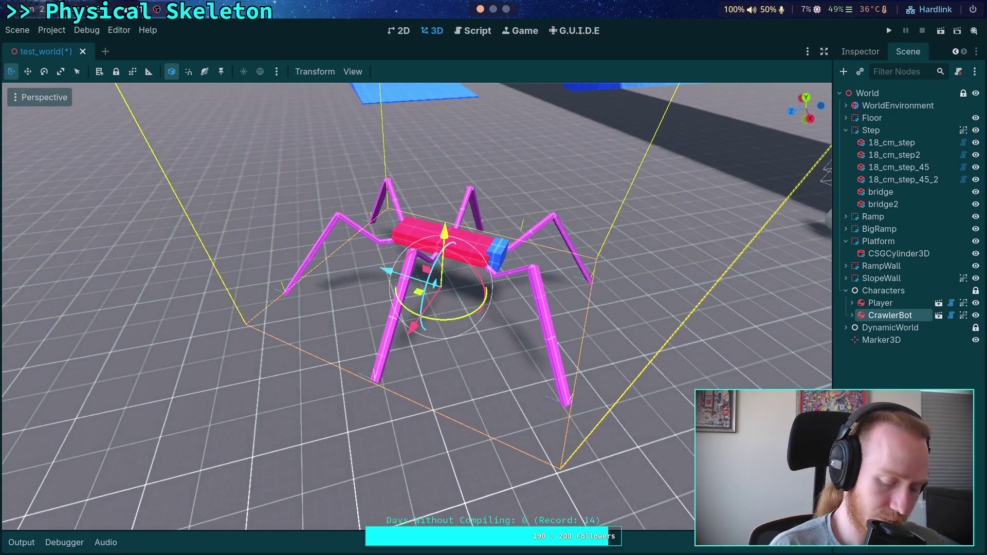
key("ctrl+z")
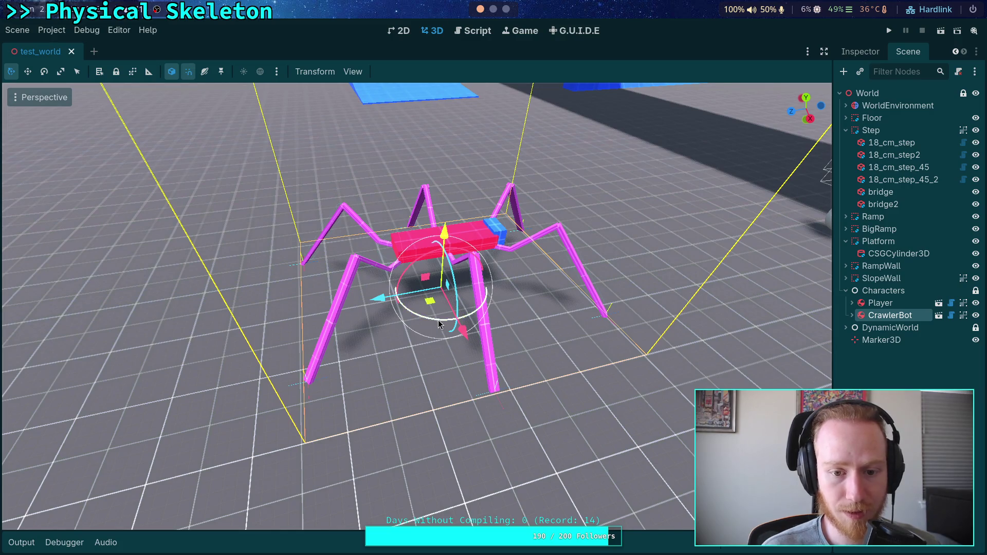
Rotate CrawlerBot about its vertical axis and move it along X, then return to the script
left_click_drag(438, 323, 390, 251)
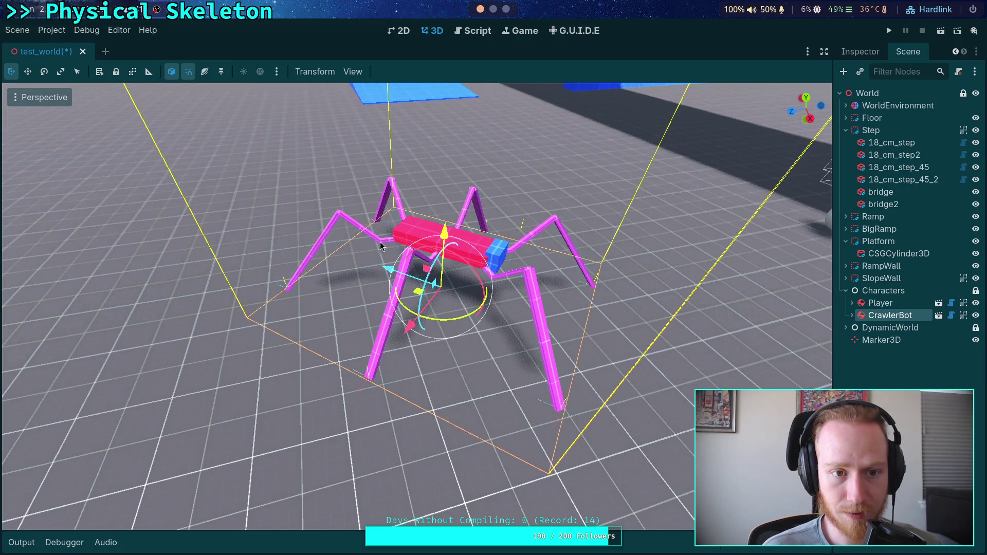
key("g")
key("x")
key("x")
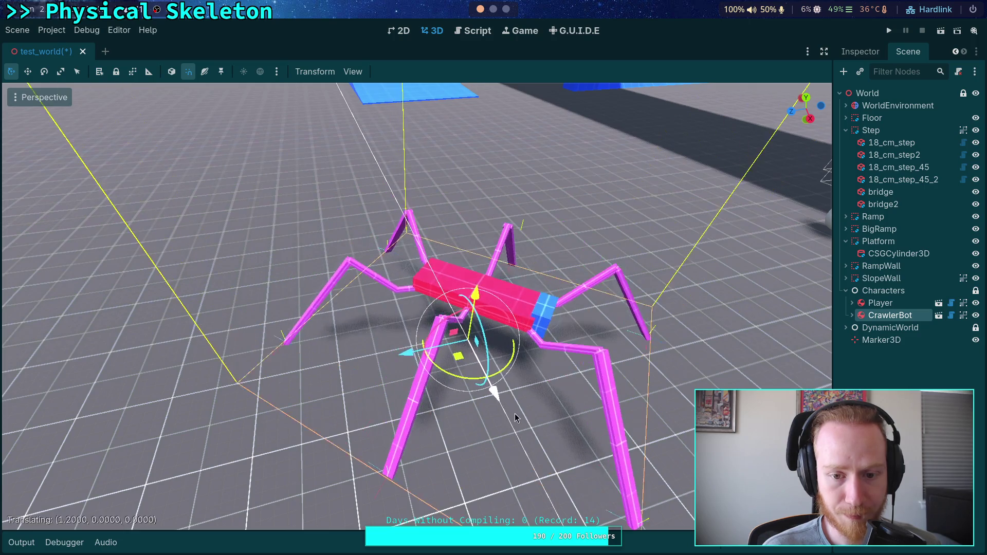
left_click(514, 412)
key("w")
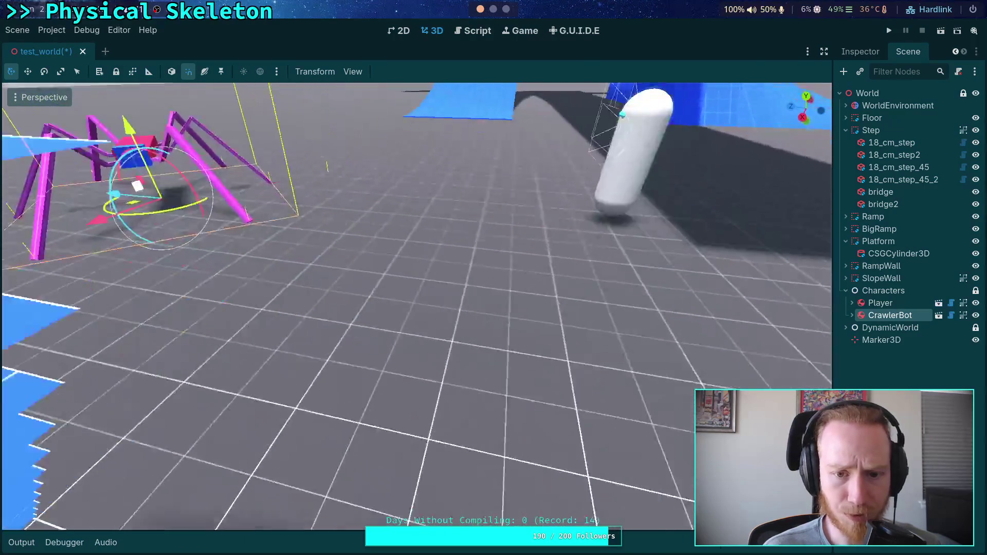
key("f")
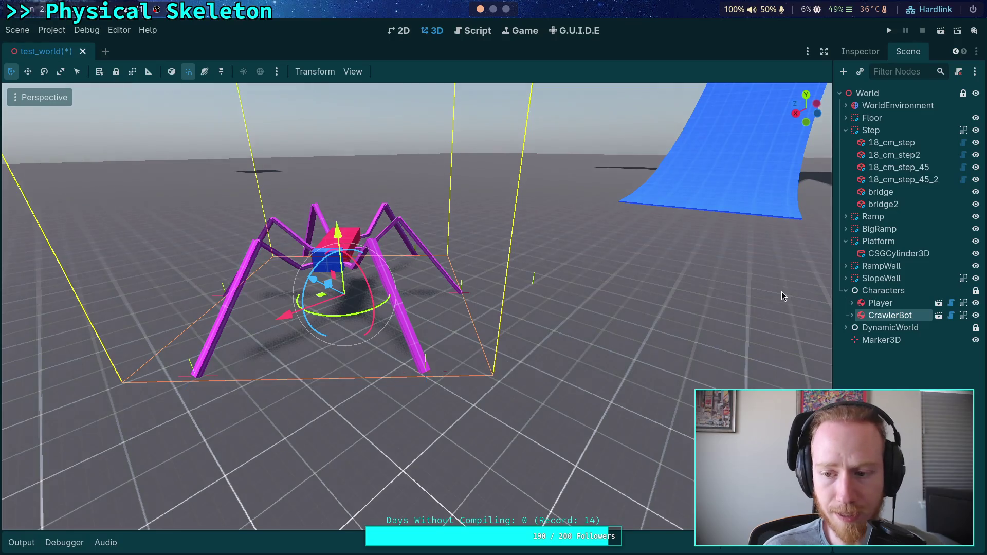
left_click(472, 32)
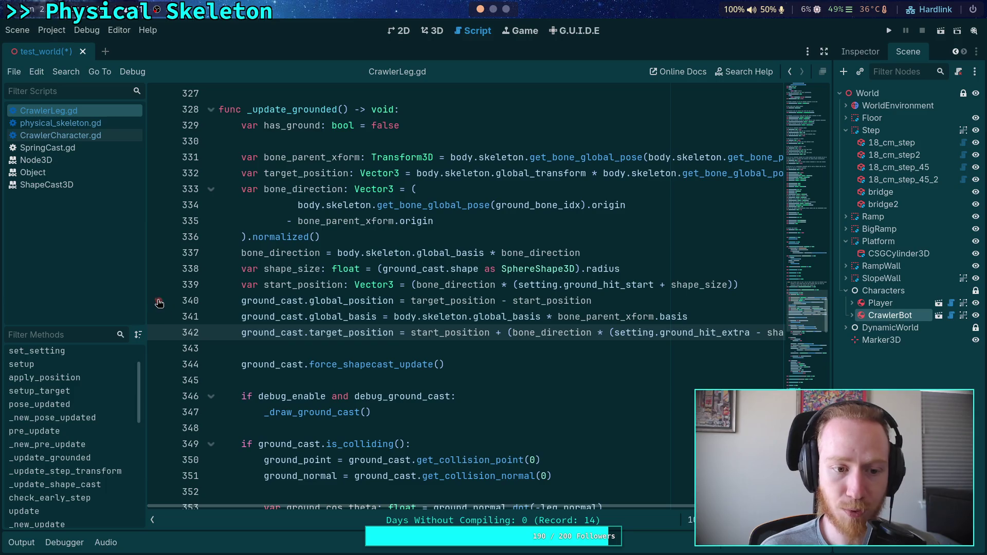
Set a breakpoint on line 331, run the game, and step over to line 332
left_click(158, 157)
left_click(889, 31)
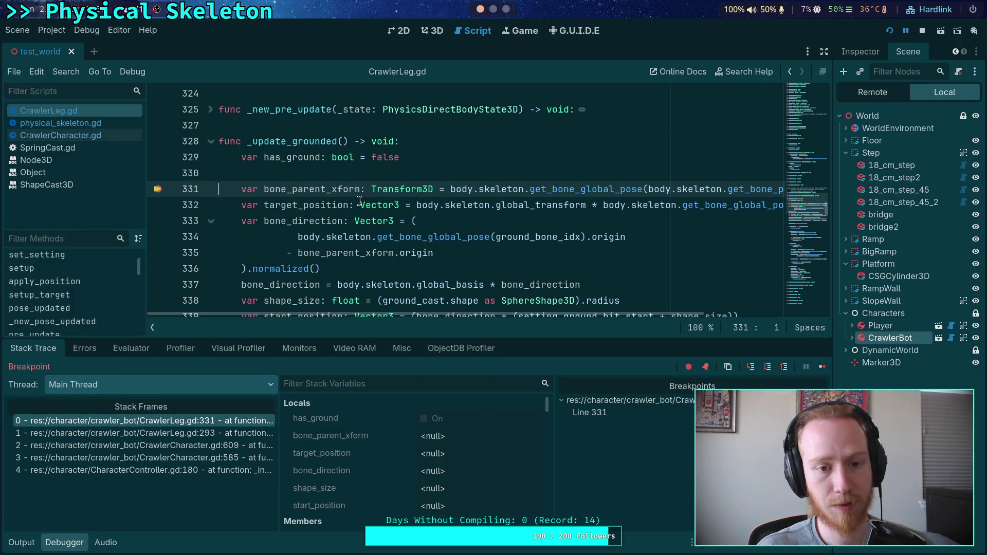
left_click(769, 367)
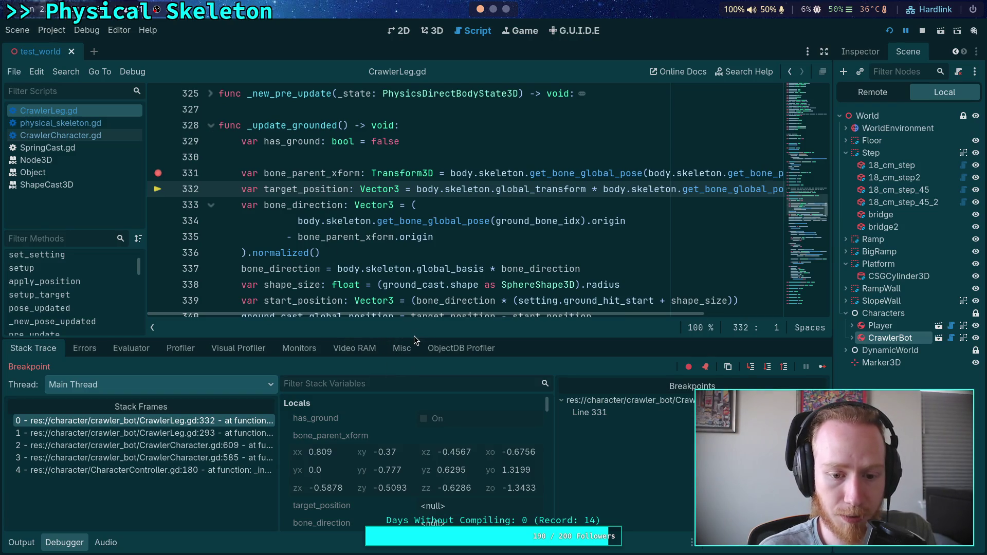
Enlarge the debugger panel and copy the bone_parent_xform transform value
left_click_drag(414, 335, 414, 316)
right_click(355, 418)
left_click(391, 427)
left_click_drag(835, 238, 760, 240)
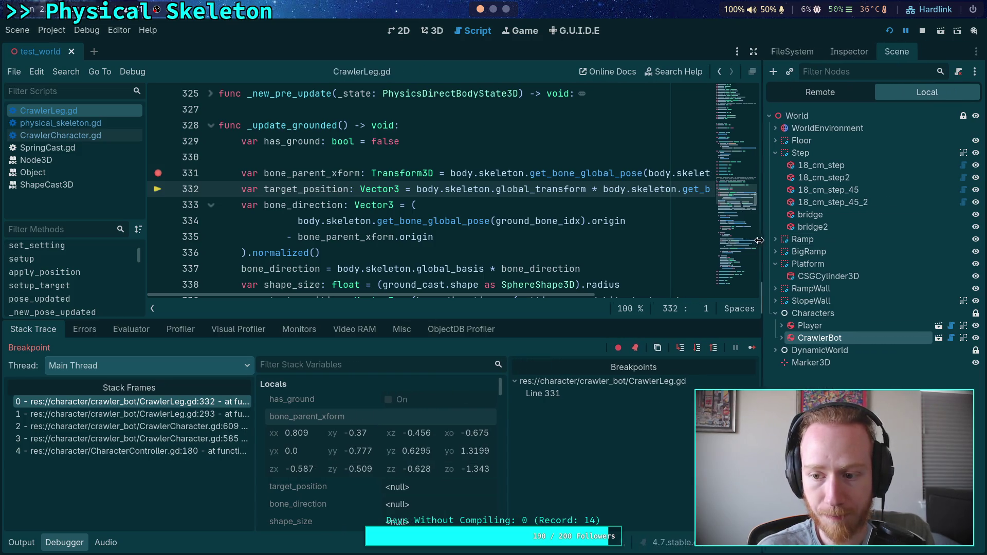
Select Marker3D, switch its rotation edit mode to Basis, and paste in the copied basis
left_click(810, 360)
left_click(837, 57)
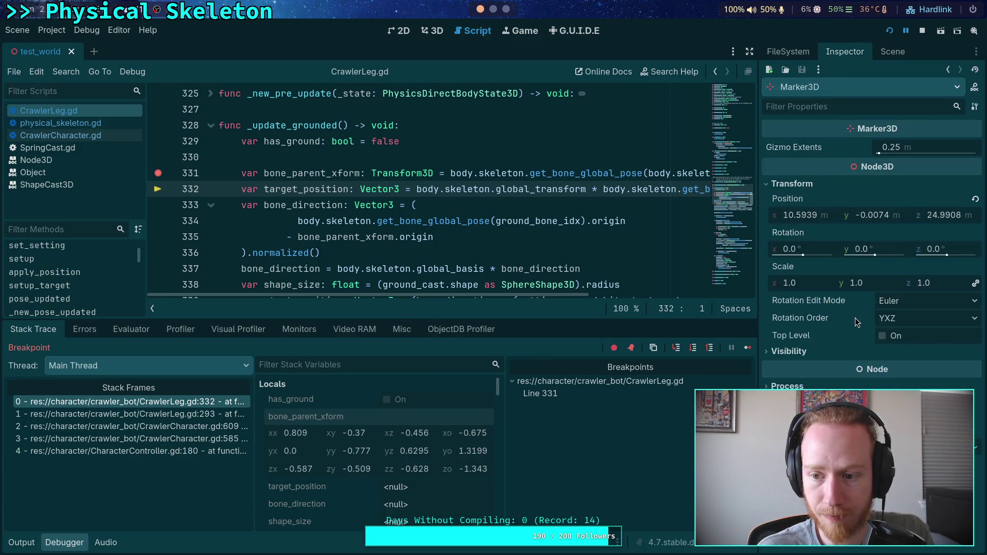
right_click(801, 198)
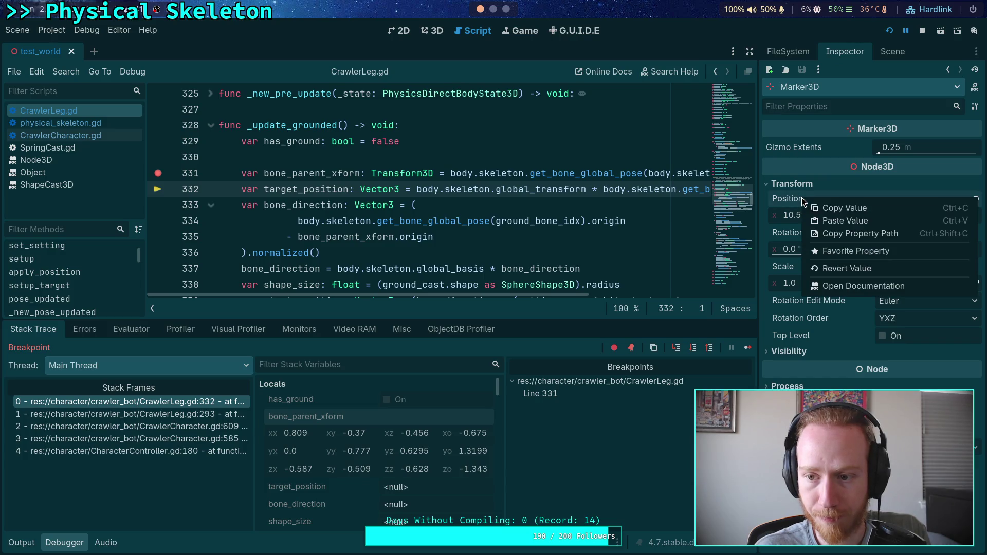
left_click(848, 221)
left_click(930, 304)
left_click(918, 348)
right_click(797, 232)
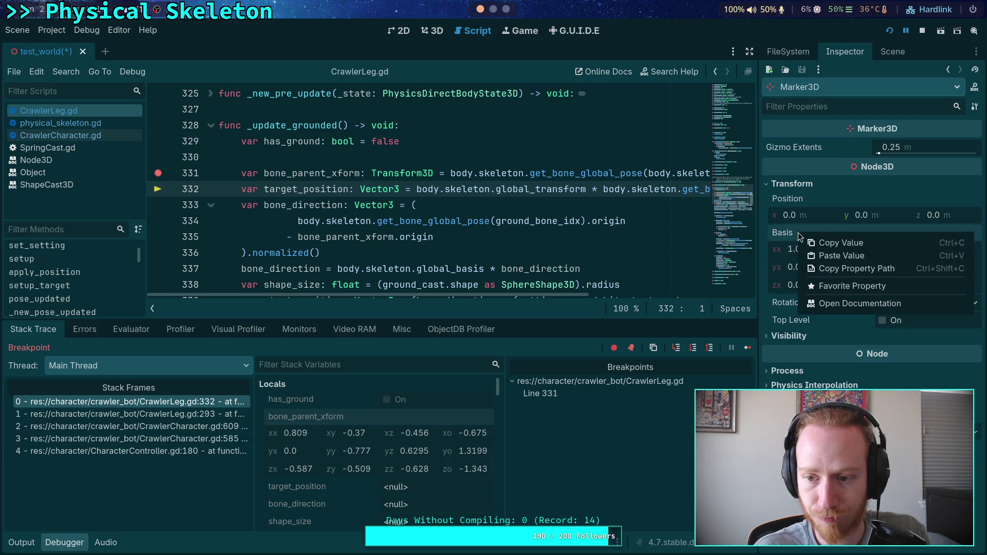
left_click(827, 255)
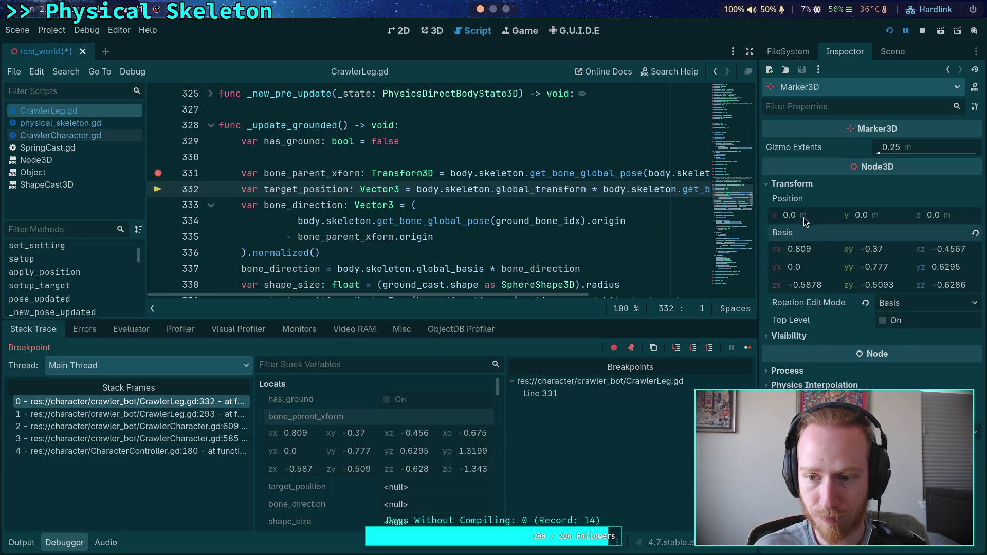
Set Marker3D's position to -0.6756, 1.32, -1.343
left_click(819, 215)
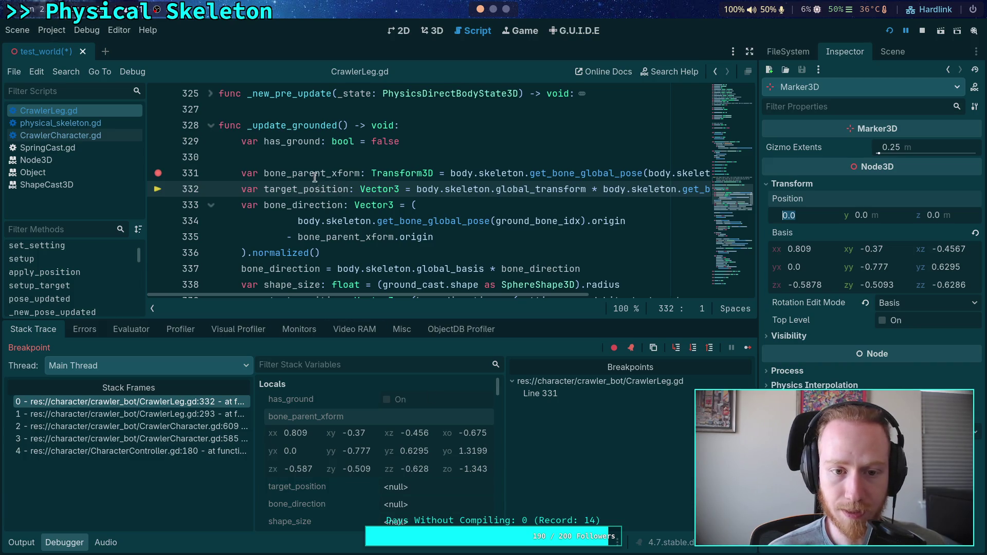
mouse_move(304, 177)
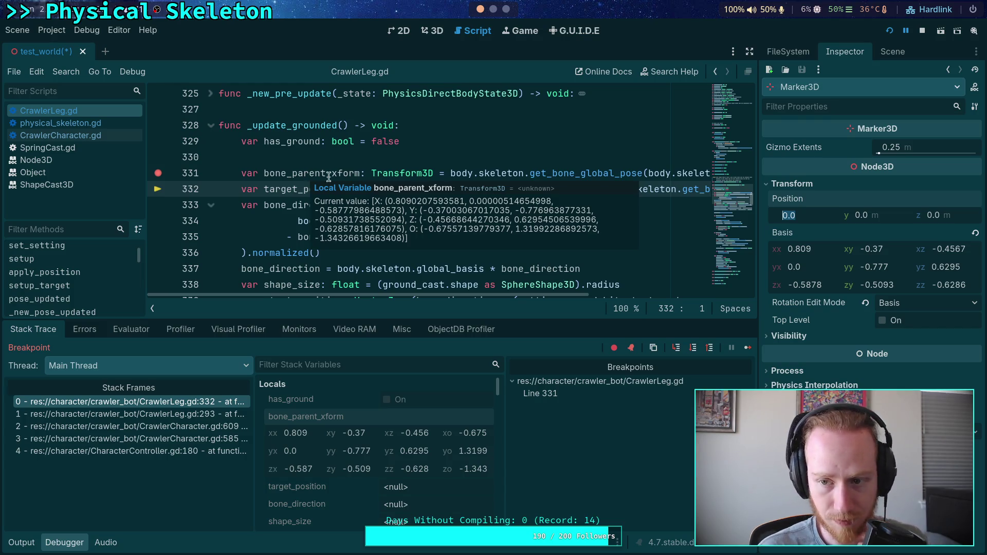
type("-")
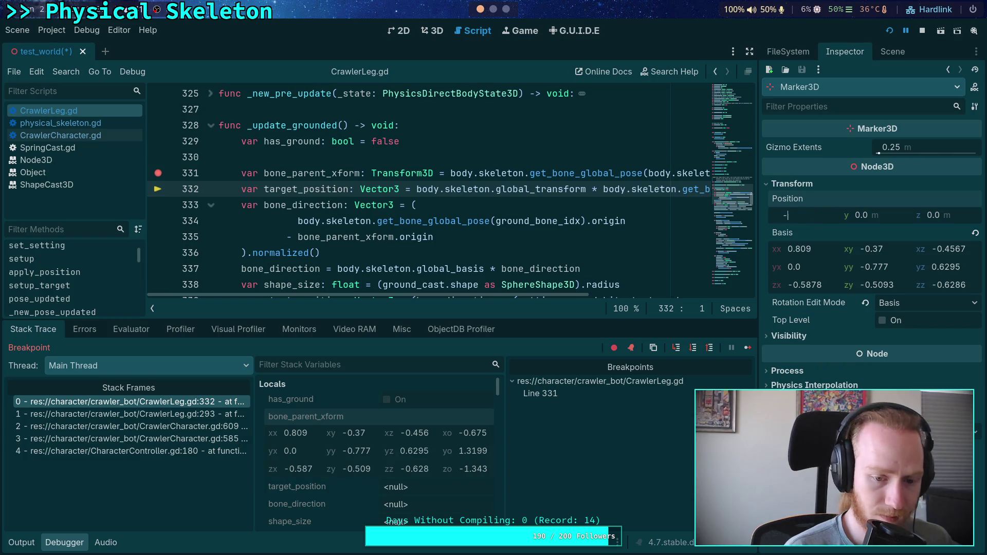
type("0.675")
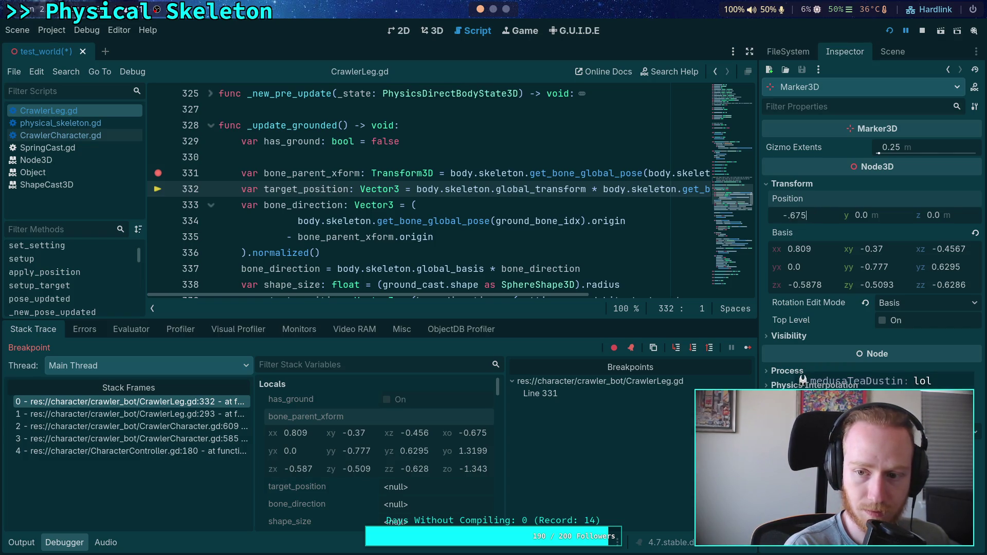
type("6")
key("Return")
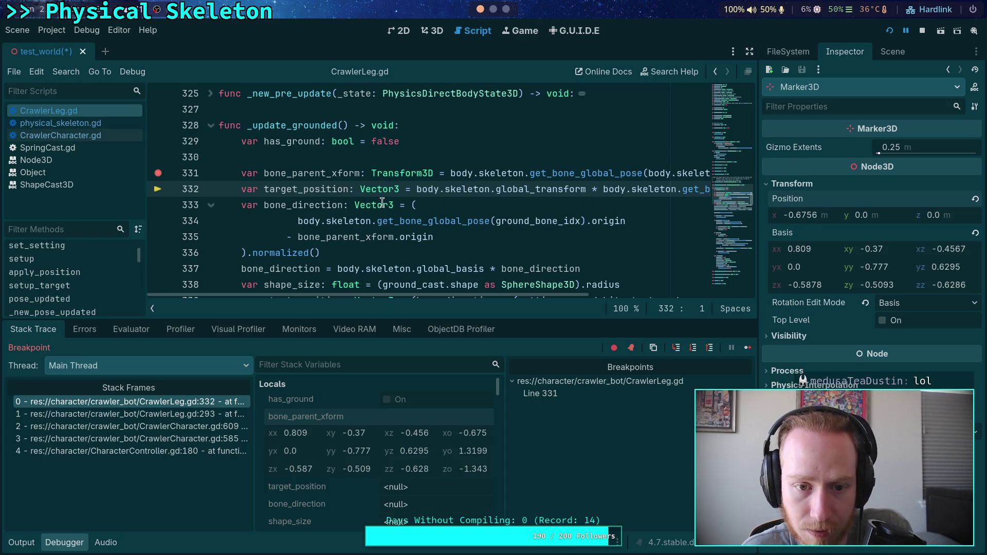
mouse_move(333, 169)
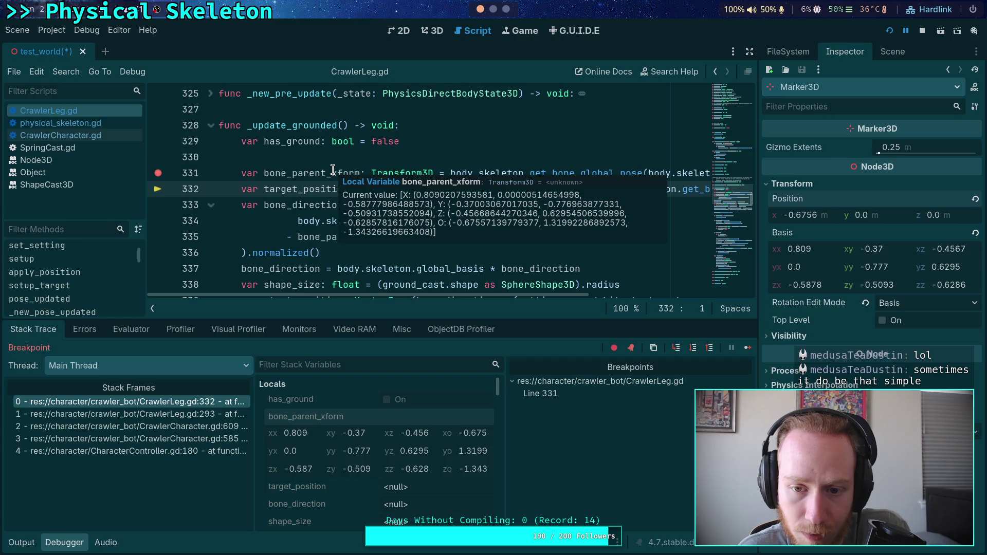
left_click(861, 215)
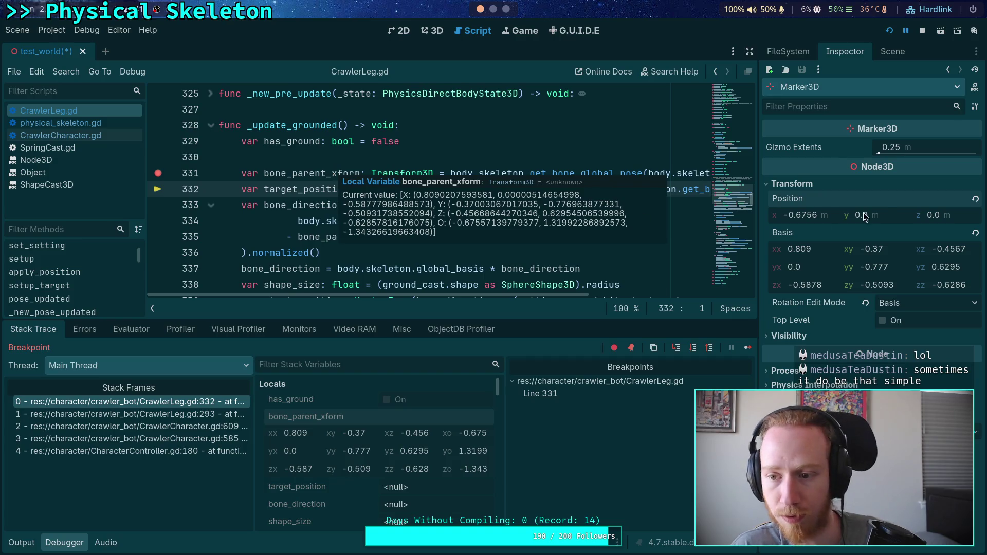
type("1.32")
key("Return")
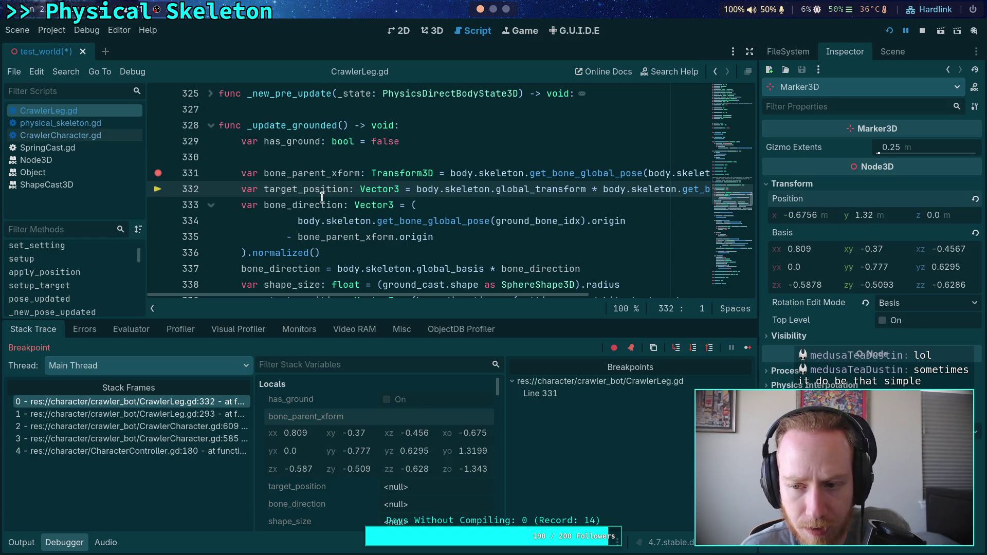
mouse_move(322, 198)
mouse_move(326, 176)
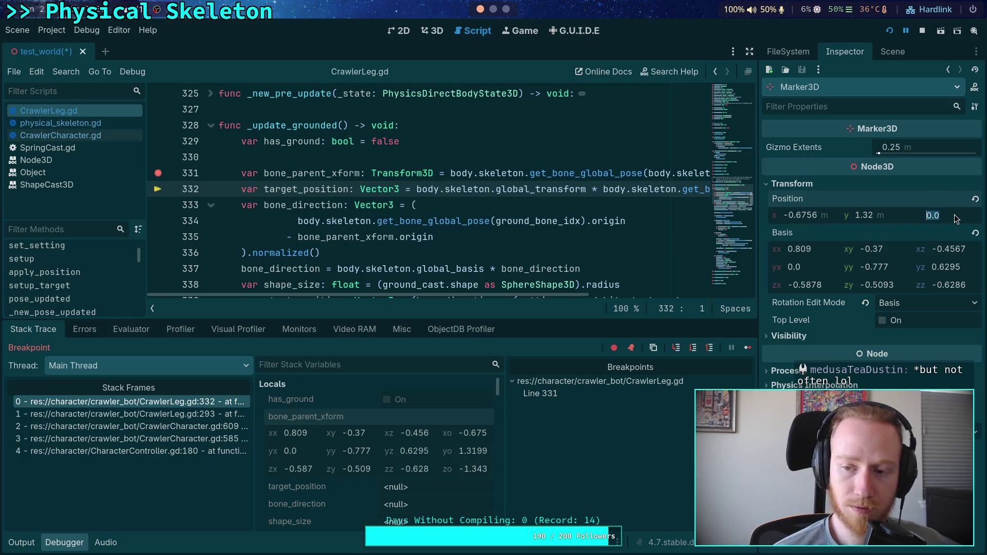
type("-1.343")
key("Return")
In the 3D view, move Marker3D under CrawlerBot beside Camera3D and select it
left_click(430, 30)
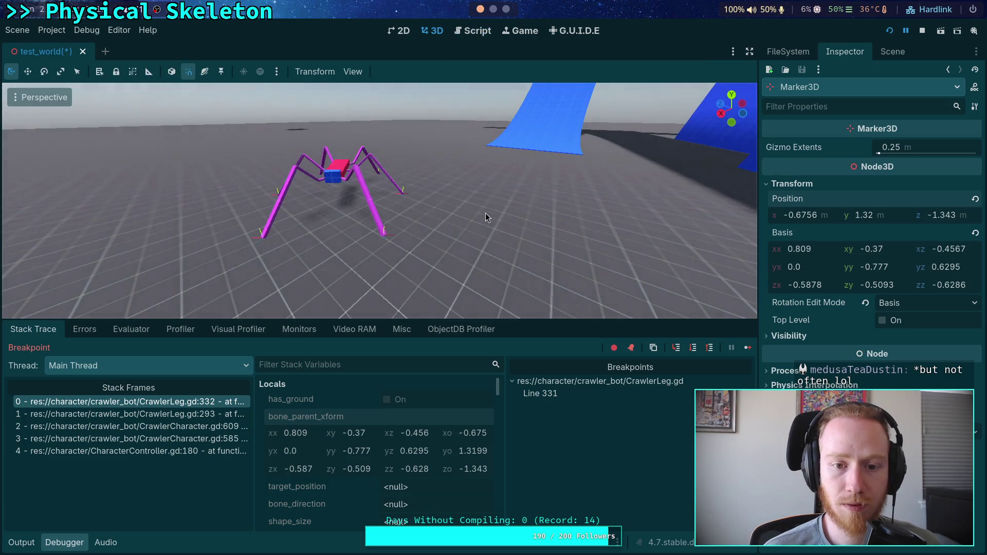
left_click(892, 52)
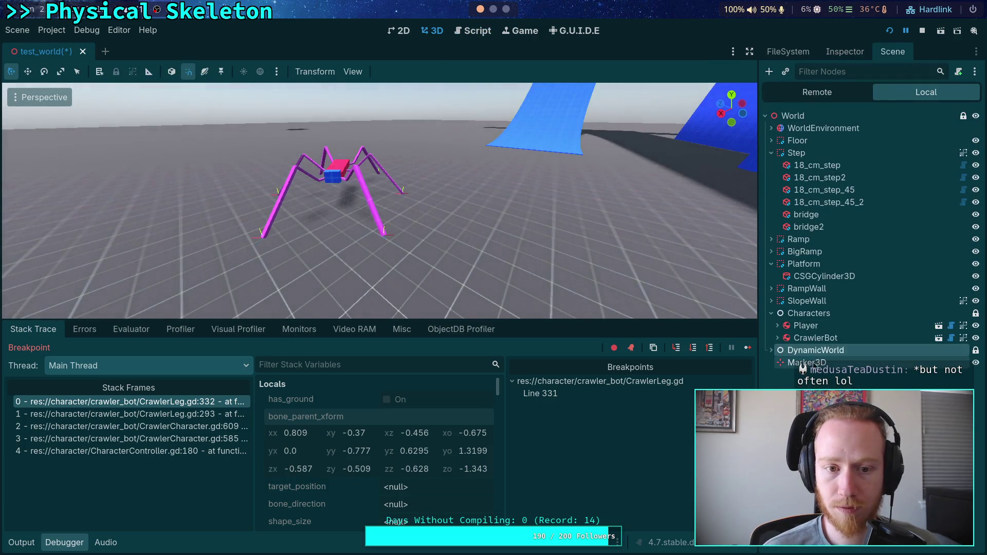
mouse_move(544, 257)
left_mouse_down()
mouse_move(394, 232)
mouse_move(158, 226)
mouse_move(86, 237)
left_mouse_up()
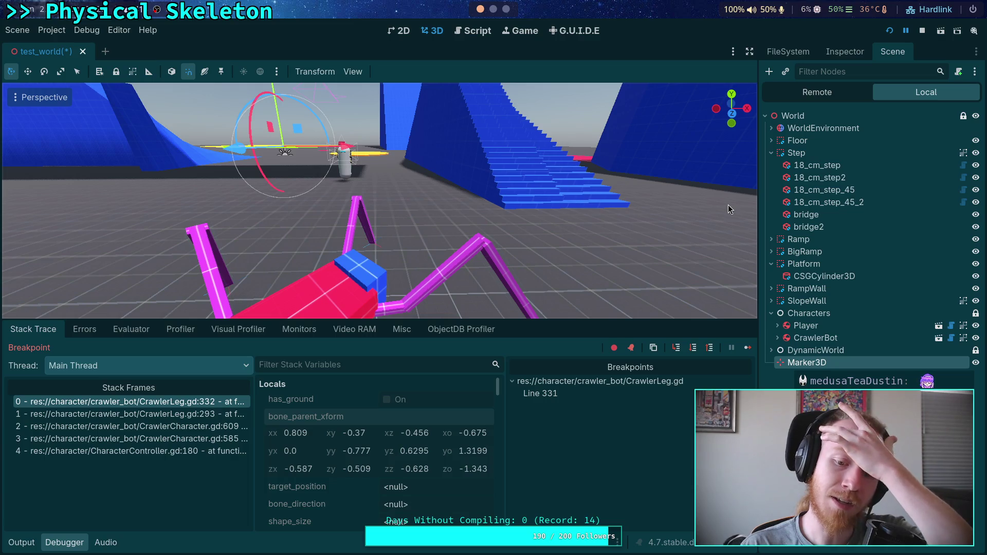
left_click_drag(806, 363, 818, 342)
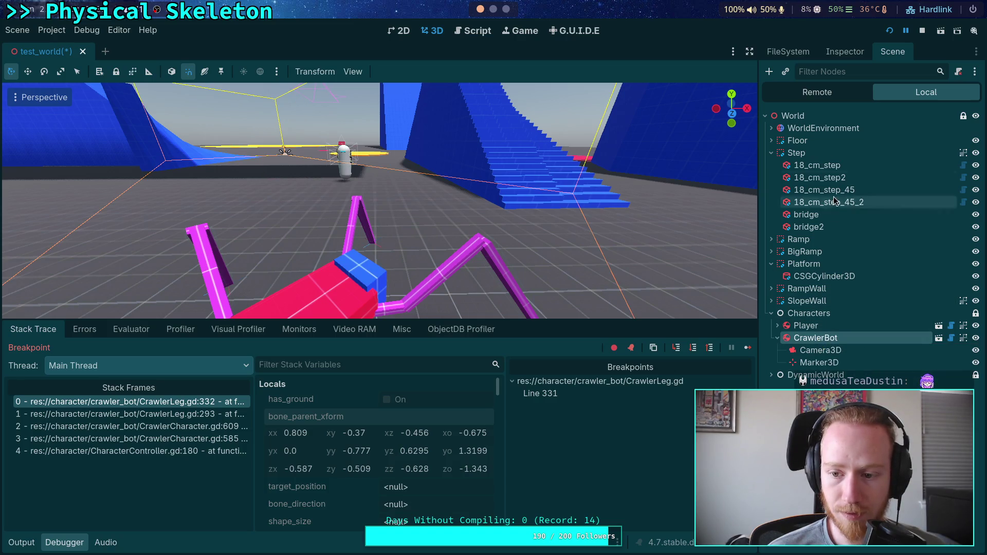
left_click(819, 363)
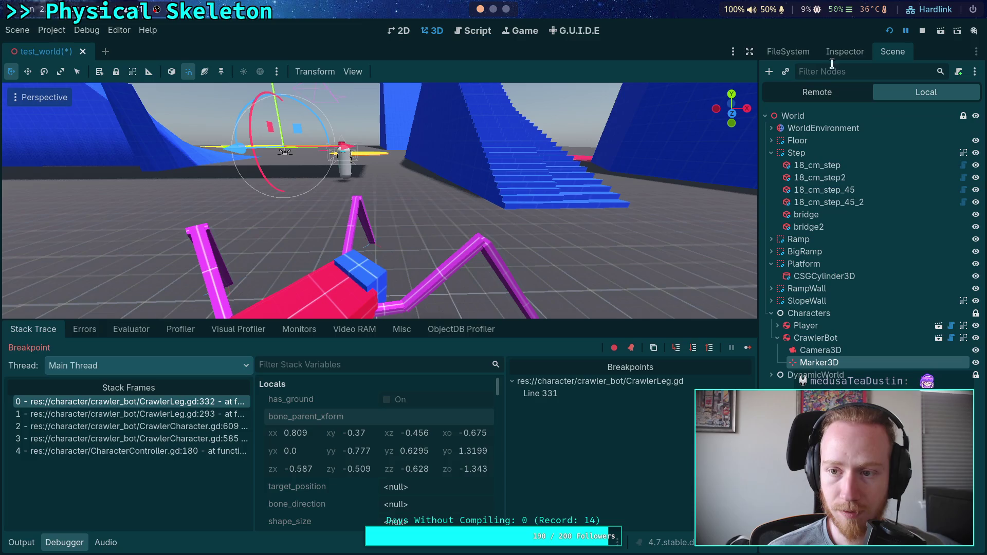
Reset the marker's position and enter x -0.6756, y 1.32, z -1.343
left_click(843, 52)
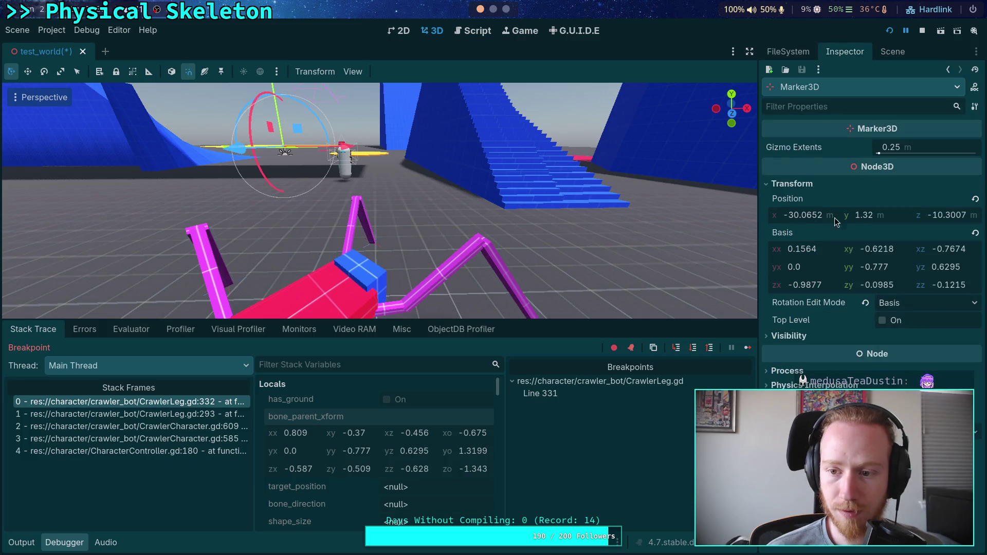
left_click(976, 200)
left_click(814, 222)
type("-.5")
key("BackSpace")
type("6756")
key("Return")
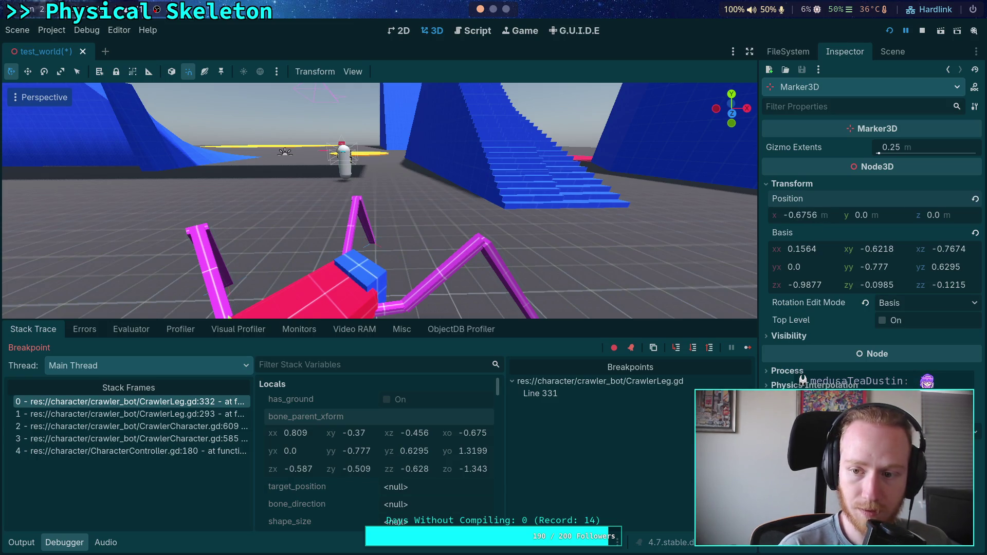
left_click(878, 215)
type("1.")
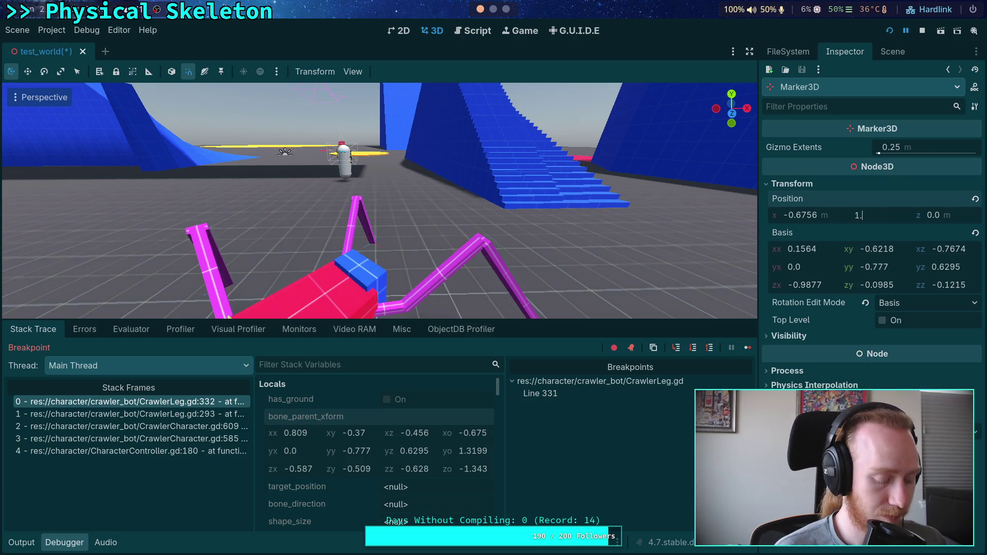
type("32")
key("Return")
left_click(944, 216)
type("-1.343")
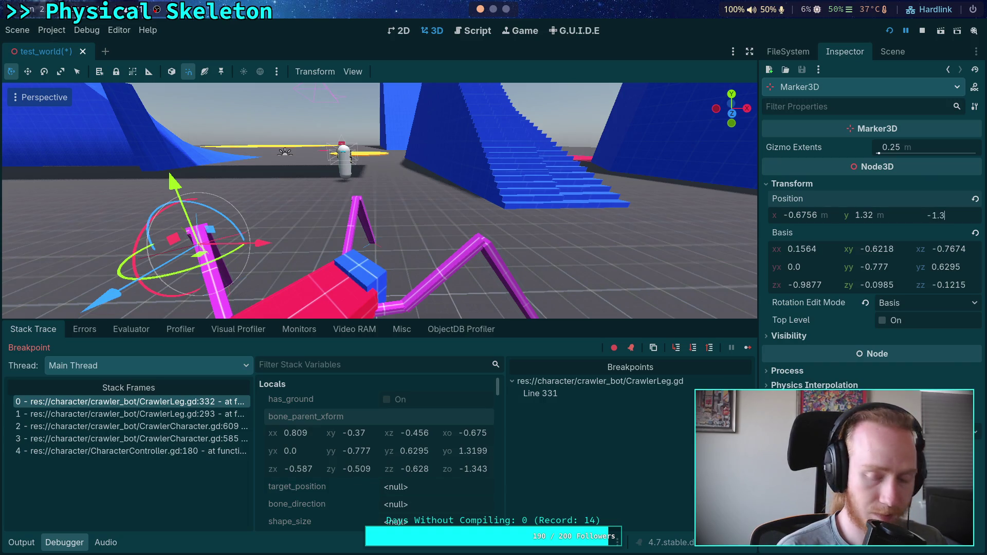
key("Return")
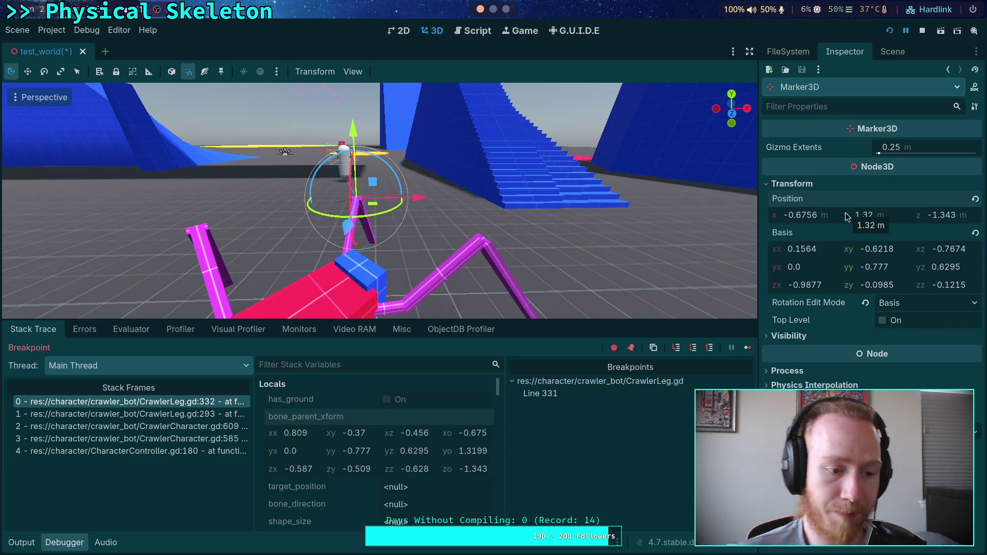
Copy bone_parent_xform from the debugger locals and paste it into the marker's basis
left_click_drag(581, 203, 278, 180)
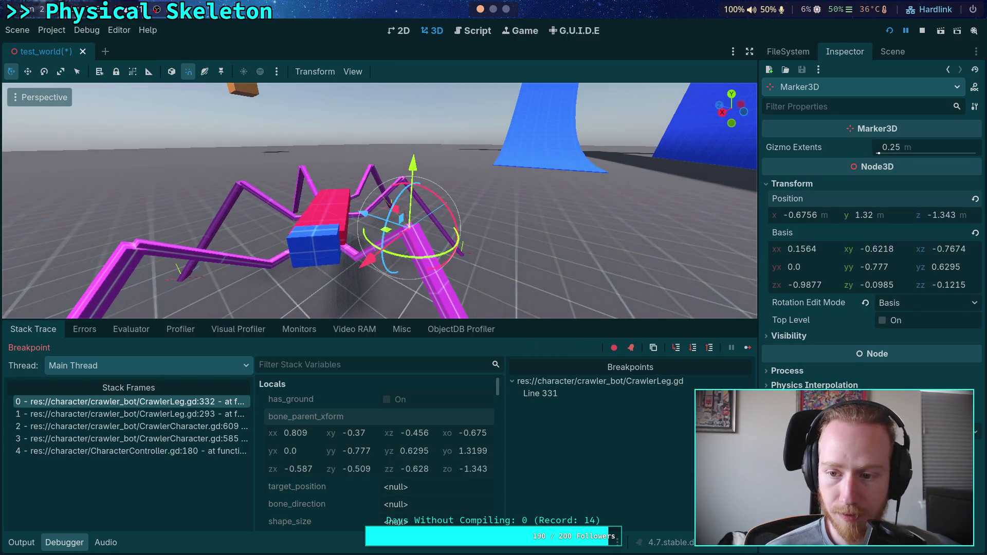
mouse_move(444, 224)
left_mouse_down()
mouse_move(412, 248)
mouse_move(402, 236)
mouse_move(334, 261)
mouse_move(340, 217)
mouse_move(328, 225)
mouse_move(342, 237)
left_mouse_up()
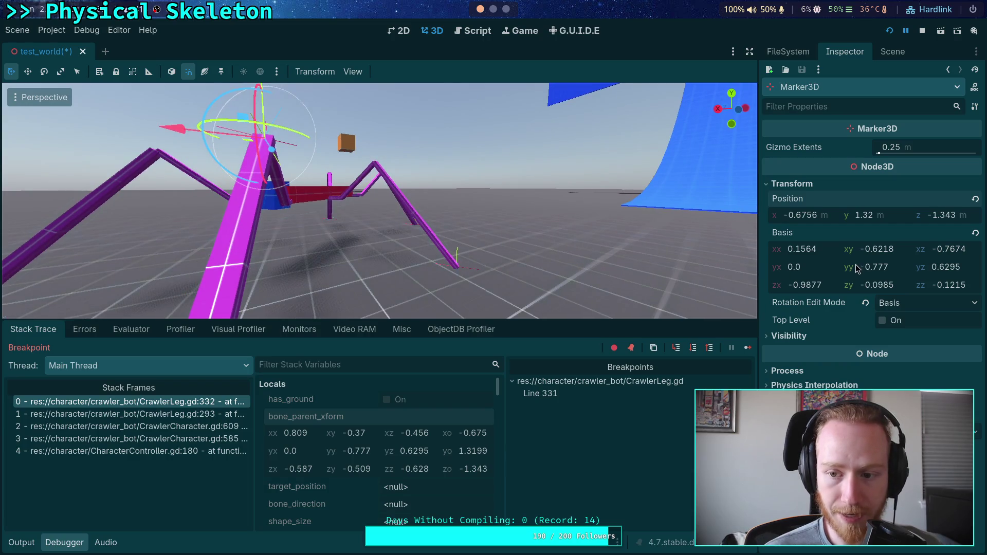
right_click(319, 417)
left_click(349, 427)
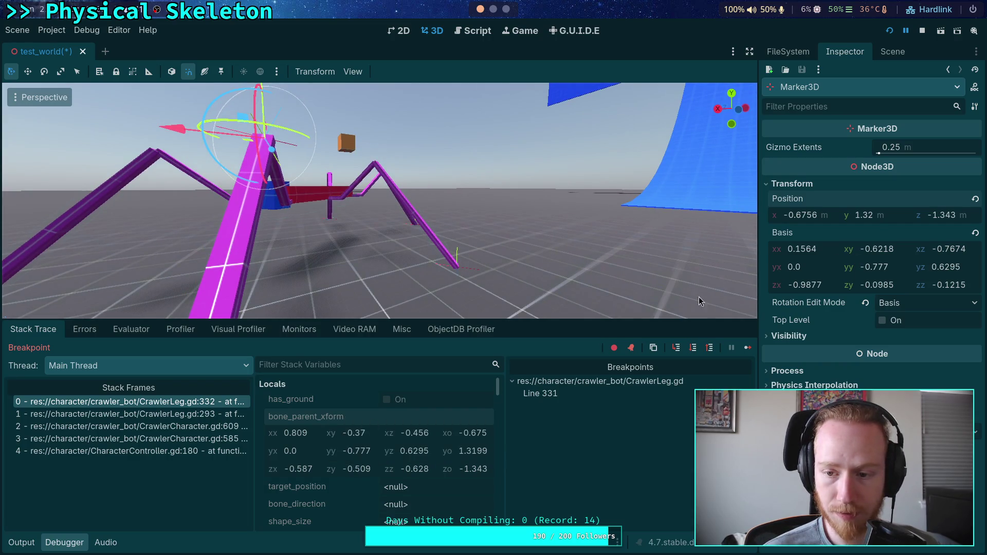
right_click(783, 236)
left_click(844, 258)
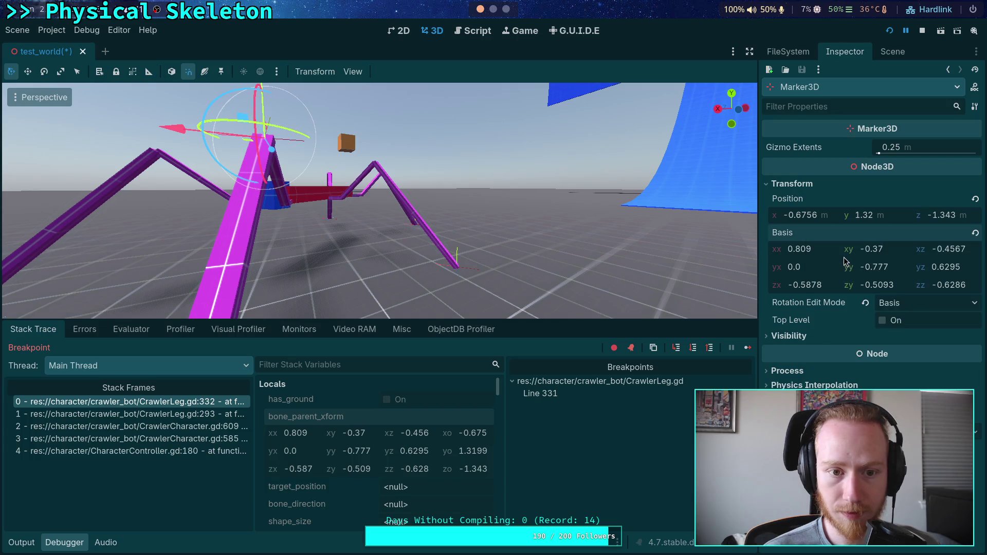
mouse_move(373, 204)
left_mouse_down()
mouse_move(419, 236)
mouse_move(746, 125)
mouse_move(694, 126)
left_mouse_up()
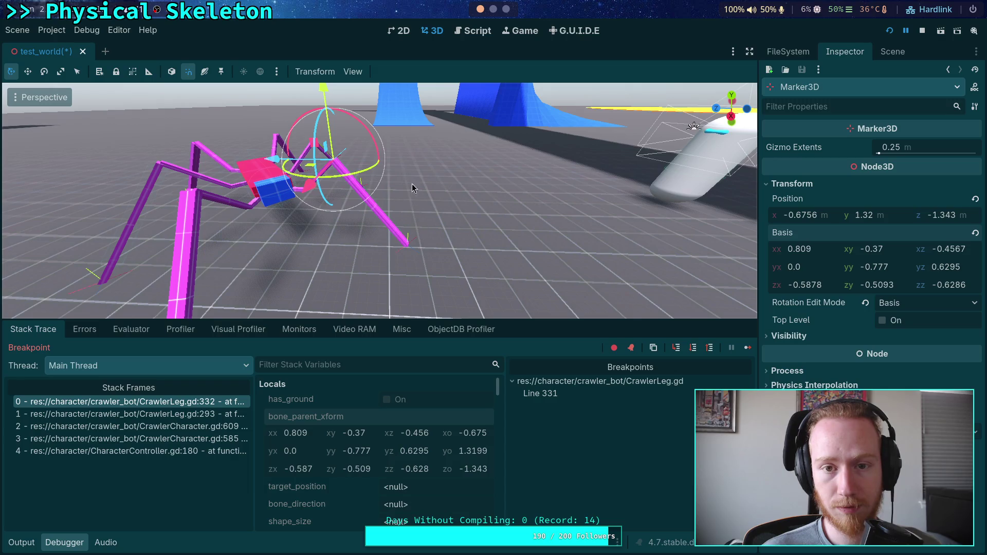
left_click(468, 35)
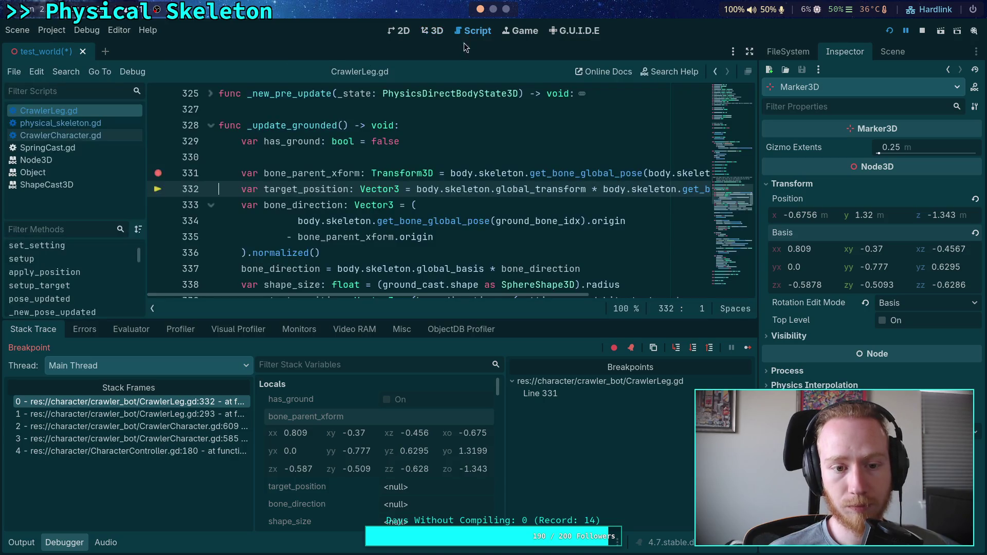
Review _update_grounded lines 332–343, widen the code area, and stop the running project
scroll(475, 210, "down", 2)
scroll(475, 210, "down", 1)
left_click(479, 225)
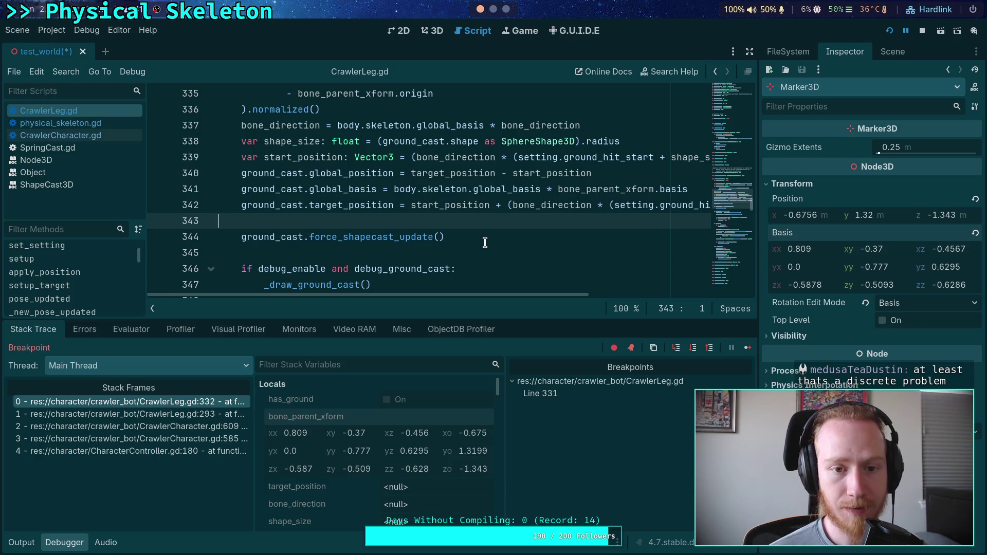
scroll(518, 249, "up", 1)
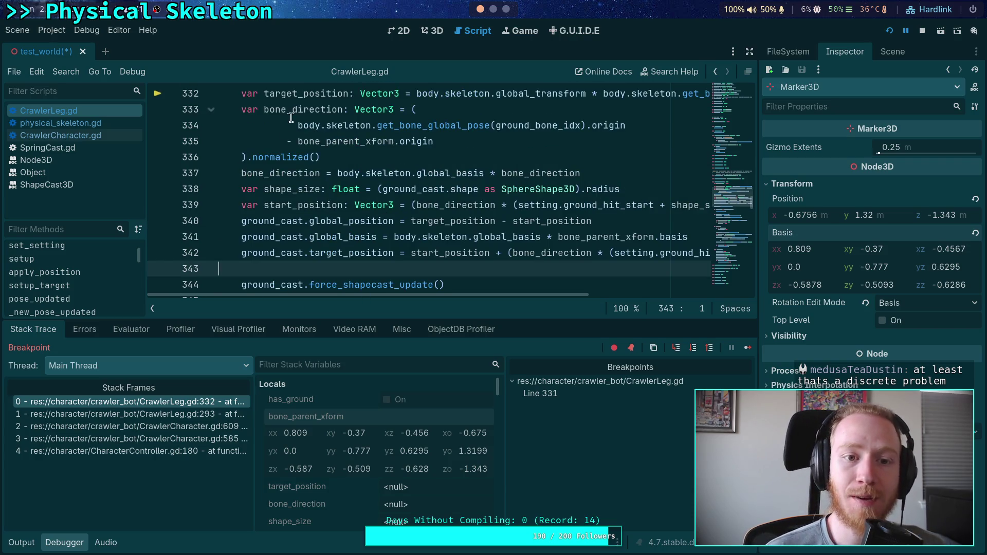
double_click(317, 93)
scroll(317, 93, "up", 3)
scroll(428, 190, "down", 3)
scroll(429, 190, "right", 2)
left_click_drag(494, 294, 419, 296)
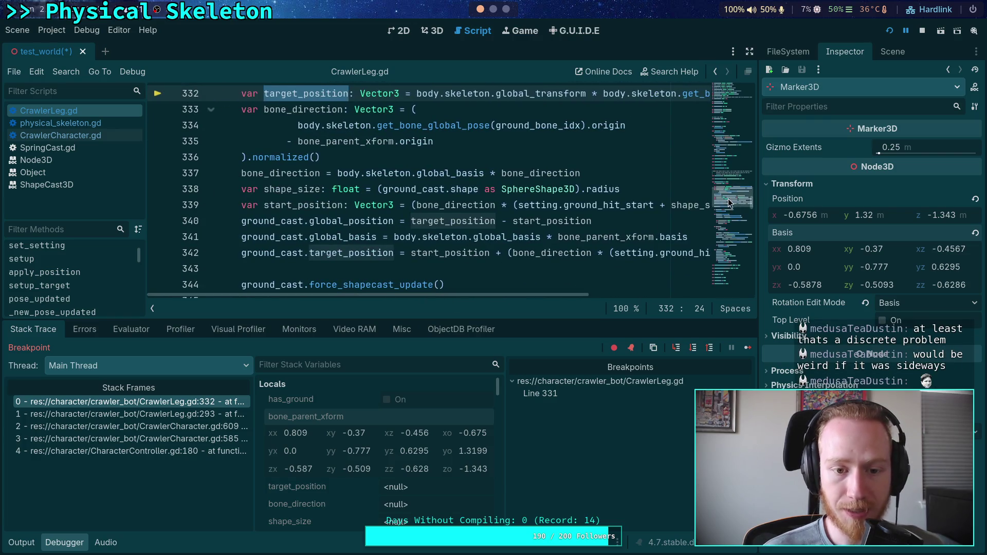
left_click_drag(759, 185, 817, 182)
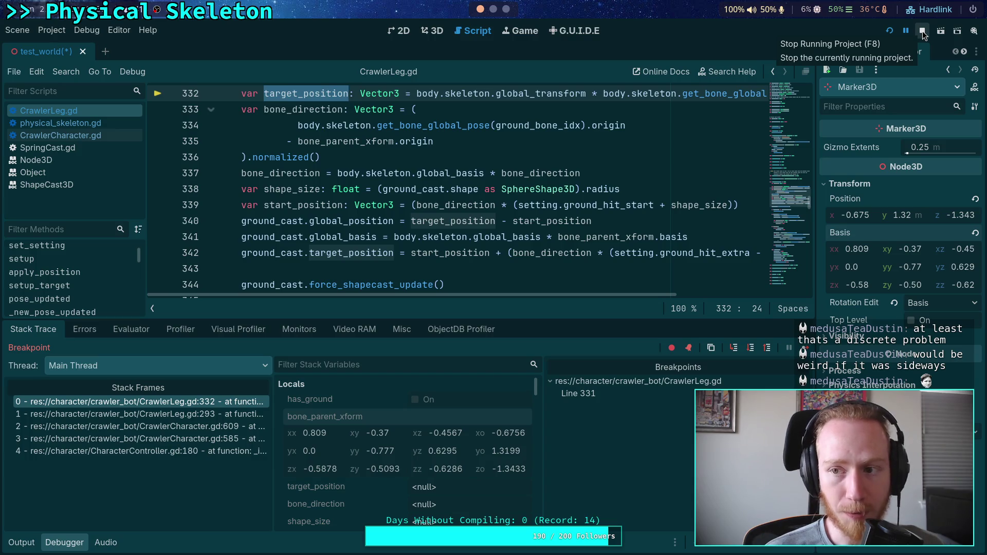
left_click(923, 31)
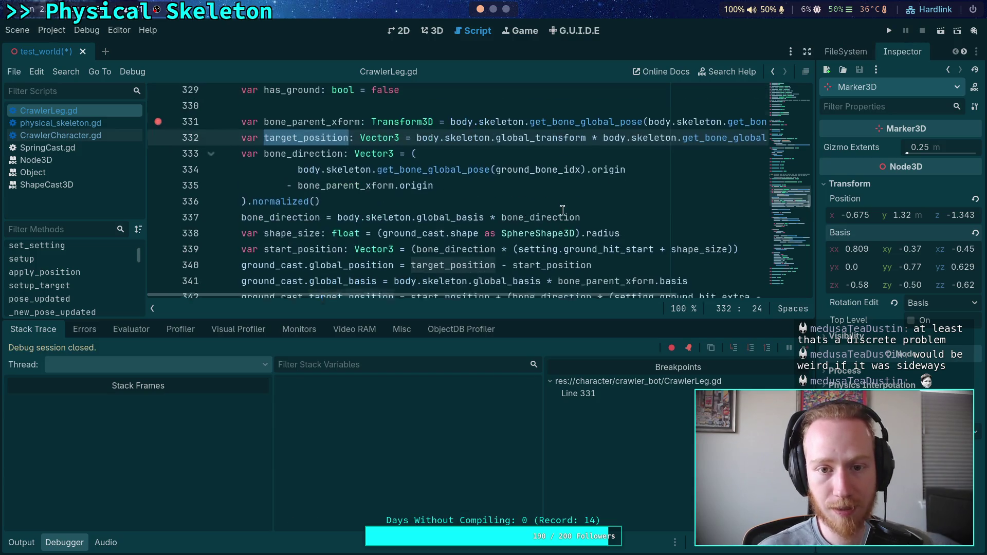
key("Up")
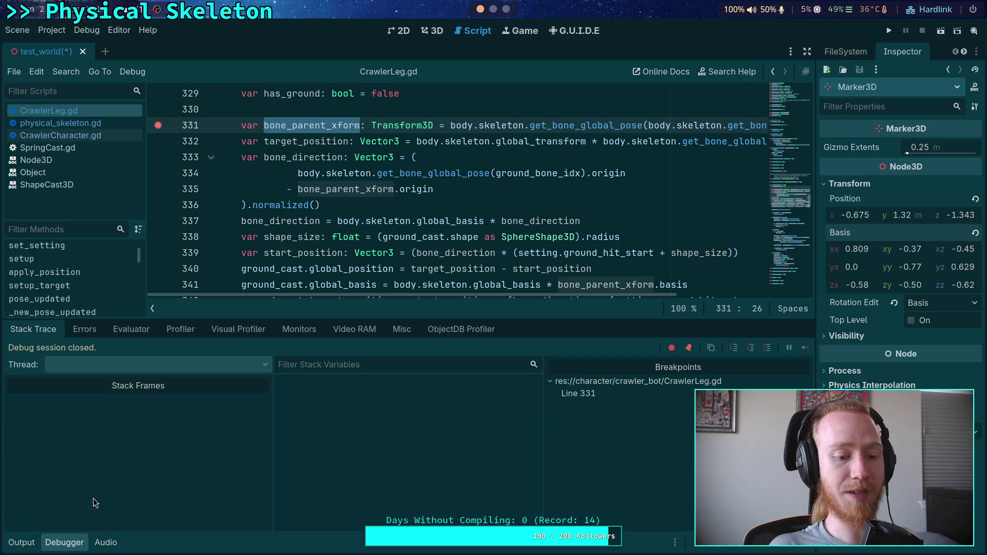
Close the debugger and replace the position and basis lines 340–341 with 'ground_cast.global_transform ='
left_click(64, 542)
scroll(584, 327, "up", 1)
scroll(584, 327, "up", 1)
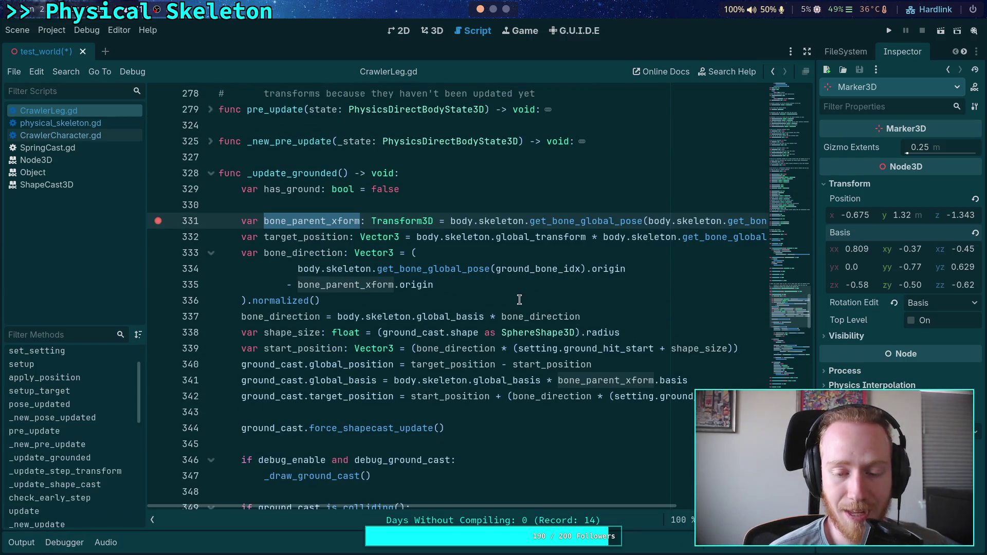
left_click(663, 358)
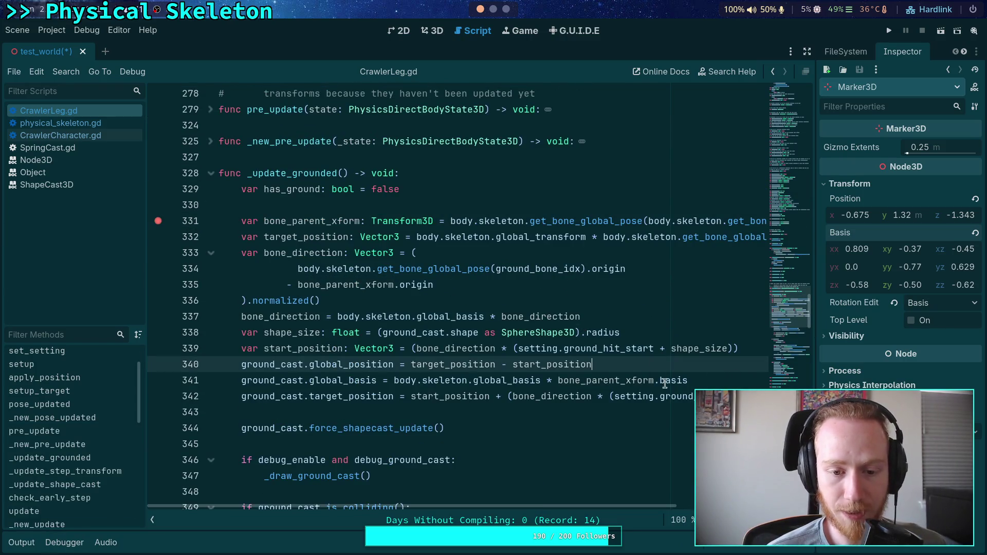
mouse_move(745, 383)
left_mouse_down()
mouse_move(309, 380)
mouse_move(310, 363)
left_mouse_up()
type("gl")
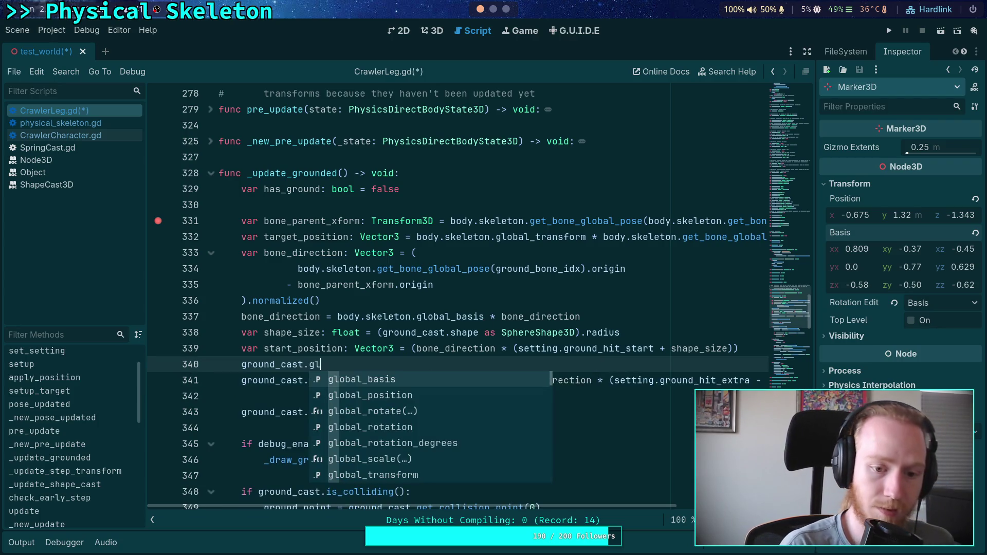
key("Down")
key("Down")
key("Down")
key("Return")
type("=")
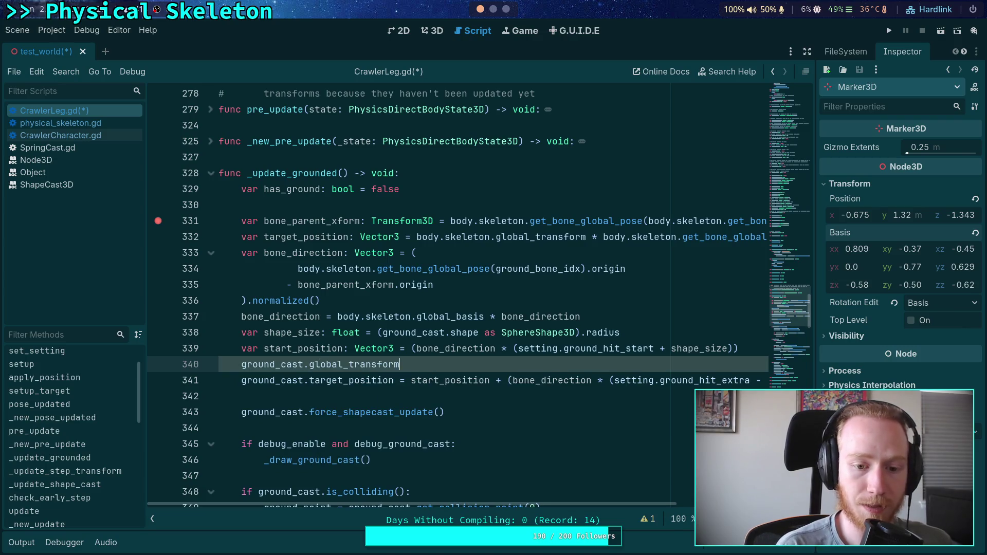
Complete the right-hand side as body.skeleton.global_transform * bone_parent_xform
key("ctrl+space")
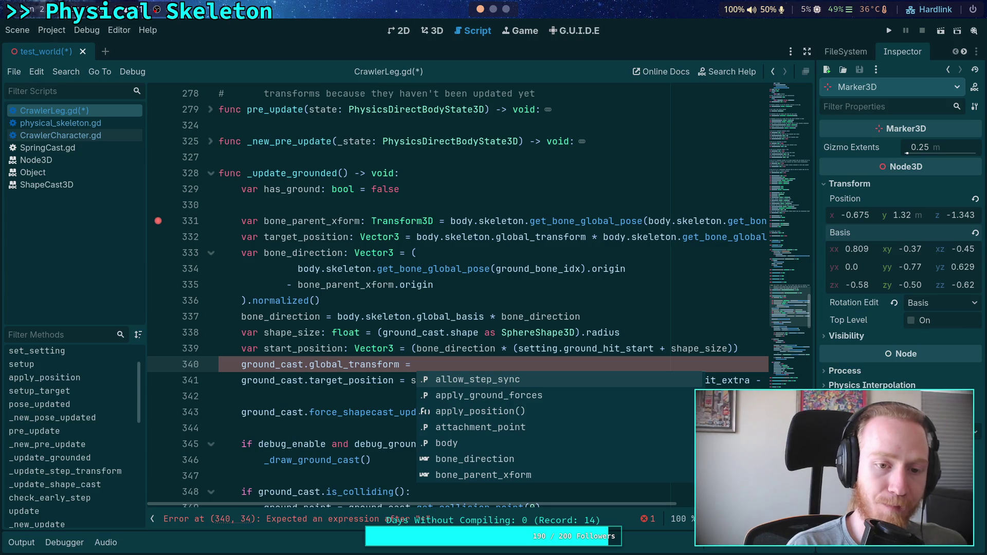
type("body.s")
key("Return")
type(".glob")
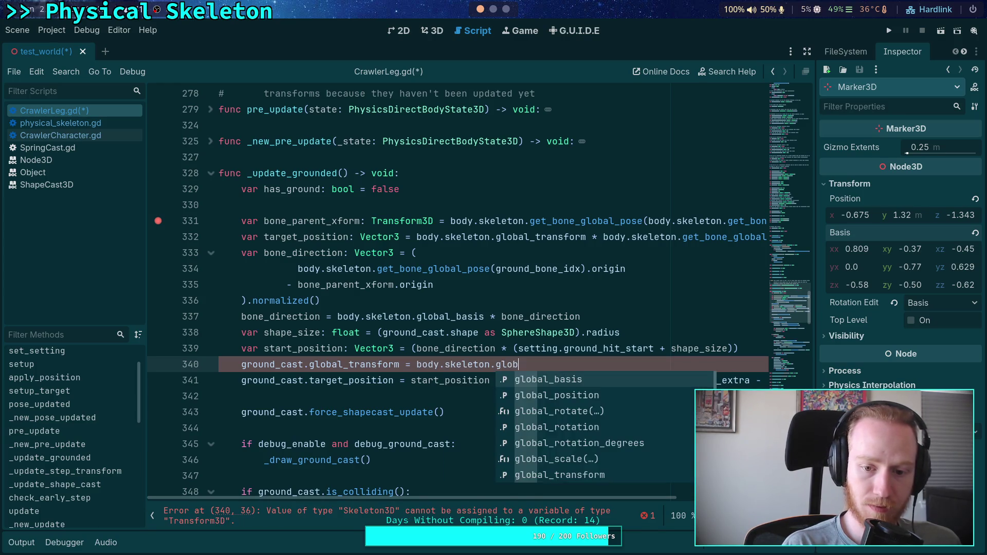
key("Down")
key("Down")
key("Down")
key("Return")
type("* bone_")
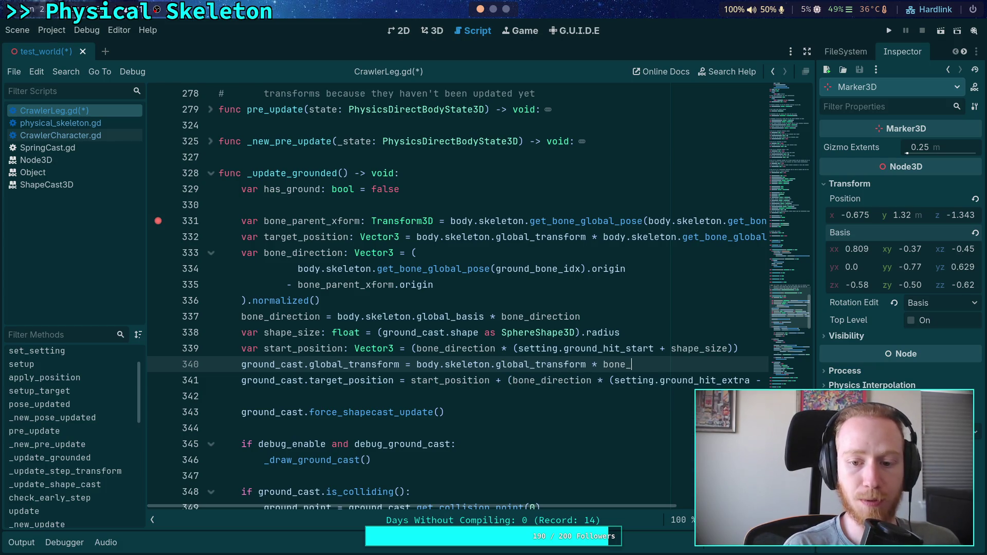
key("Down")
key("Return")
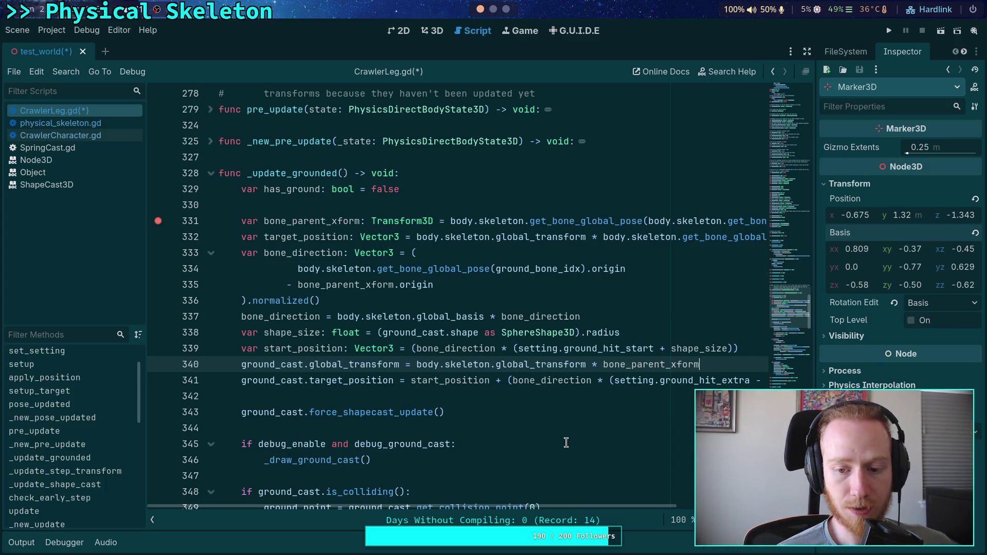
scroll(538, 507, "right", 2)
scroll(534, 507, "left", 2)
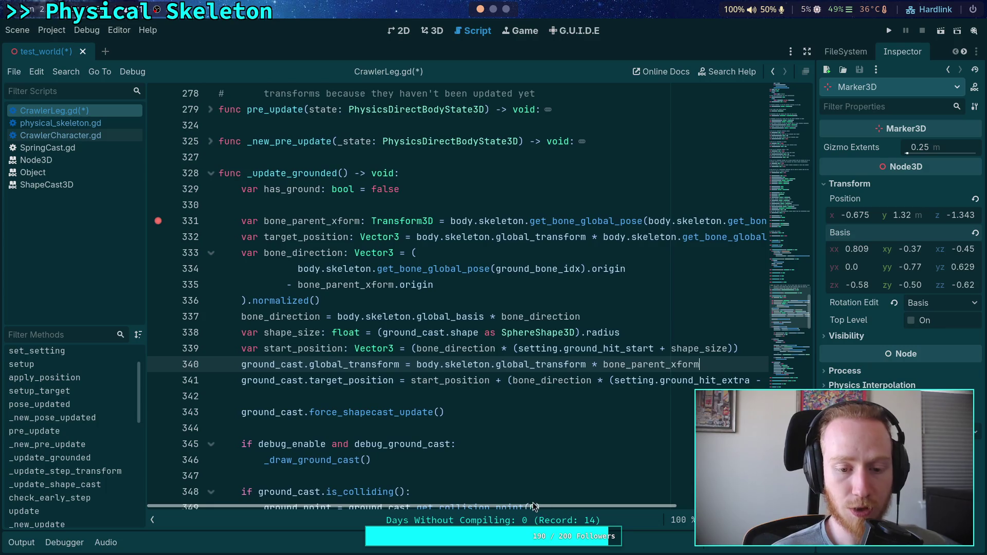
Review the start_position and bone_direction variables on lines 339–341 of _update_grounded
mouse_move(551, 499)
left_mouse_down()
mouse_move(642, 498)
mouse_move(591, 505)
left_mouse_up()
scroll(596, 506, "left", 3)
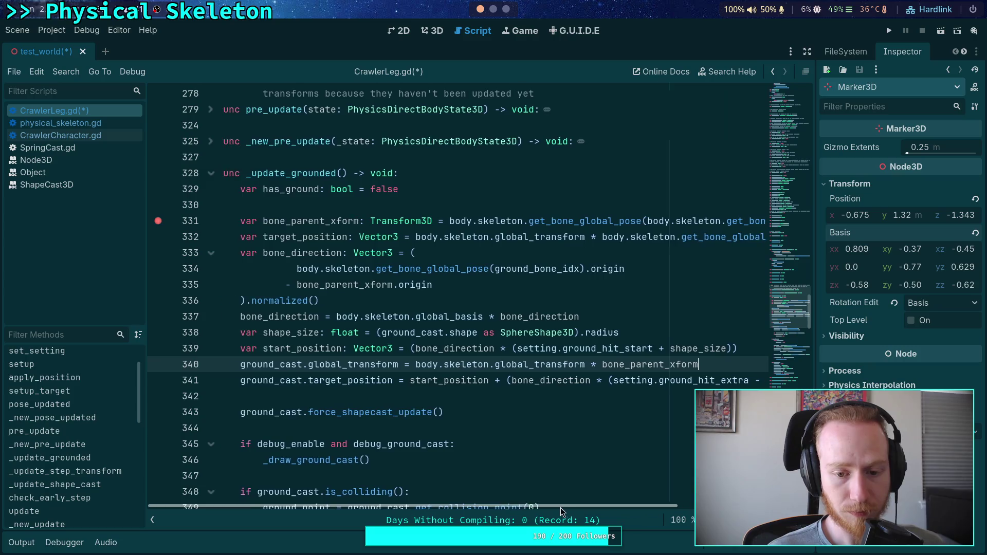
double_click(432, 380)
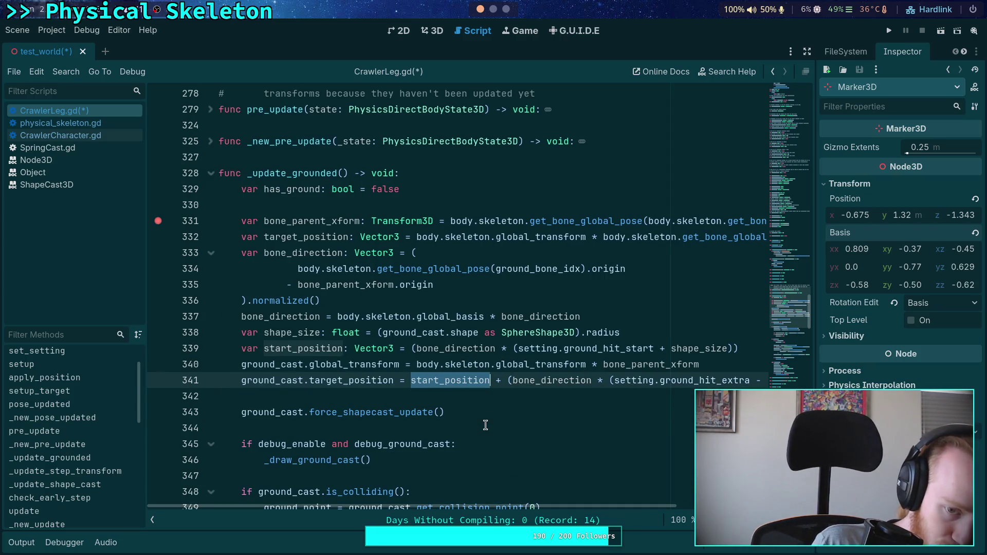
mouse_move(568, 504)
left_mouse_down()
mouse_move(647, 507)
mouse_move(533, 521)
left_mouse_up()
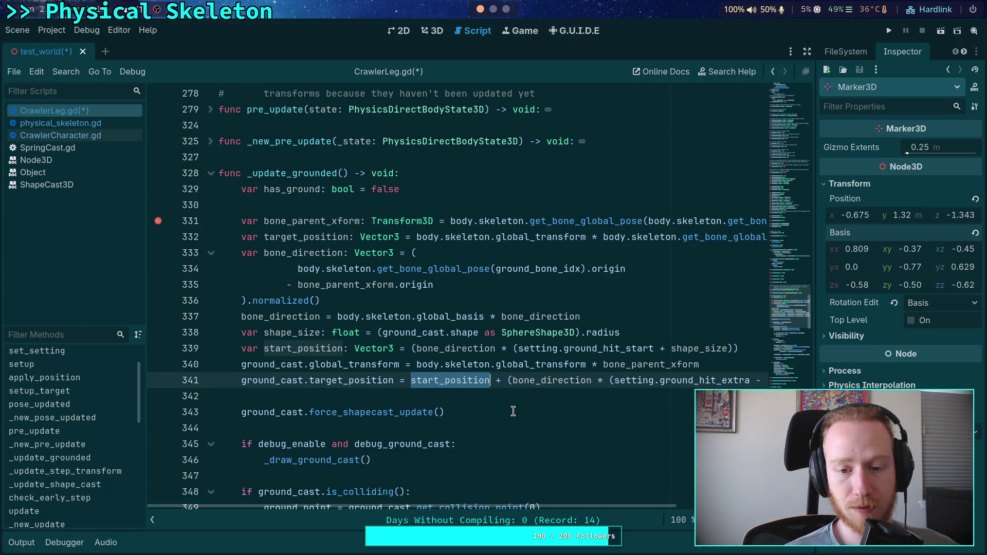
double_click(431, 351)
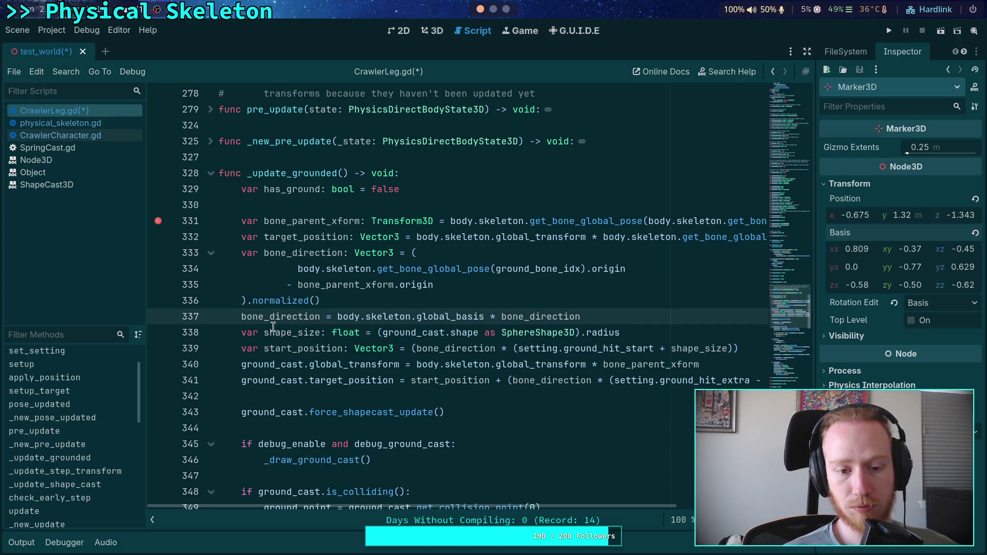
double_click(301, 348)
mouse_move(309, 358)
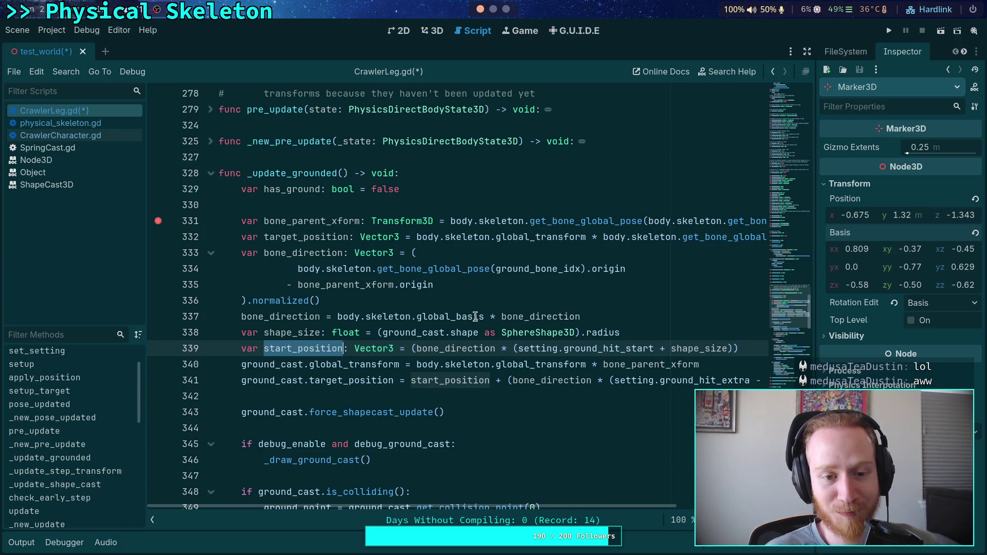
left_click(511, 204)
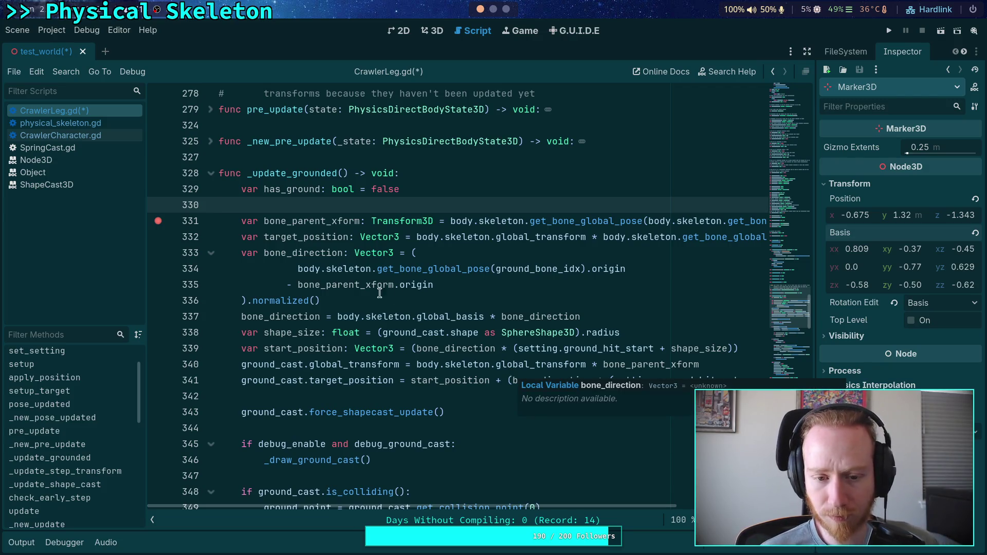
Select the bone_direction calculation lines and delete them from _update_grounded
left_click(350, 365)
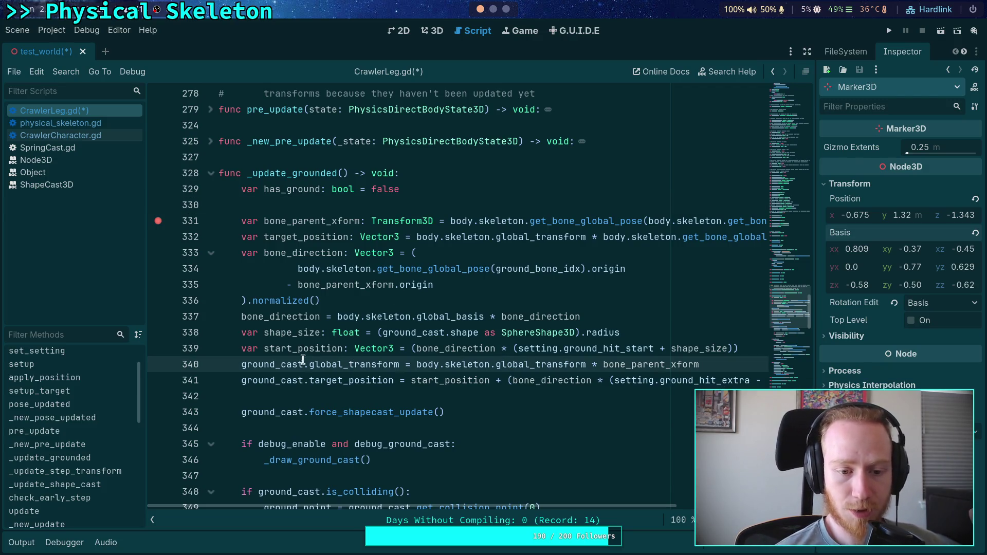
left_click(729, 359)
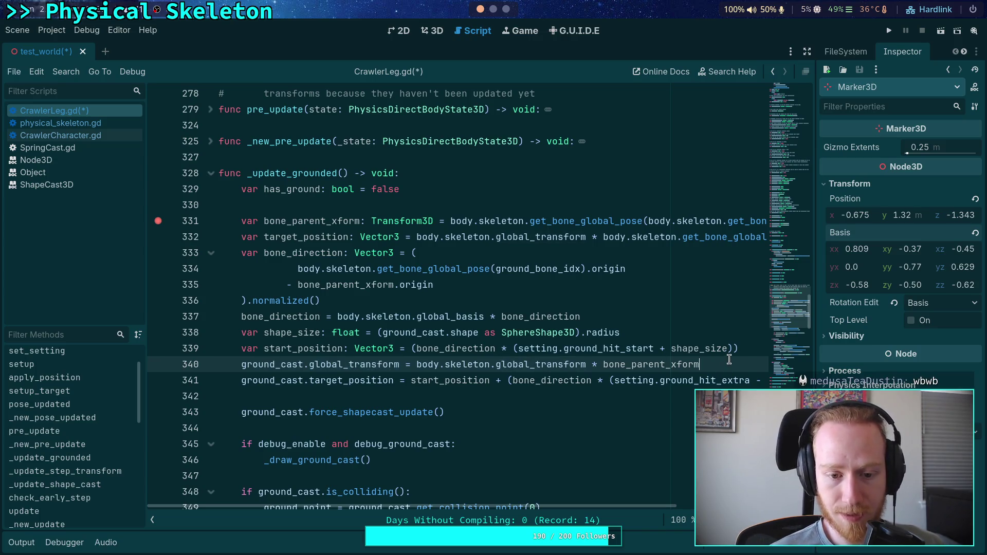
mouse_move(748, 348)
left_mouse_down()
mouse_move(359, 349)
mouse_move(308, 244)
mouse_move(126, 221)
left_mouse_up()
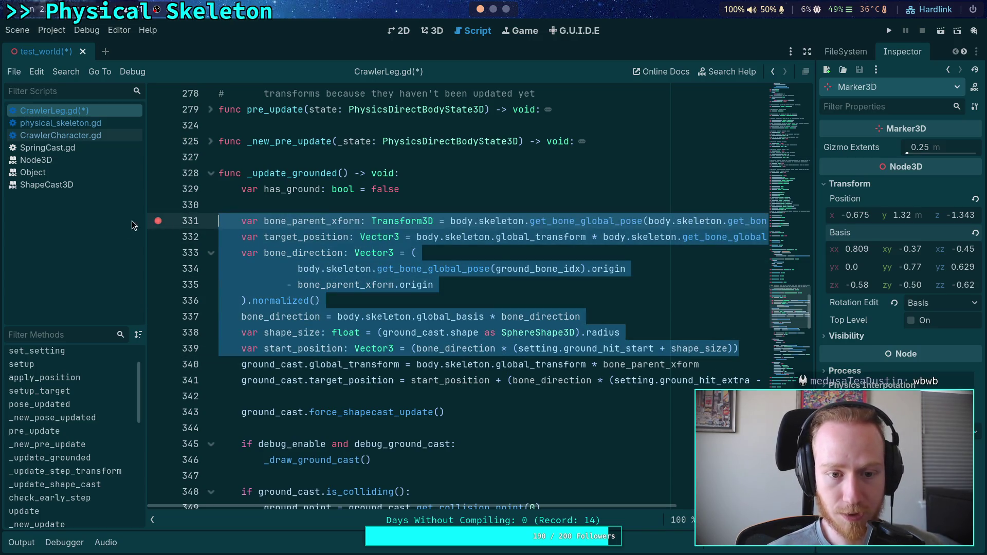
key("shift+Down")
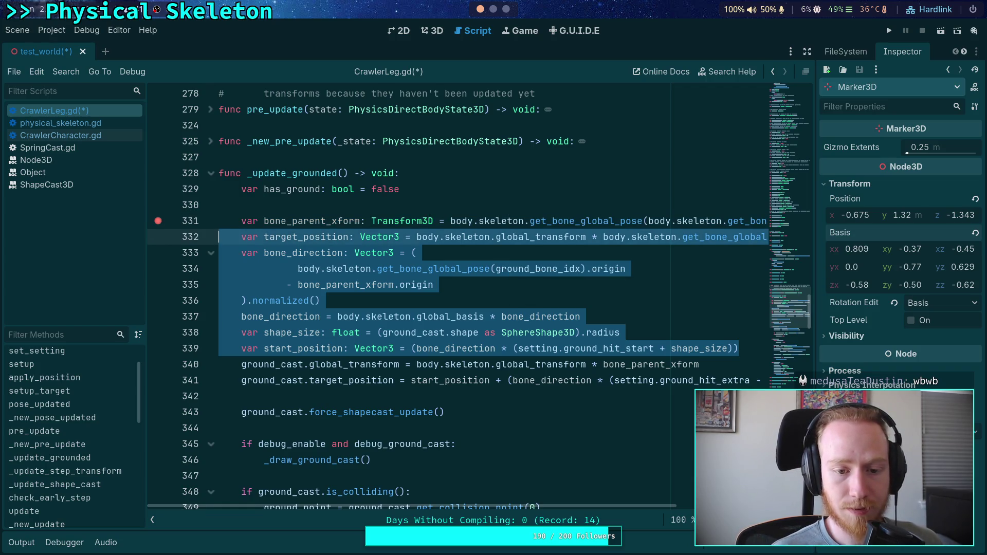
mouse_move(597, 314)
left_mouse_down()
mouse_move(309, 268)
mouse_move(218, 236)
left_mouse_up()
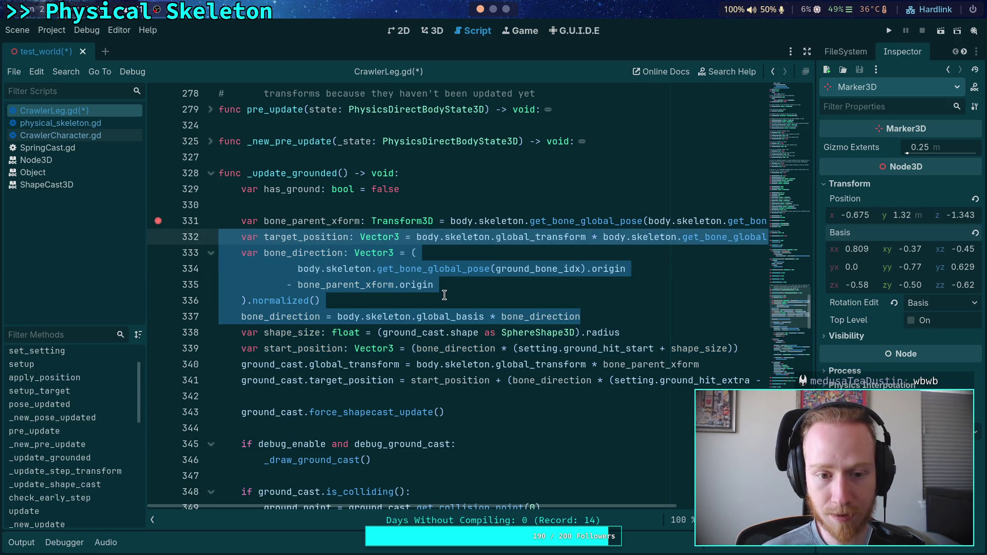
mouse_move(508, 508)
left_mouse_down()
mouse_move(678, 514)
mouse_move(493, 509)
left_mouse_up()
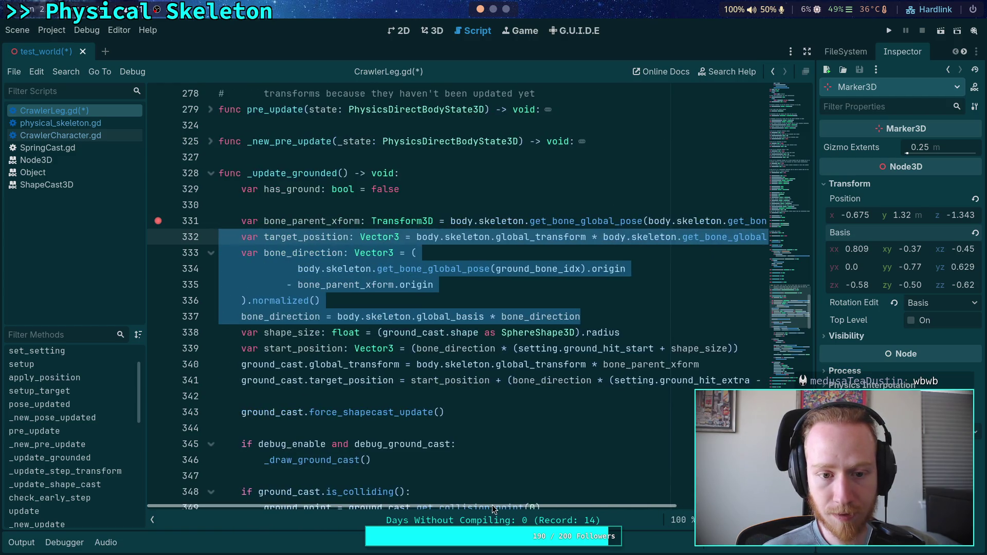
left_click(398, 323)
mouse_move(639, 329)
left_mouse_down()
mouse_move(428, 318)
mouse_move(297, 269)
left_mouse_up()
left_click(583, 316)
left_click_drag(583, 316, 219, 252)
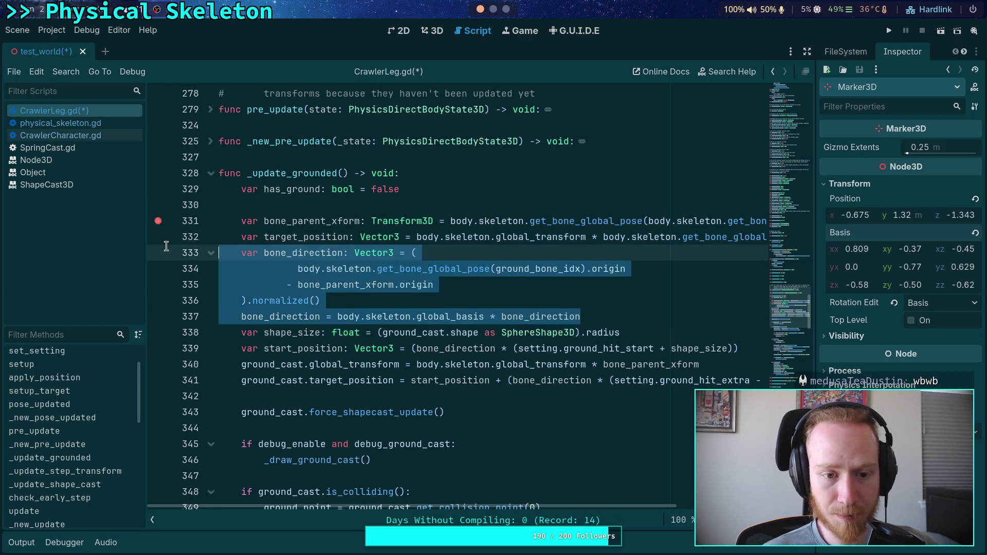
key("BackSpace")
key("BackSpace")
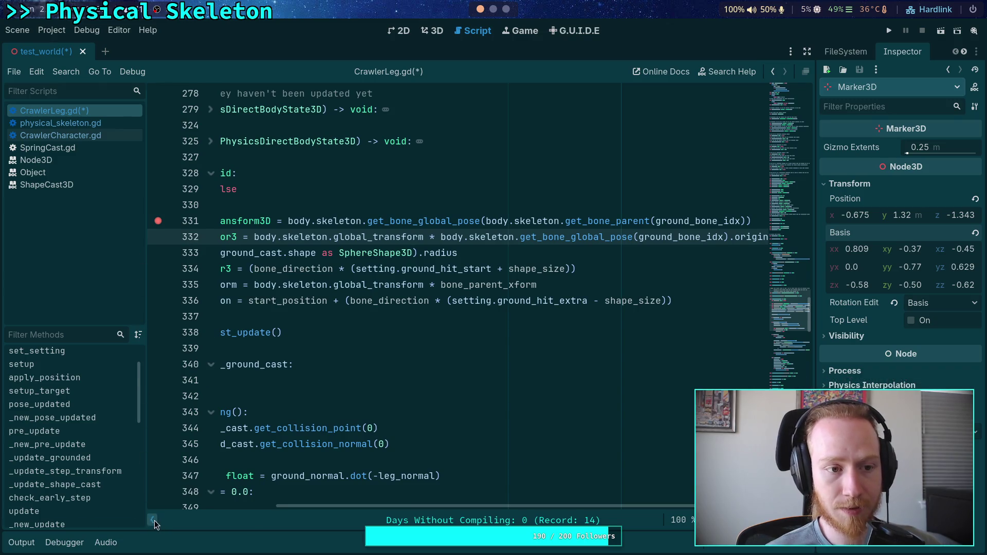
Hide the scripts list and side docks so the code editor spans the window
left_click(152, 519)
left_click(807, 51)
left_click(442, 321)
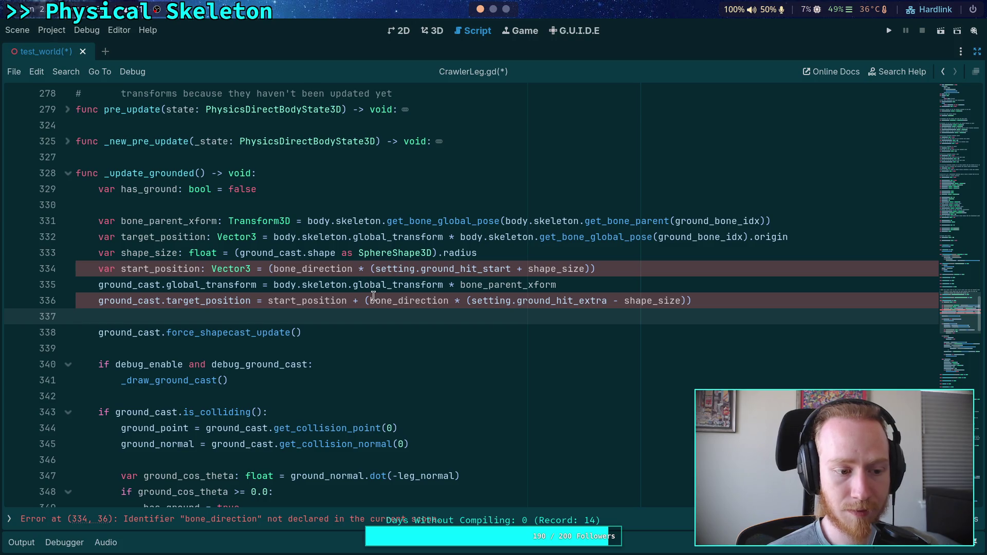
Change target_position to get_bone_pose(ground_bone_idx).origin, dropping the skeleton global_transform multiplication
left_click(7, 226)
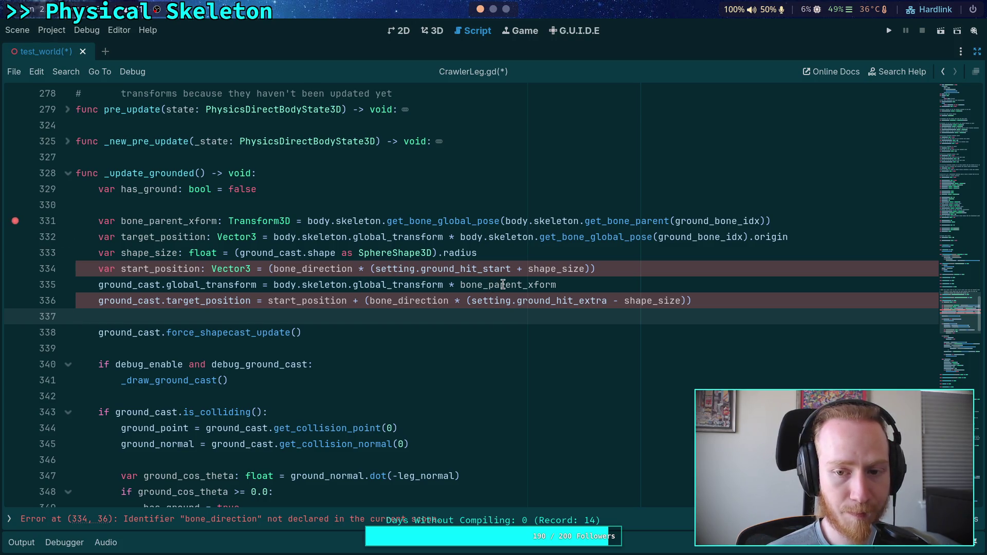
mouse_move(503, 284)
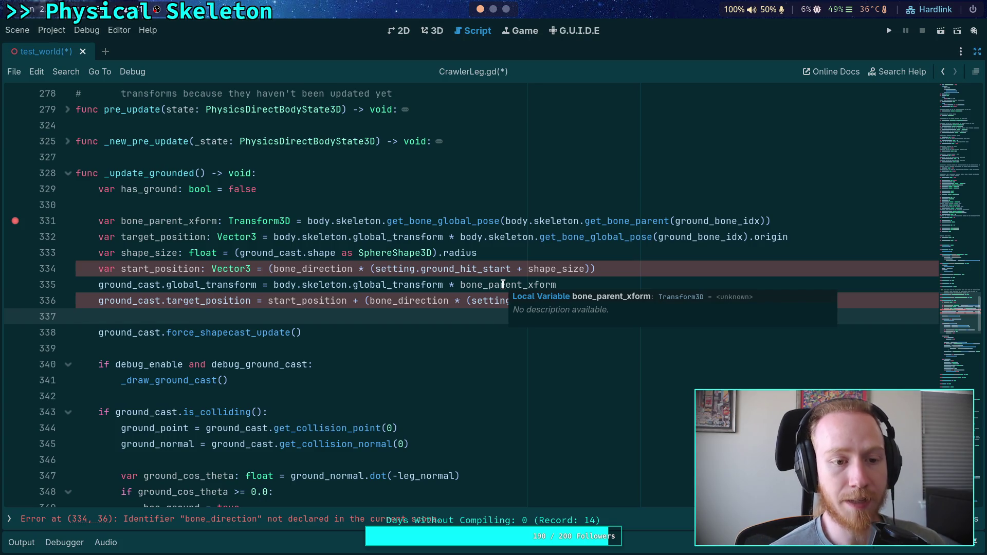
left_click(162, 285)
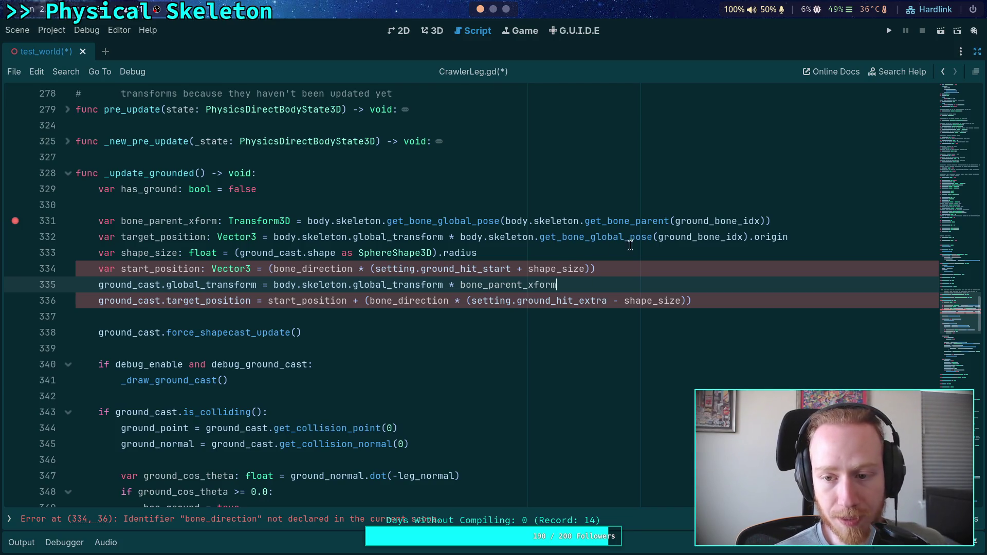
left_click_drag(590, 239, 624, 241)
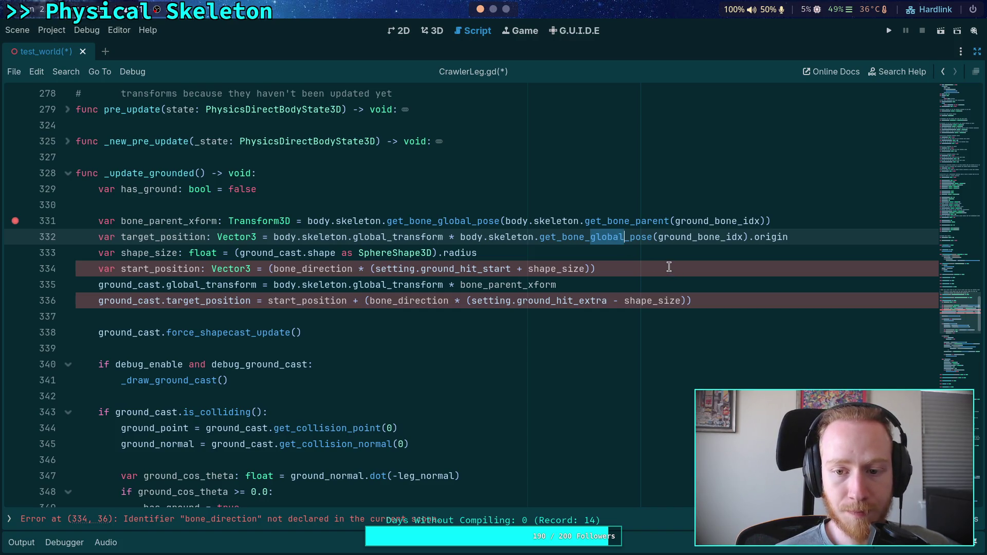
key("BackSpace")
key("BackSpace")
left_click_drag(460, 238, 273, 237)
key("BackSpace")
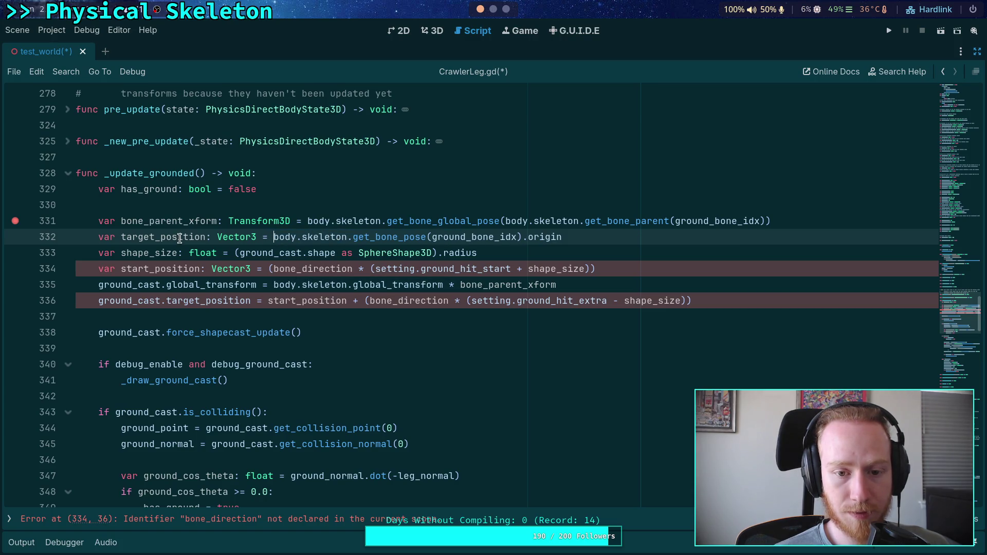
Start a new 'ground_cast.' line below the transform line and search the script for ground_cast
left_click(628, 288)
key("Return")
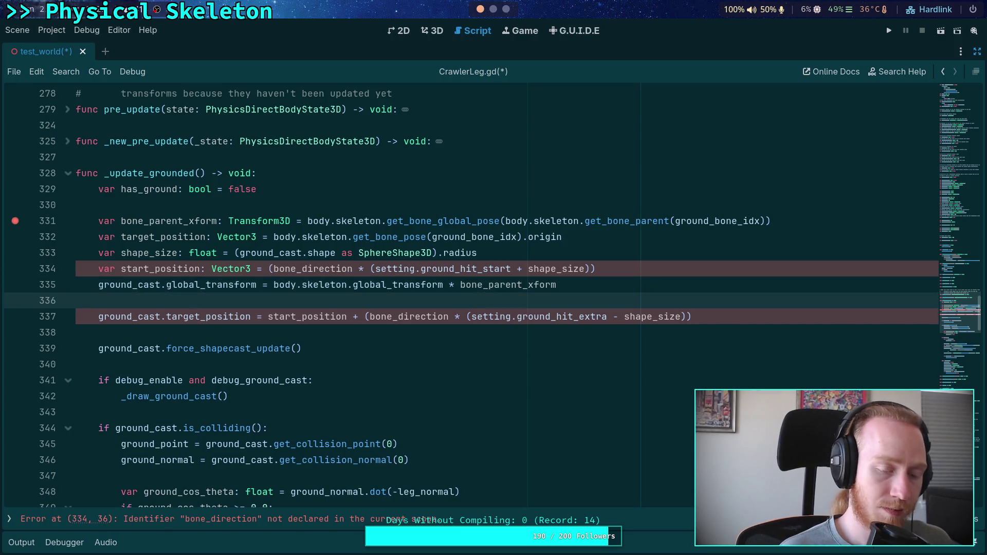
type("f")
key("BackSpace")
type("ground_cast.")
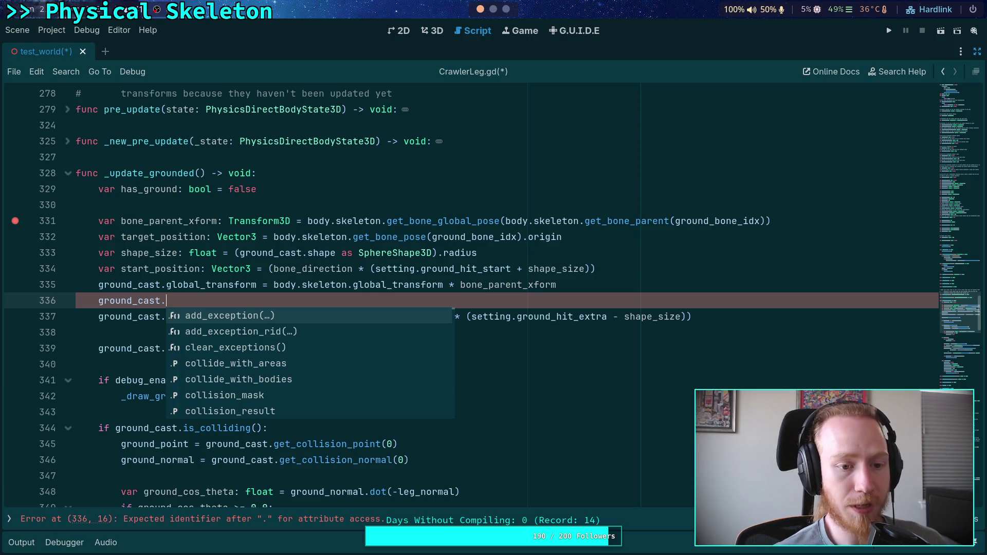
left_click(137, 286)
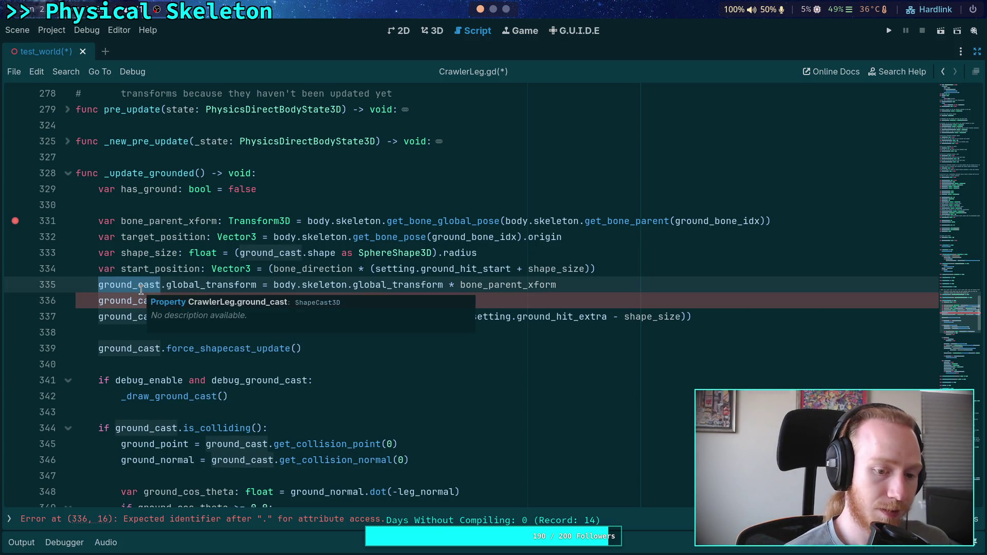
key("ctrl+f")
key("End")
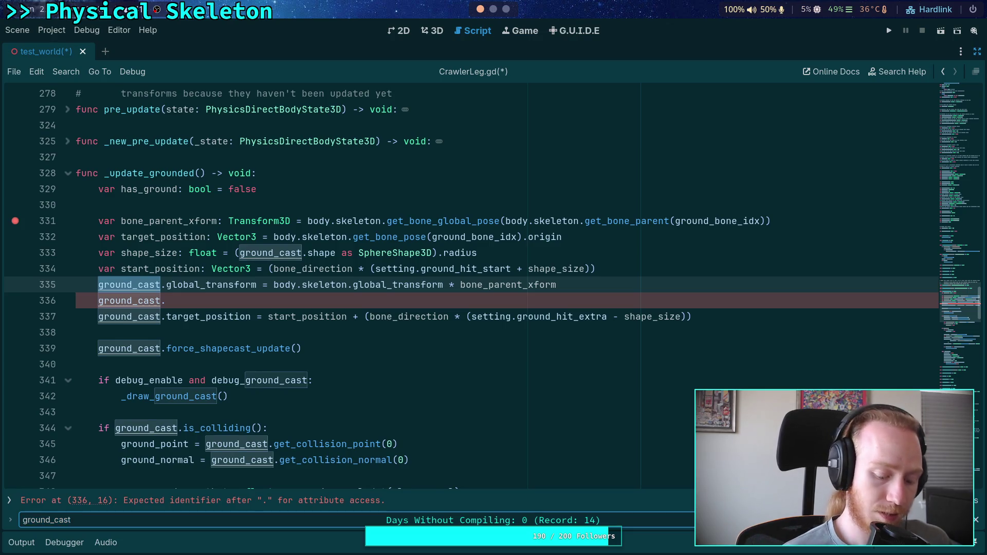
Add 'ground_cast.top_level = true' to the ground_cast setup code
type(" =")
left_click(334, 319)
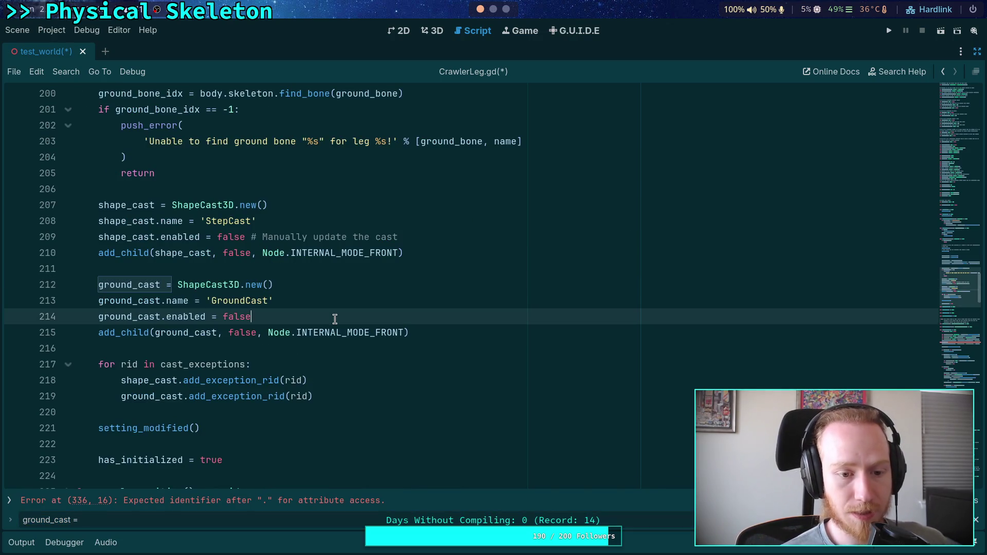
key("Return")
type("ground_cast.t")
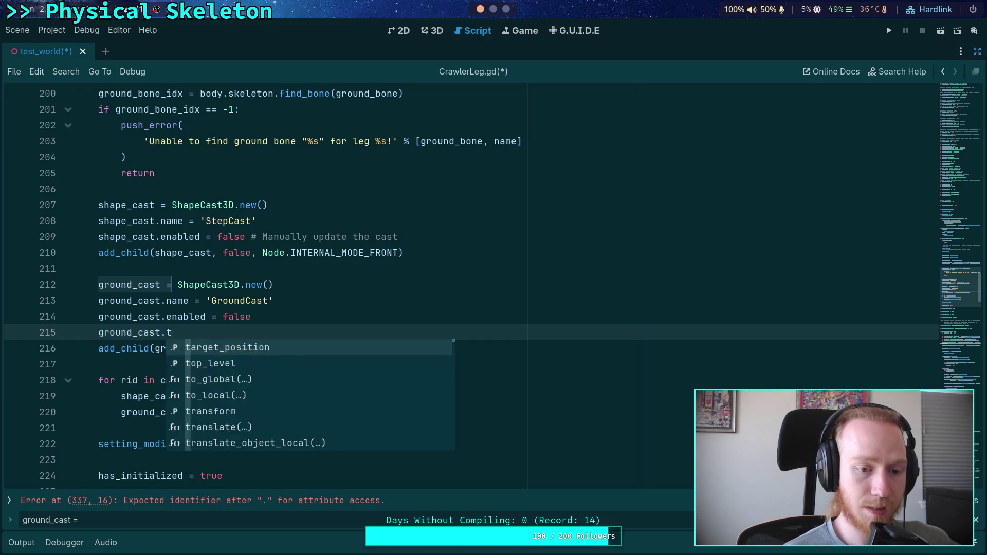
type("op")
key("Return")
type("= true")
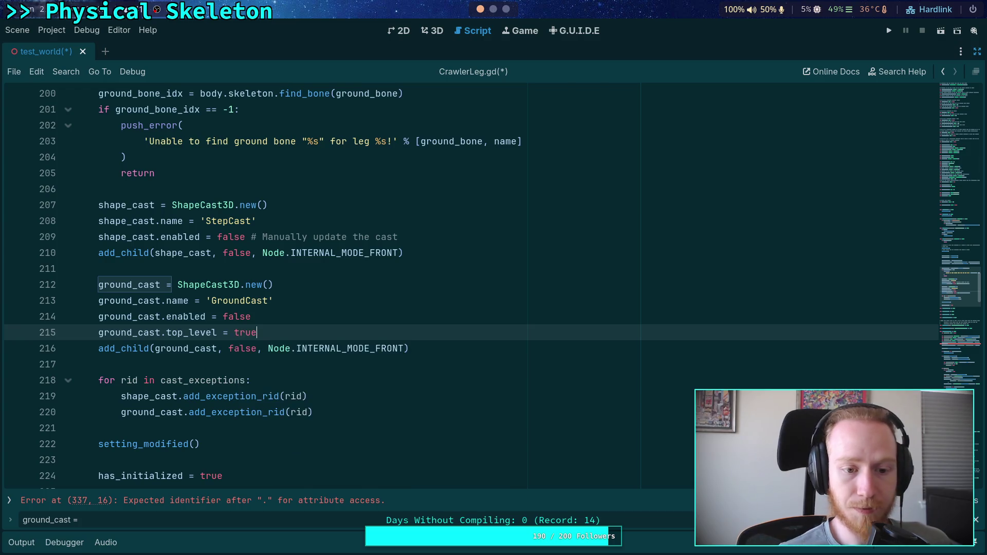
Check the GroundCast and StepCast setup lines, then return to the unfinished ground_cast line in _update_grounded
left_click_drag(98, 284, 172, 285)
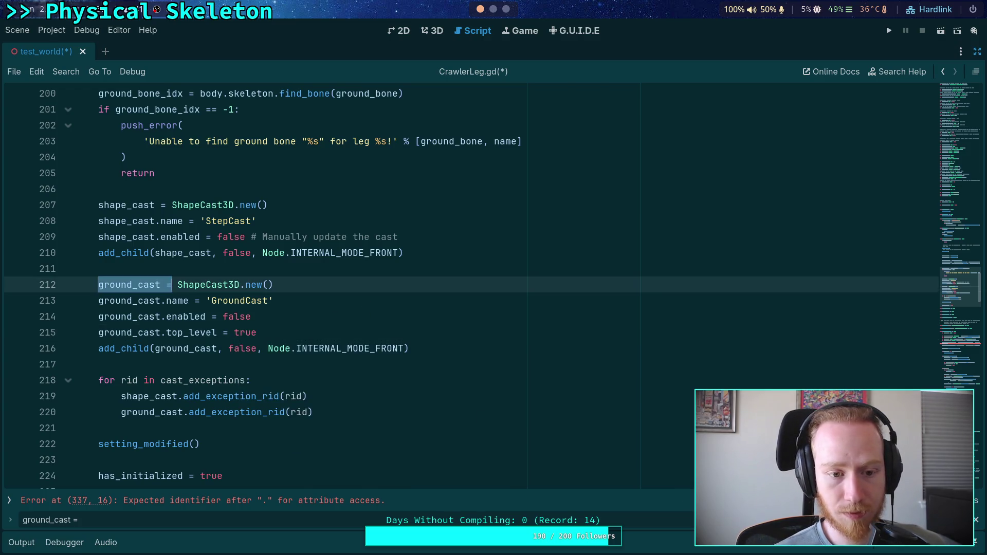
left_click(432, 237)
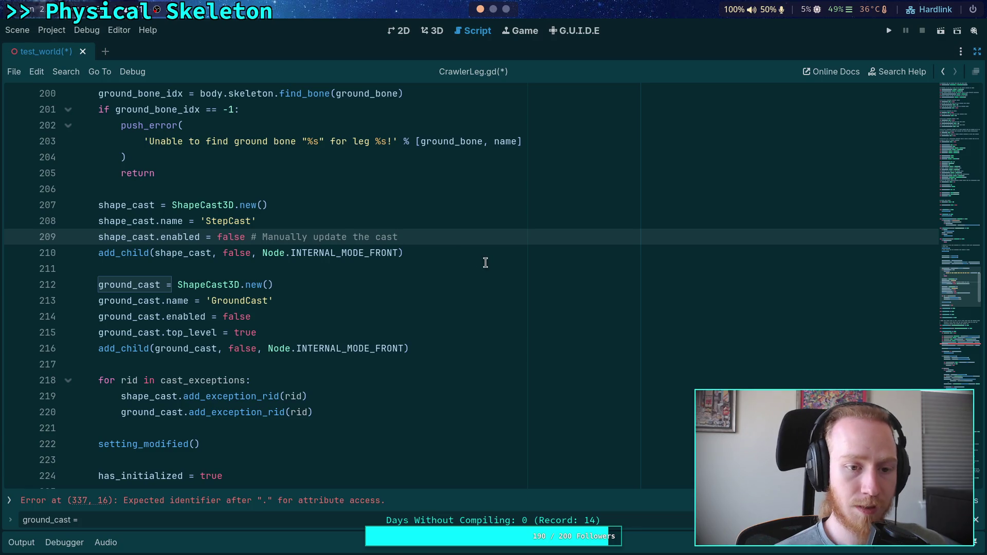
left_click_drag(207, 240, 77, 205)
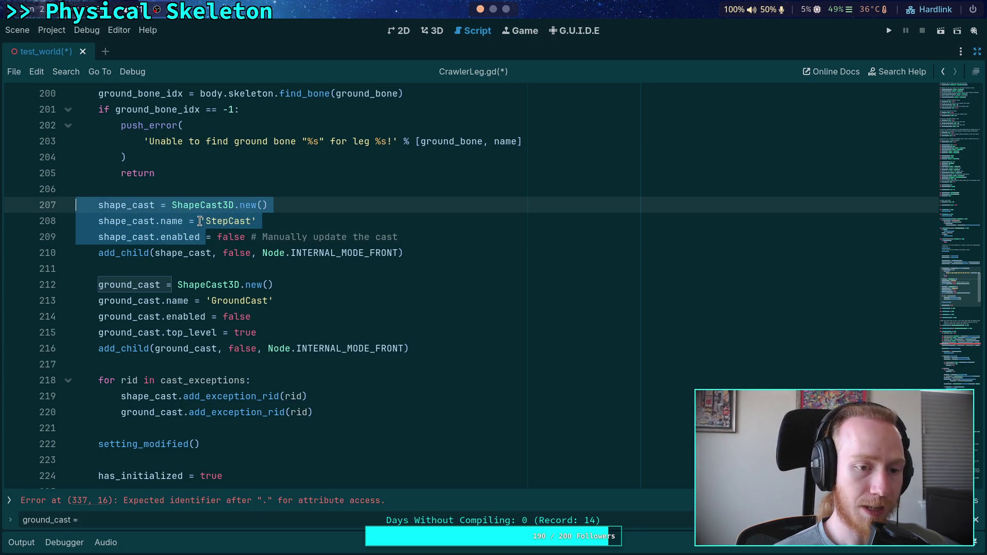
left_click(115, 208)
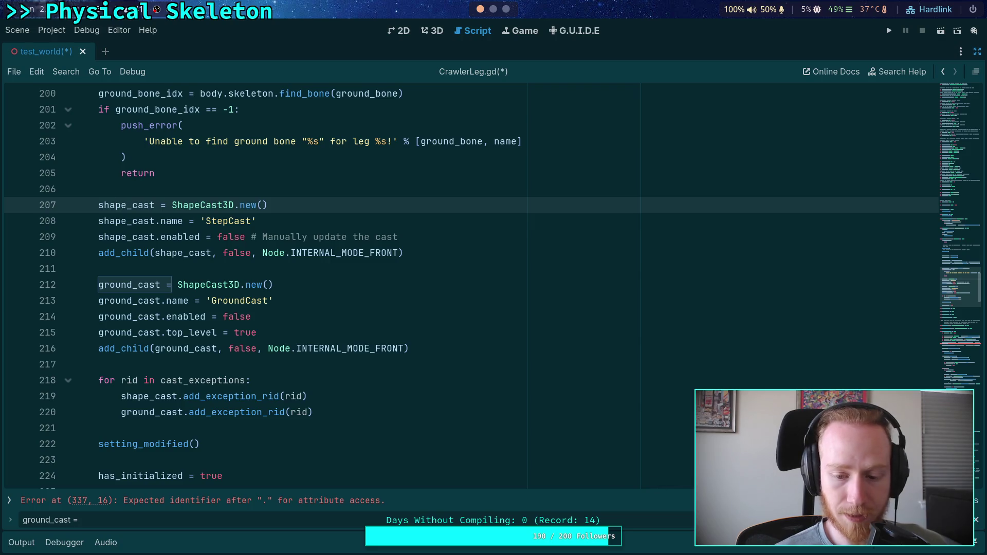
left_click(94, 523)
scroll(216, 322, "up", 6)
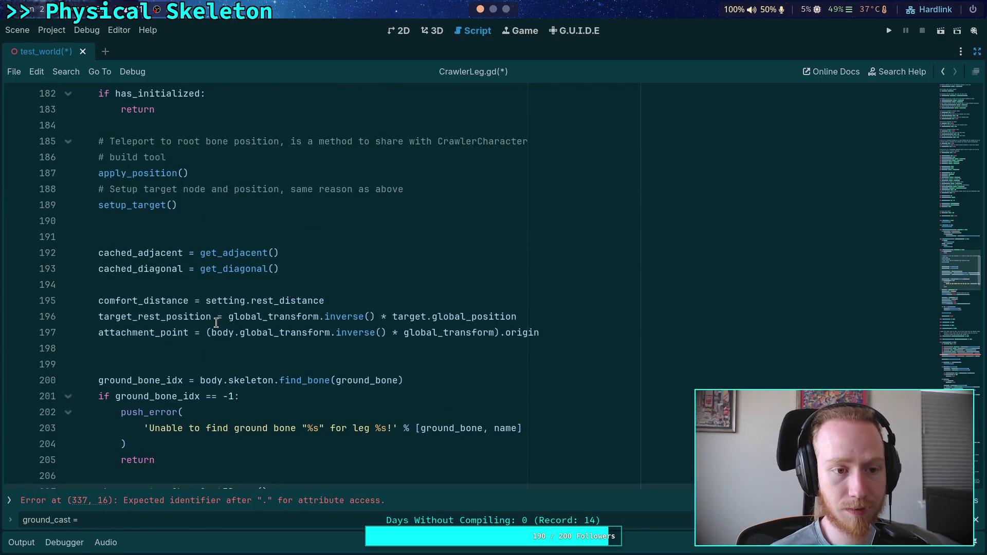
left_click(11, 502)
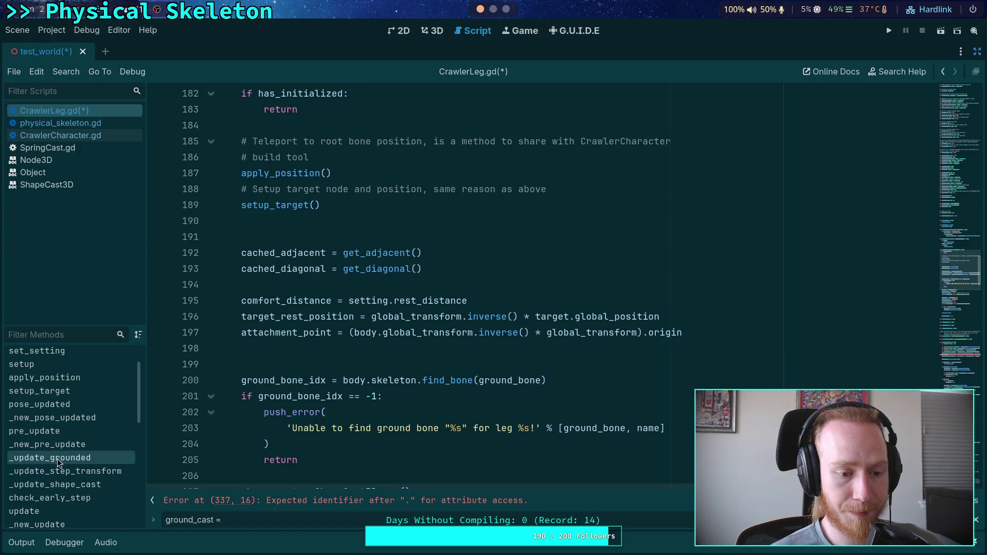
left_click(57, 458)
left_click(152, 501)
left_click(185, 425)
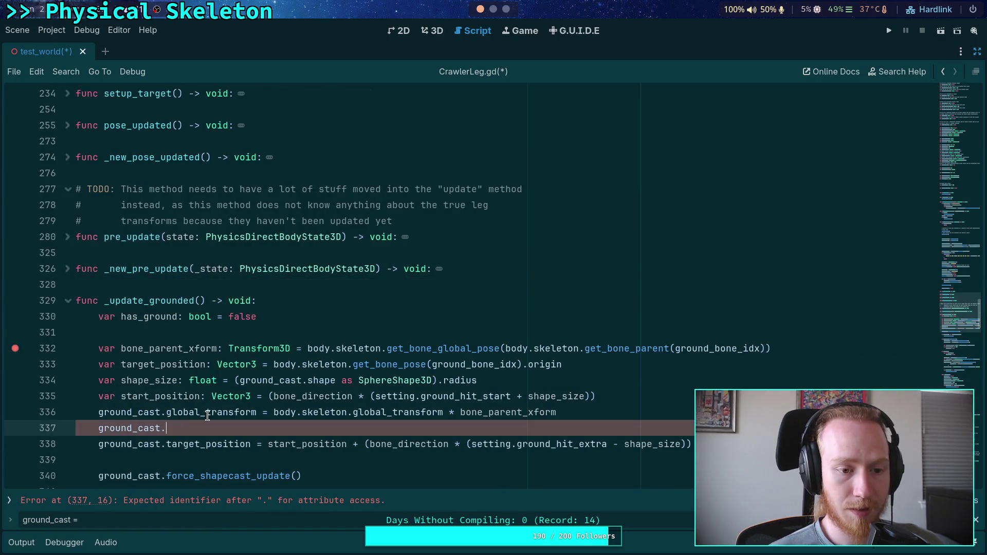
Check the uses of target_position and insert a new line below it
scroll(203, 334, "down", 2)
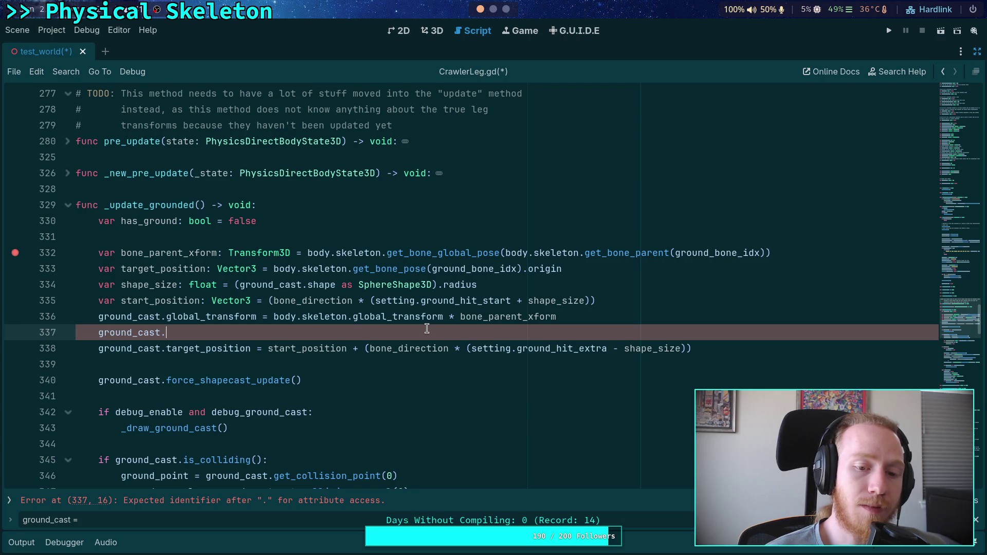
double_click(164, 268)
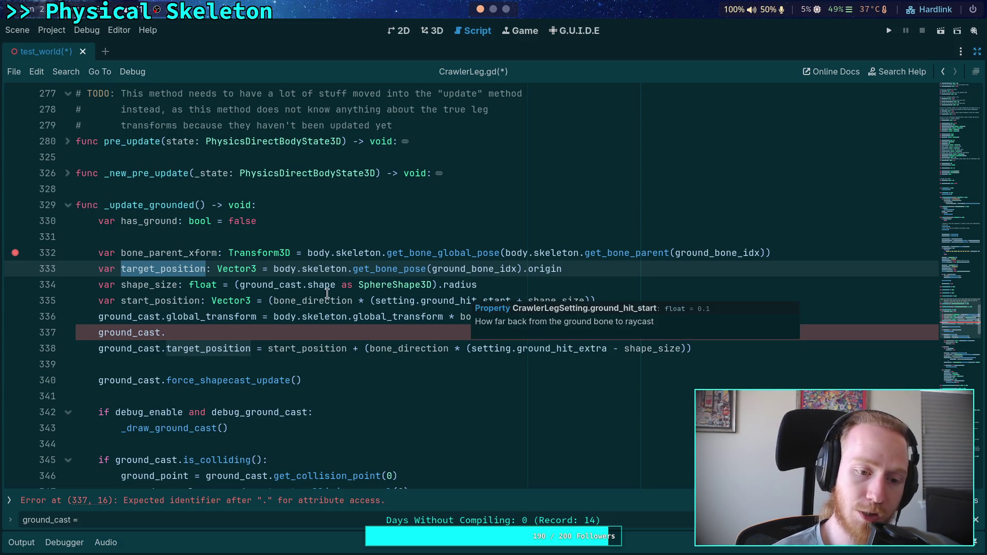
left_click(837, 248)
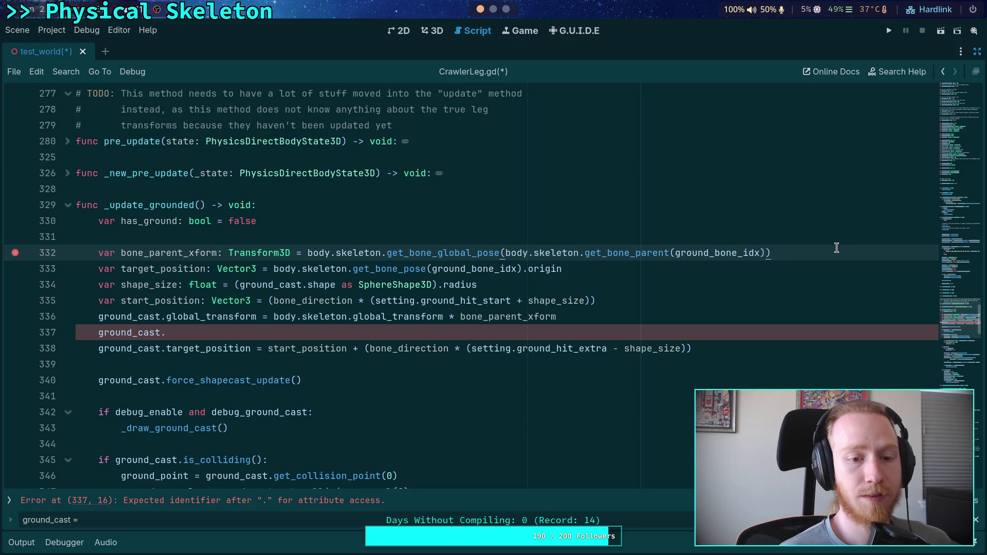
key("Down")
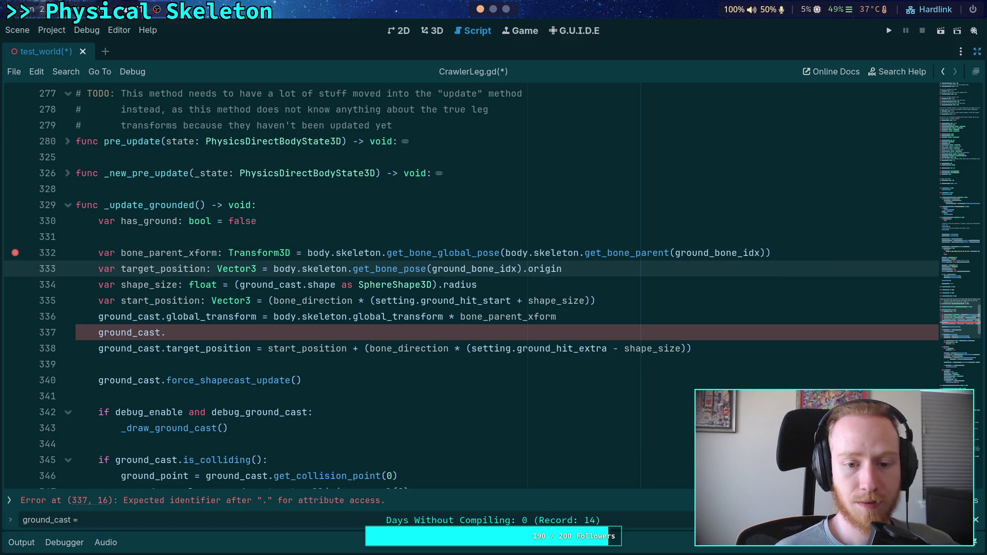
key("Return")
Begin declaring var bone_direction: Vector3 and switch line 333 to get_bone_global_pose
type("v")
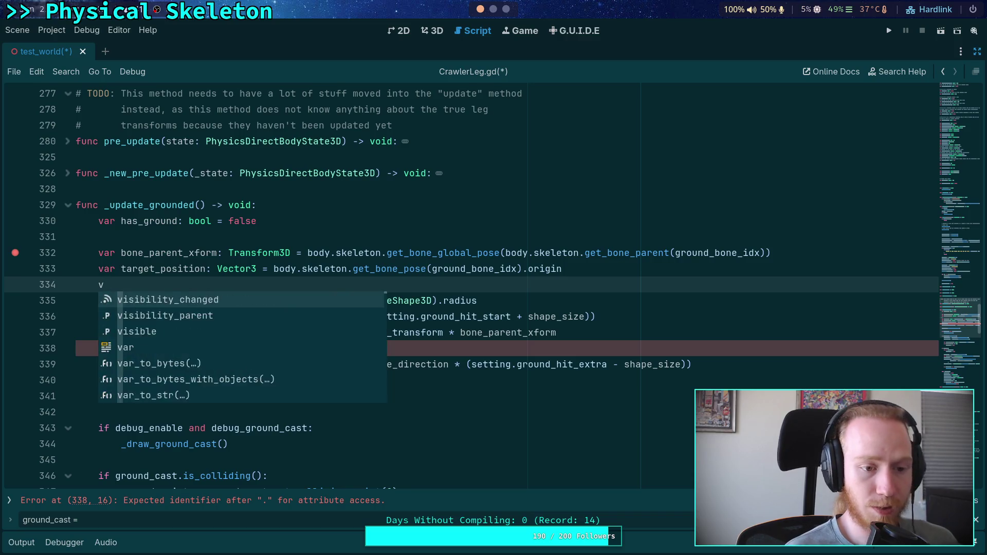
type("ar bone_direction")
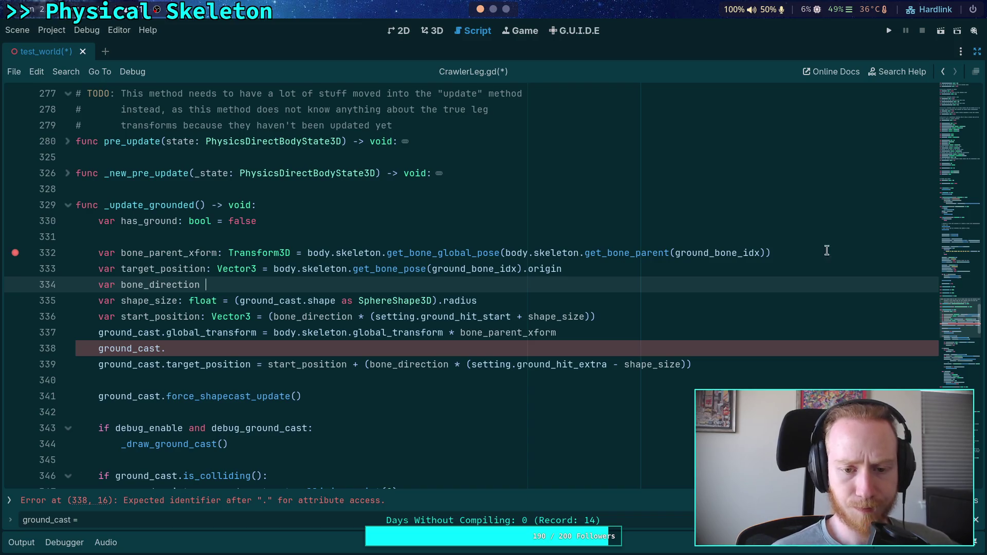
left_click(403, 268)
type("global_")
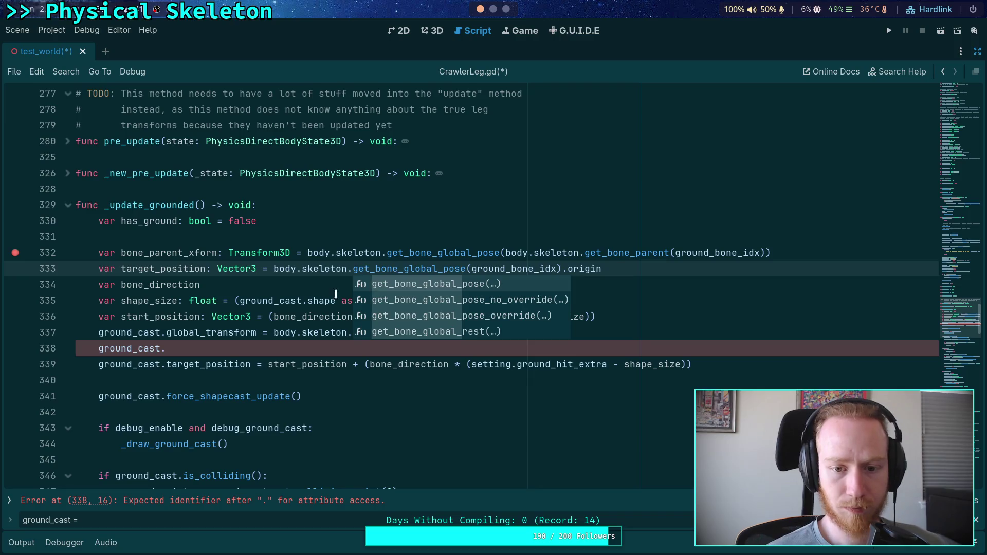
left_click(324, 285)
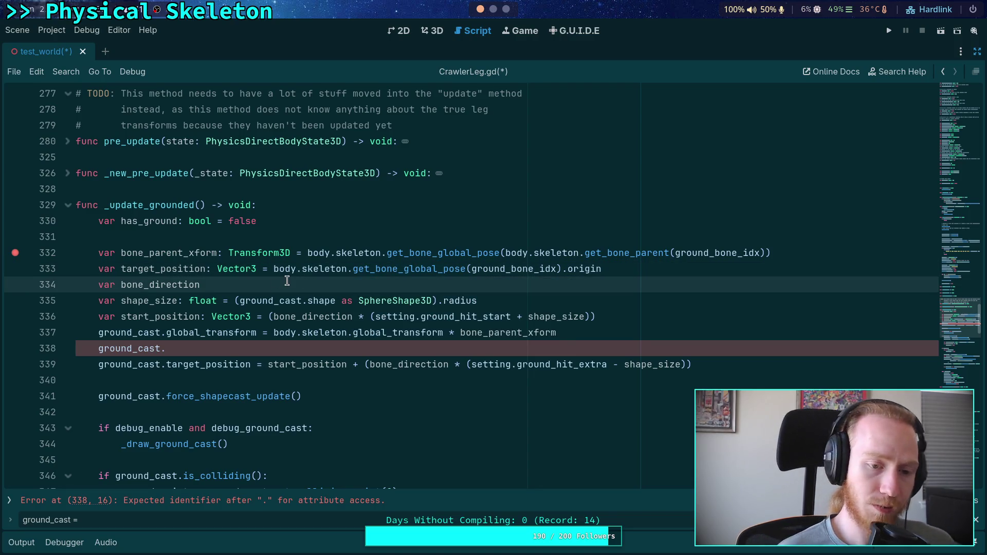
type(":Vector3 = ")
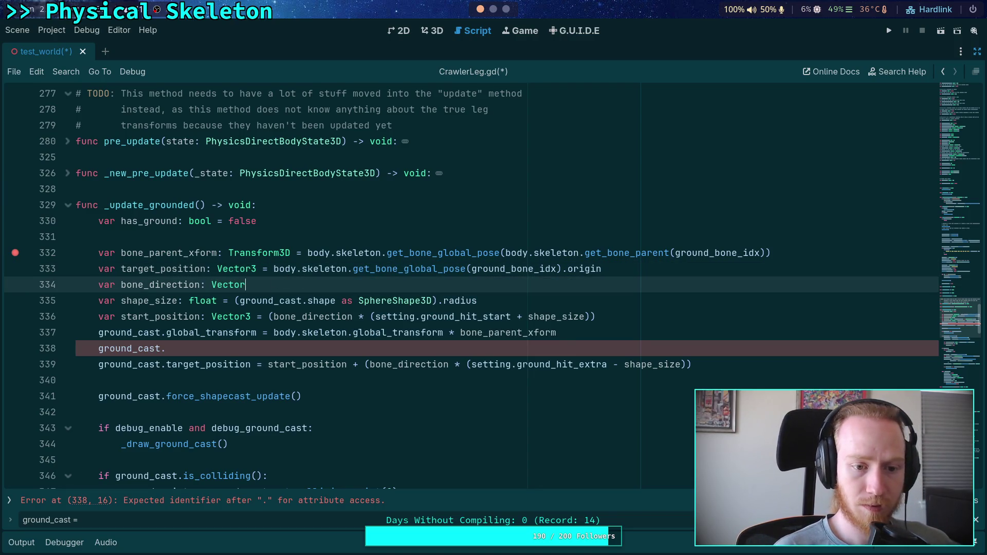
type("(")
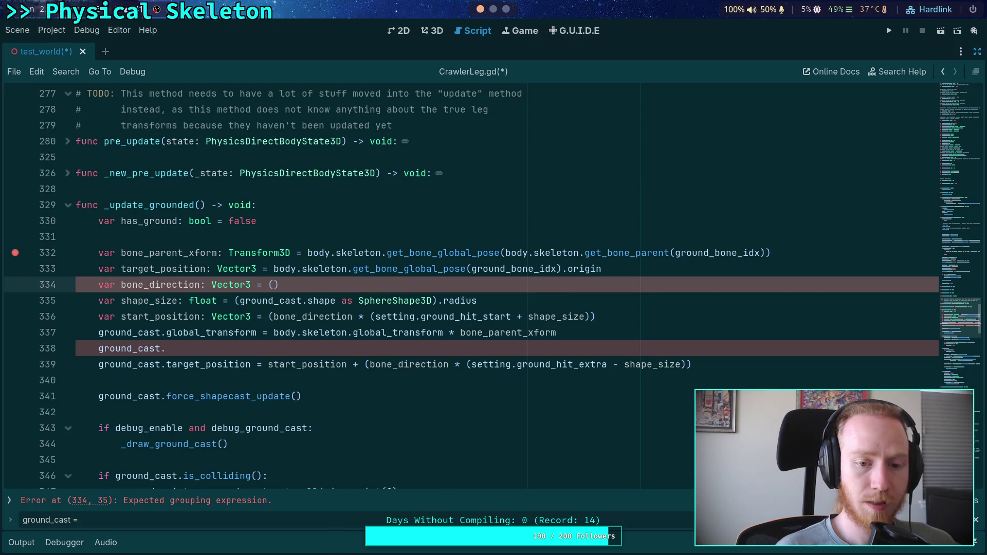
key("Return")
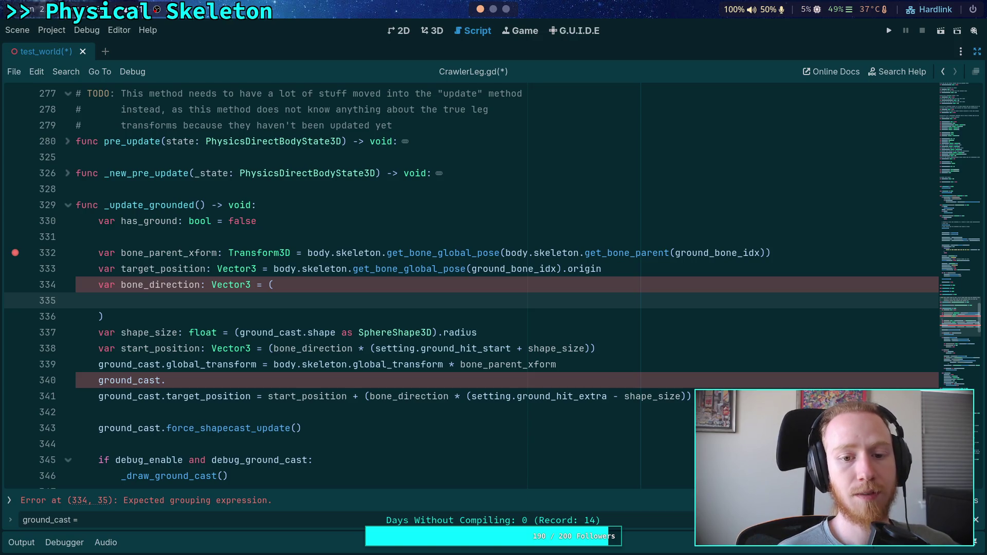
Fill the parentheses with target_position - bone_parent_xform.origin, joined onto one line
type("tar")
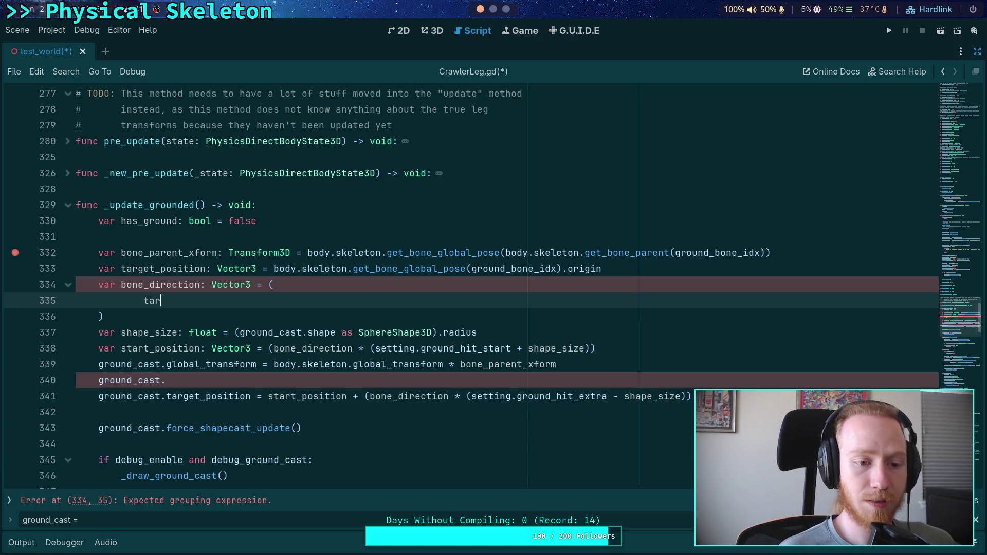
key("Down")
key("Down")
key("Down")
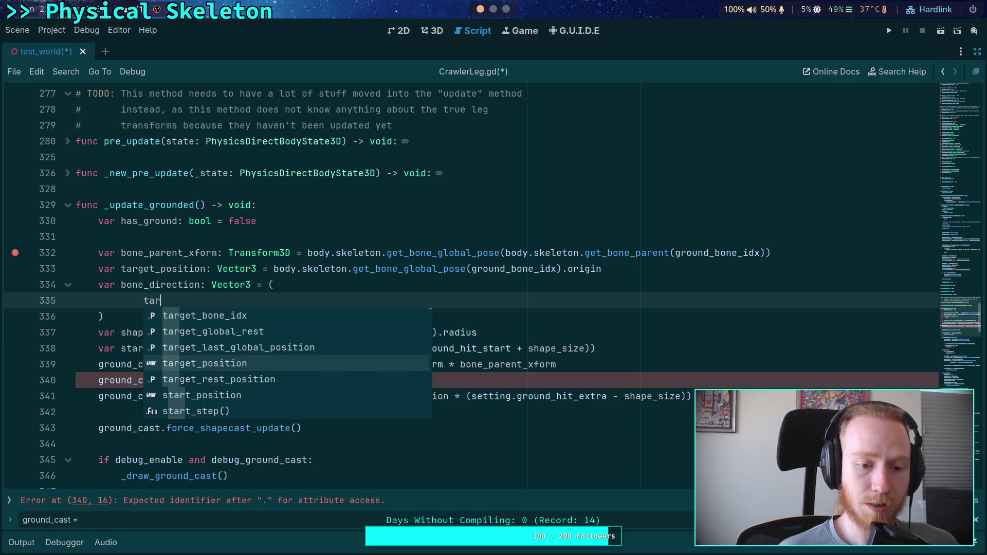
key("Return")
type("- bone_pa")
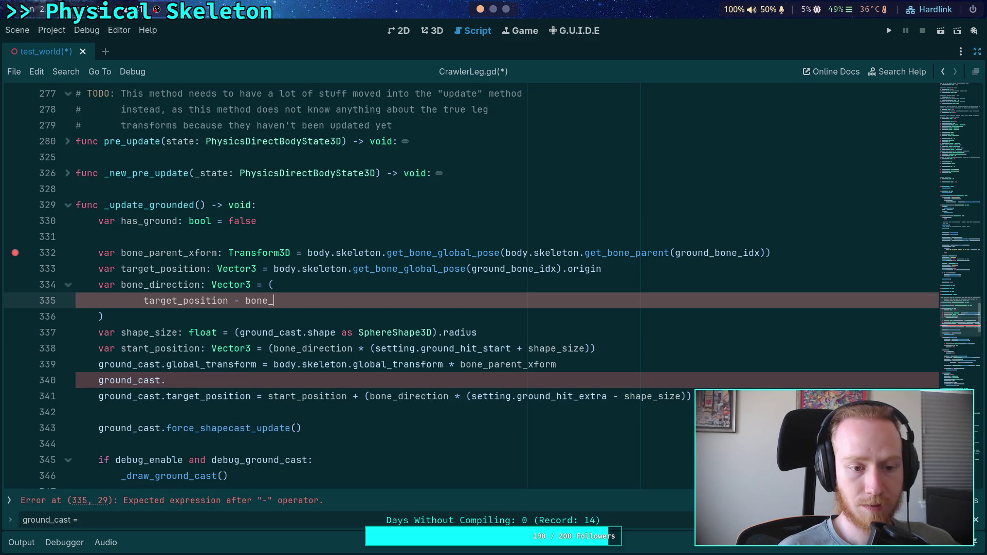
key("Return")
type(".or")
key("Return")
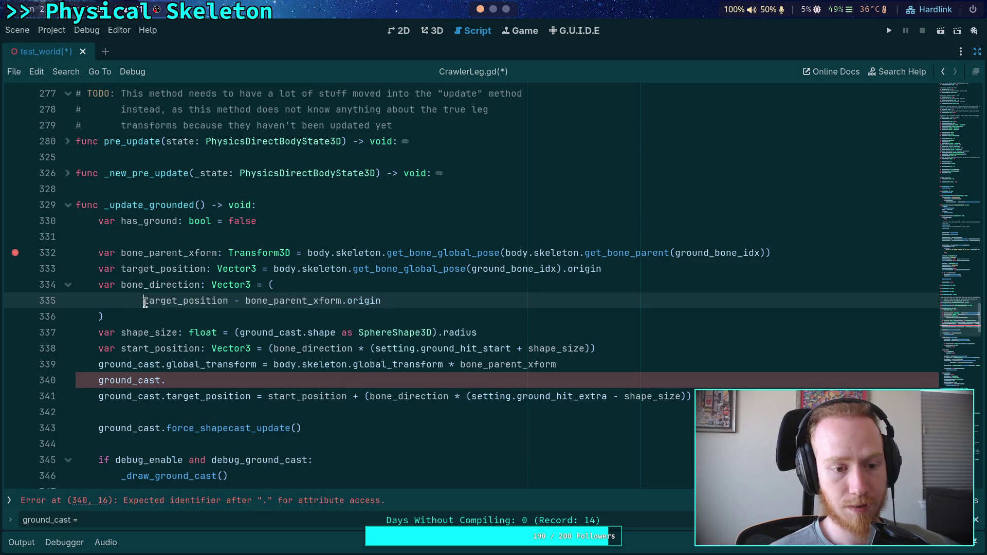
left_click_drag(145, 301, 325, 282)
key("BackSpace")
left_click(602, 282)
key("Delete")
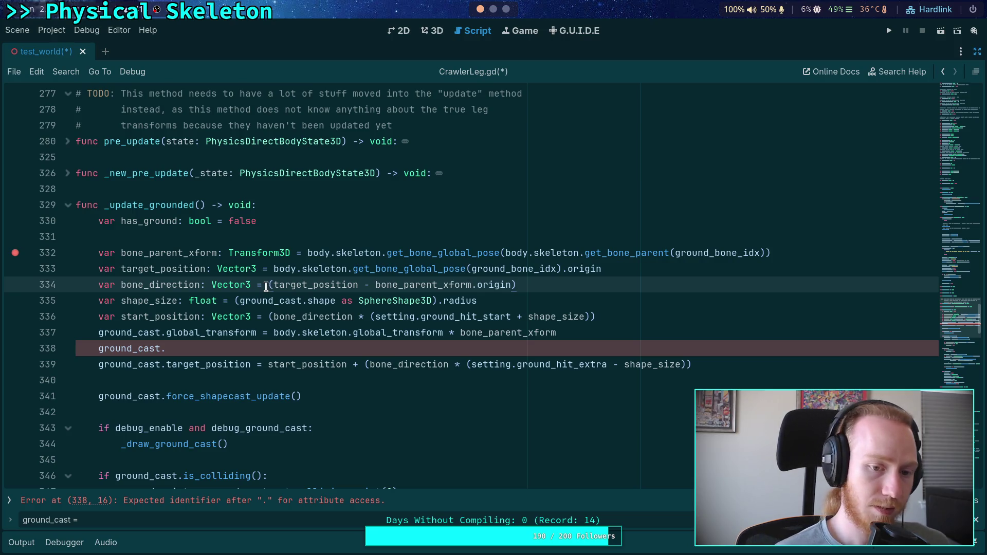
Multiply the difference by body.skeleton.global_transform inside new parentheses
type("()")
key("Left")
key("Left")
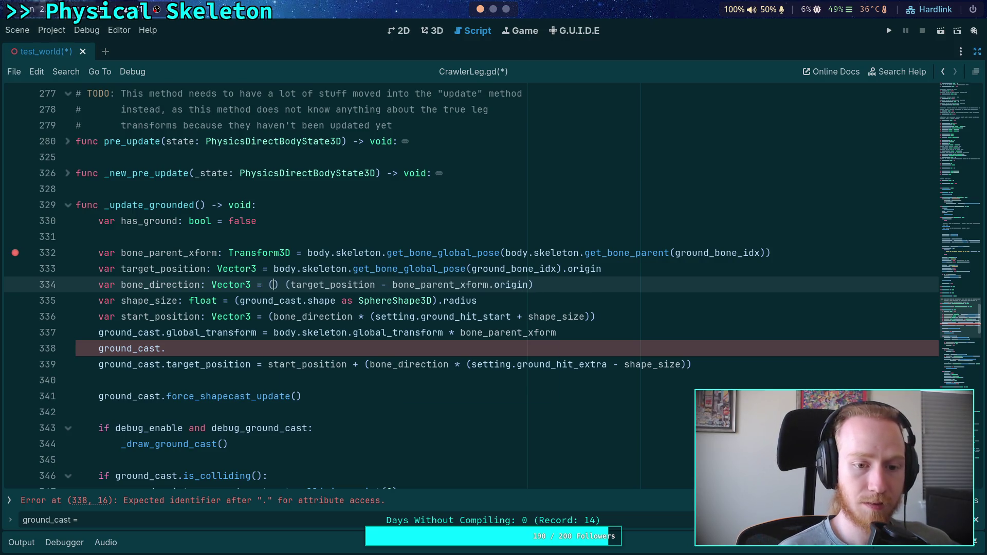
key("Delete")
type("bod")
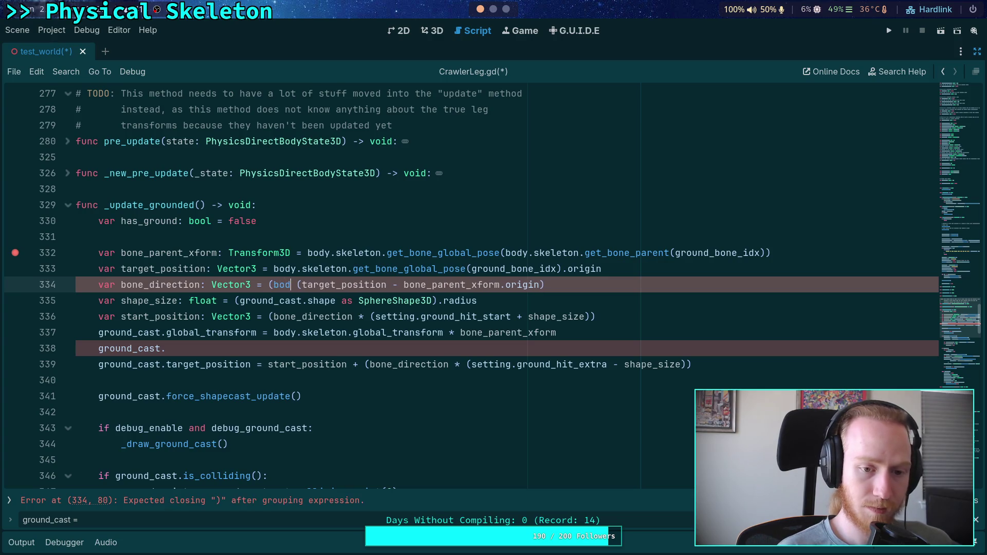
type("y.ske")
key("Return")
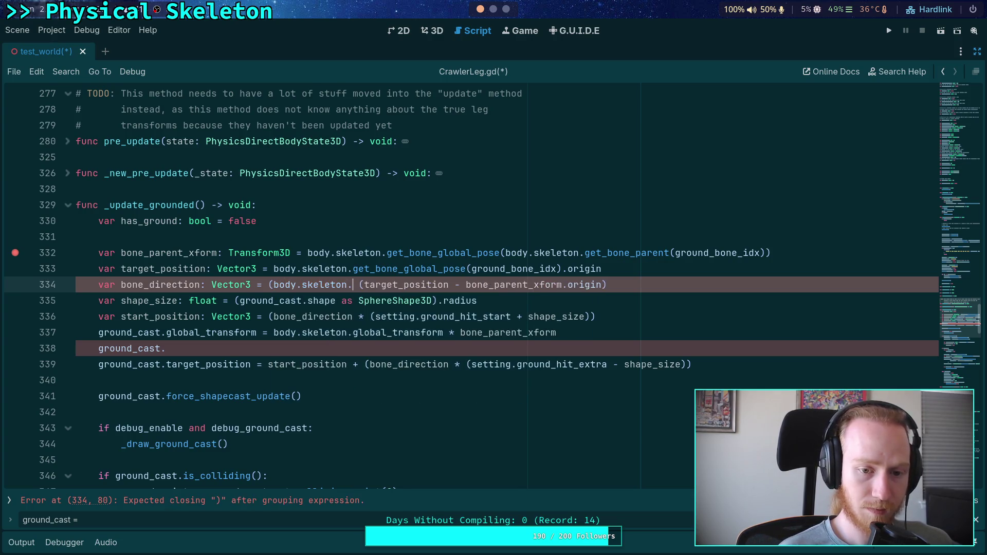
type(".glob")
key("Down")
key("Down")
key("Down")
key("Down")
key("Down")
key("Return")
type("*")
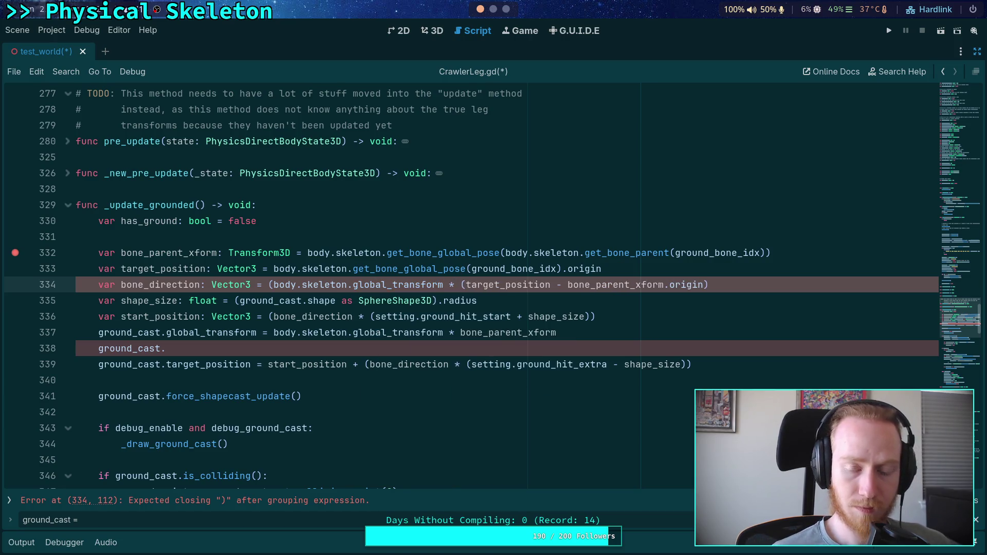
Change global_transform to global_basis and append .normalized() to the bone_direction expression
left_click(768, 285)
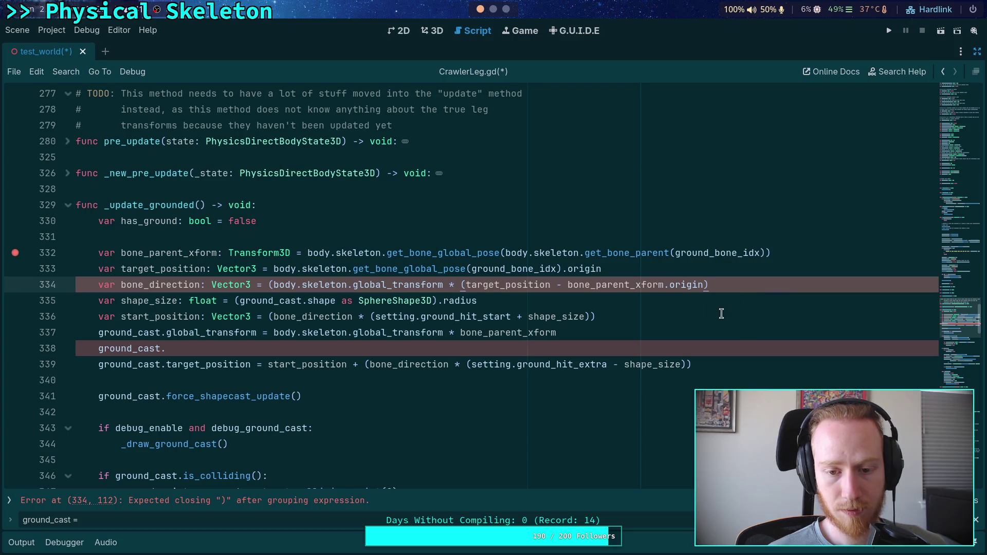
left_click_drag(393, 286, 441, 285)
type("bass")
key("BackSpace")
type("is")
left_click(758, 278)
type(").norm")
key("Return")
Make the ground cast set its local transform and complete the ground_cast.position line
left_click(670, 322)
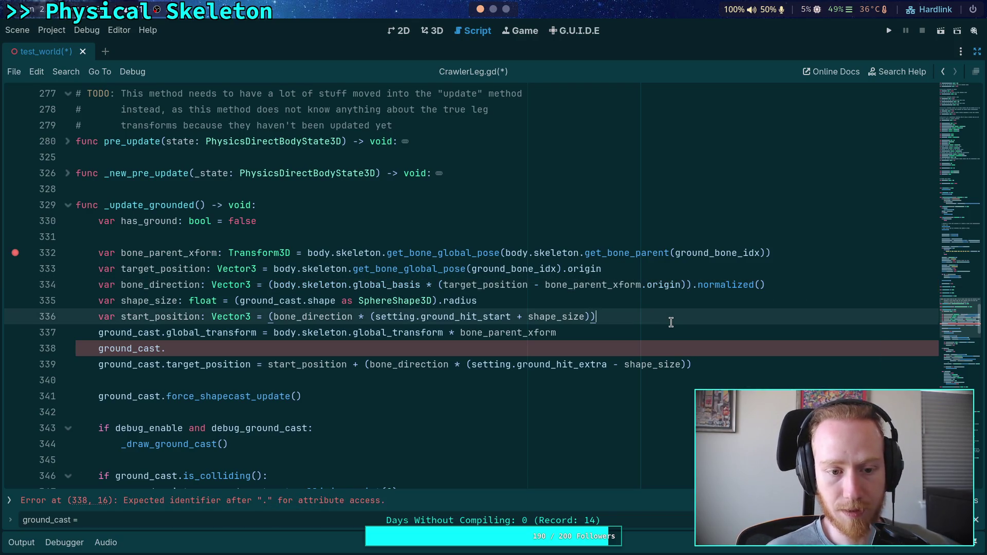
double_click(141, 284)
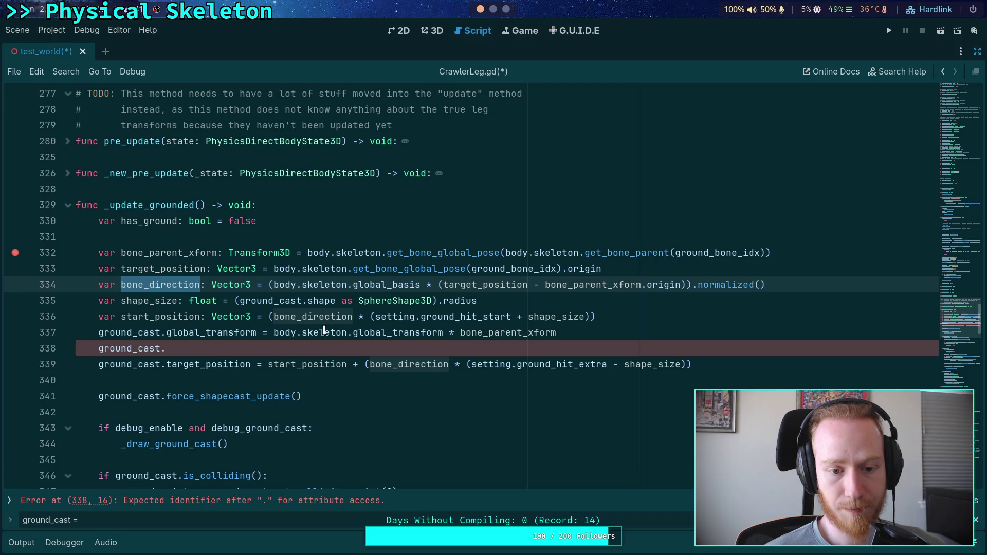
left_click(234, 347)
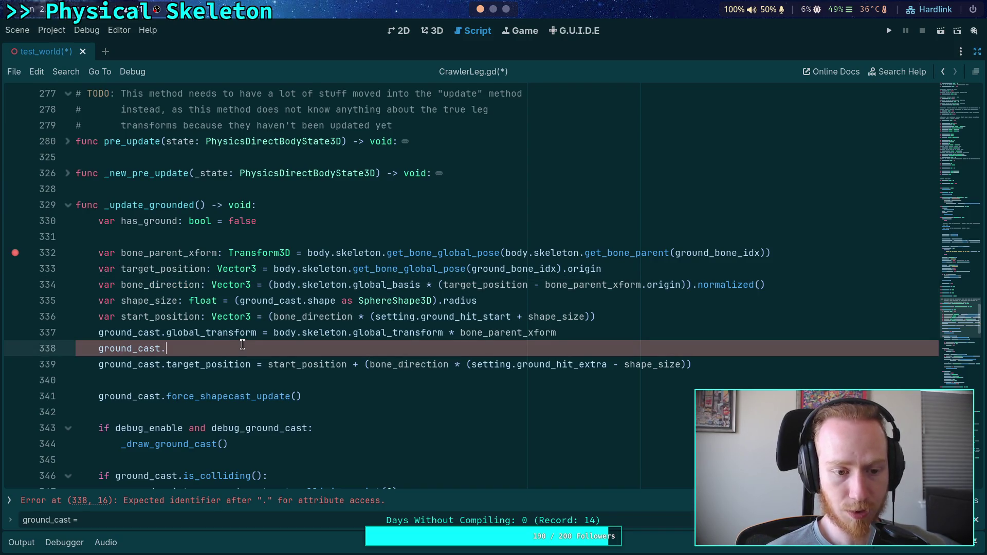
type("position")
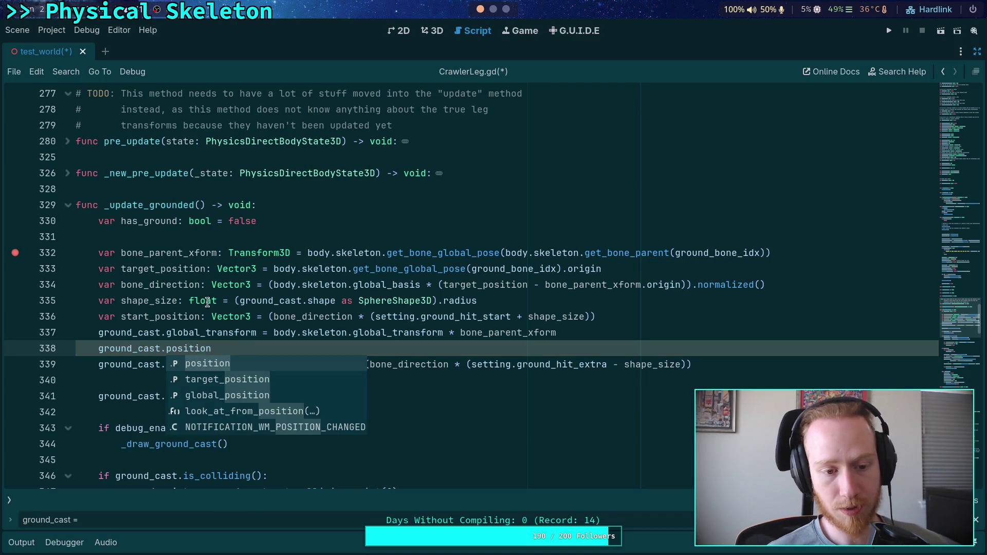
left_click_drag(200, 331, 166, 332)
key("BackSpace")
key("Delete")
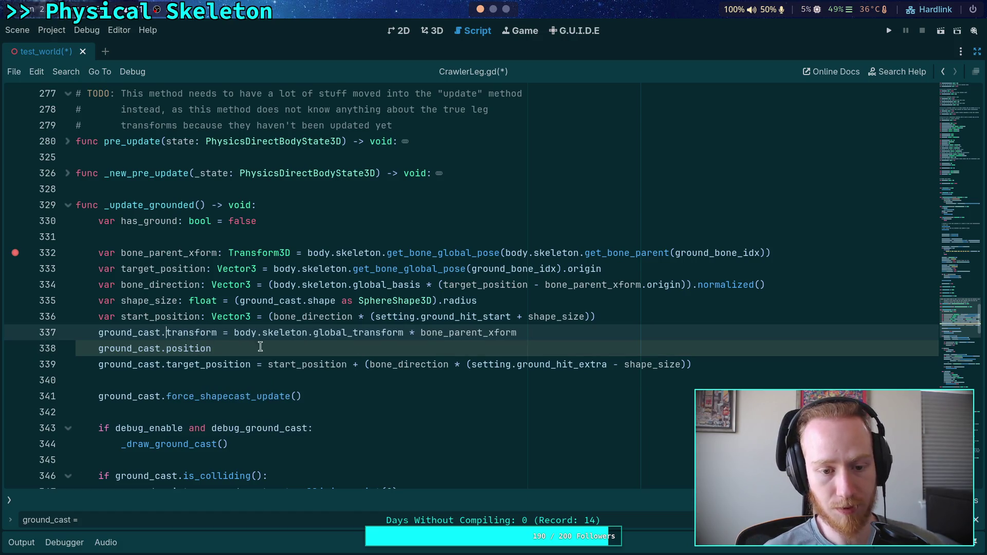
left_click(318, 347)
left_click_drag(316, 335, 351, 333)
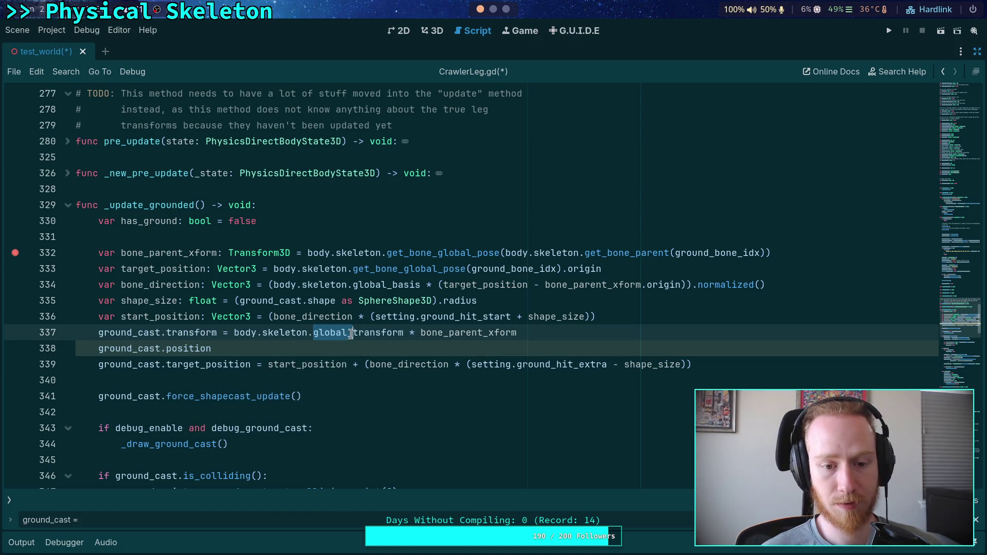
left_click(417, 331)
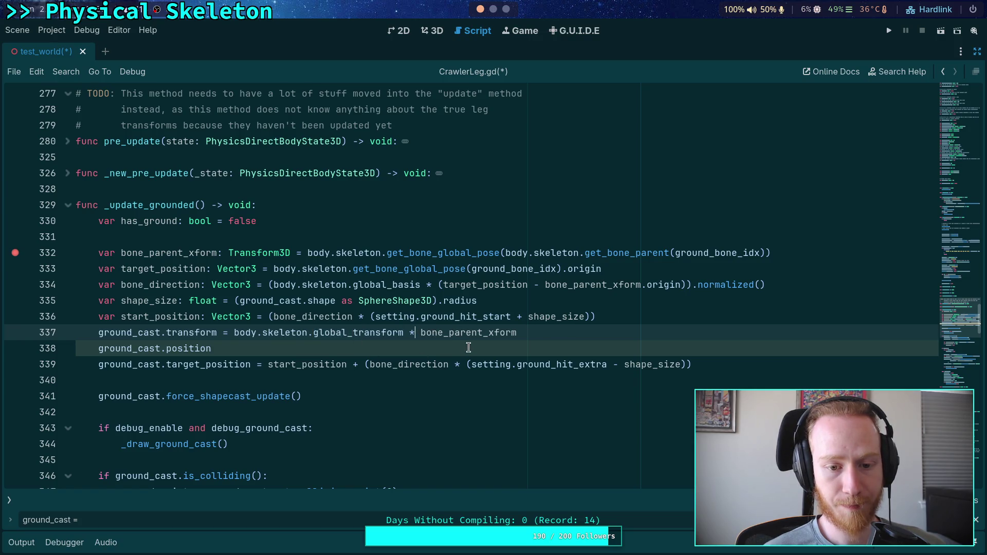
left_click(375, 348)
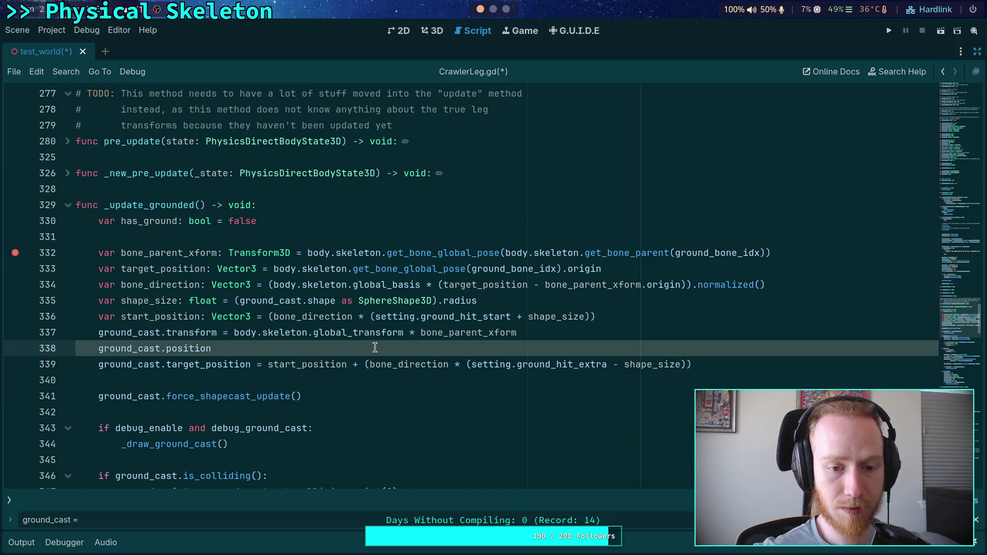
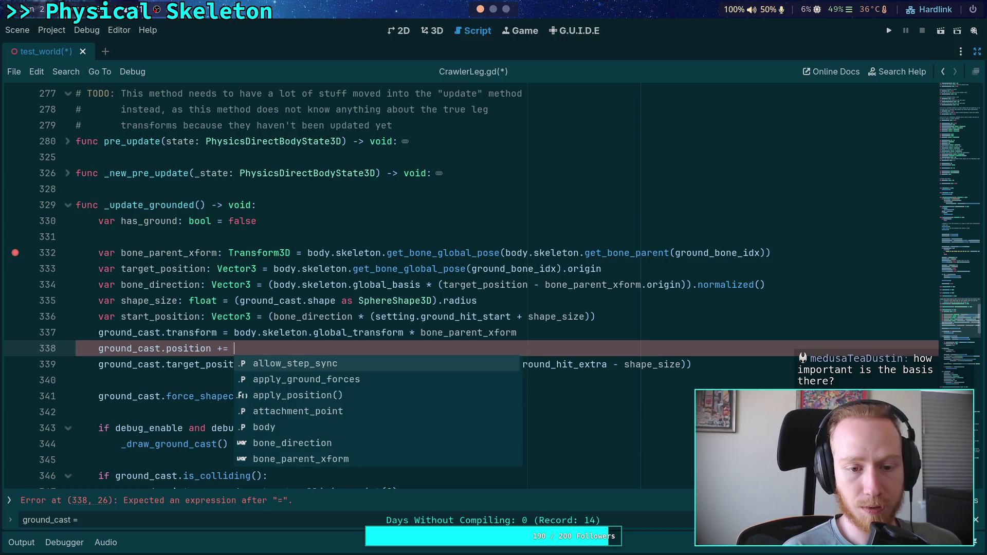
Add a new line after target_position in _update_grounded beginning 'var bone_length: Vector3 ='
double_click(175, 269)
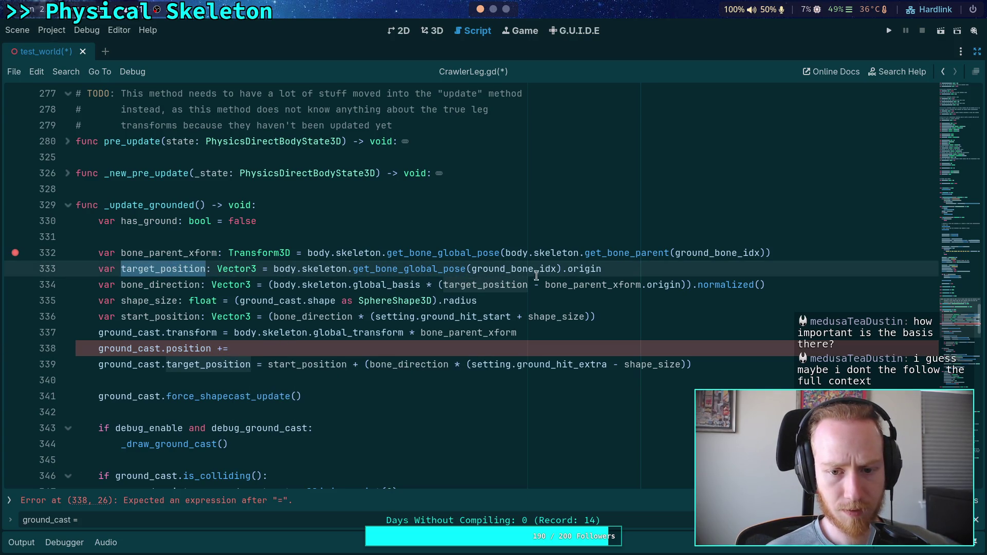
left_click(332, 345)
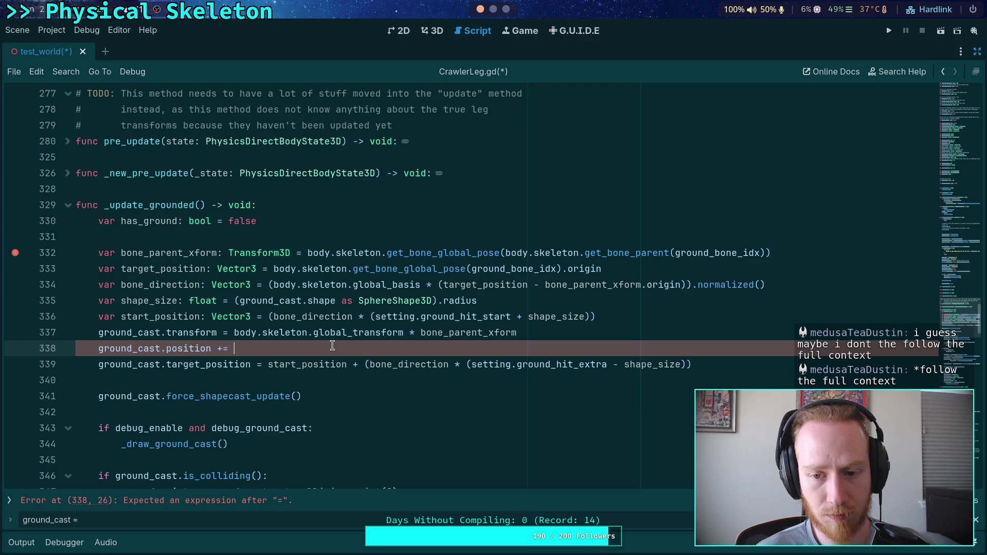
left_click(794, 251)
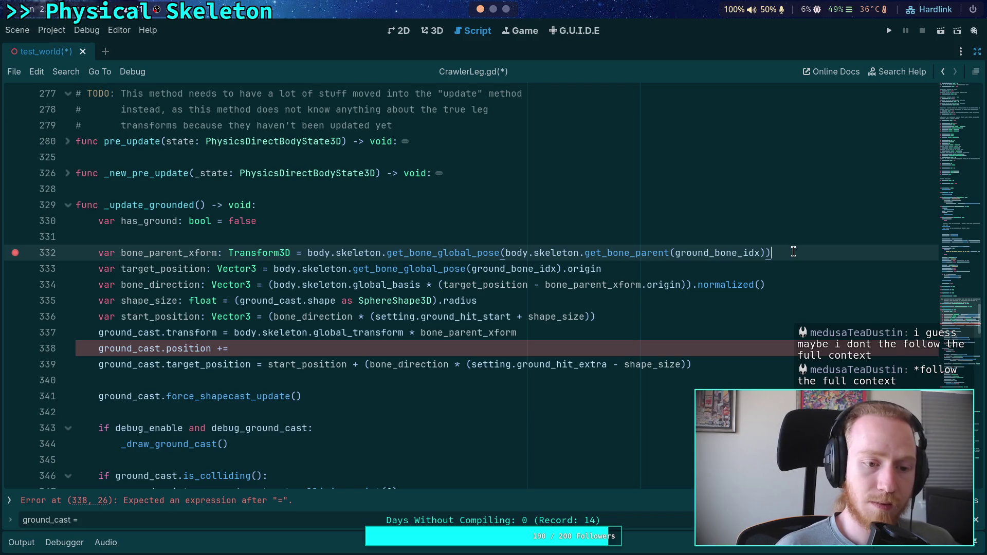
key("Down")
key("Return")
type("var ")
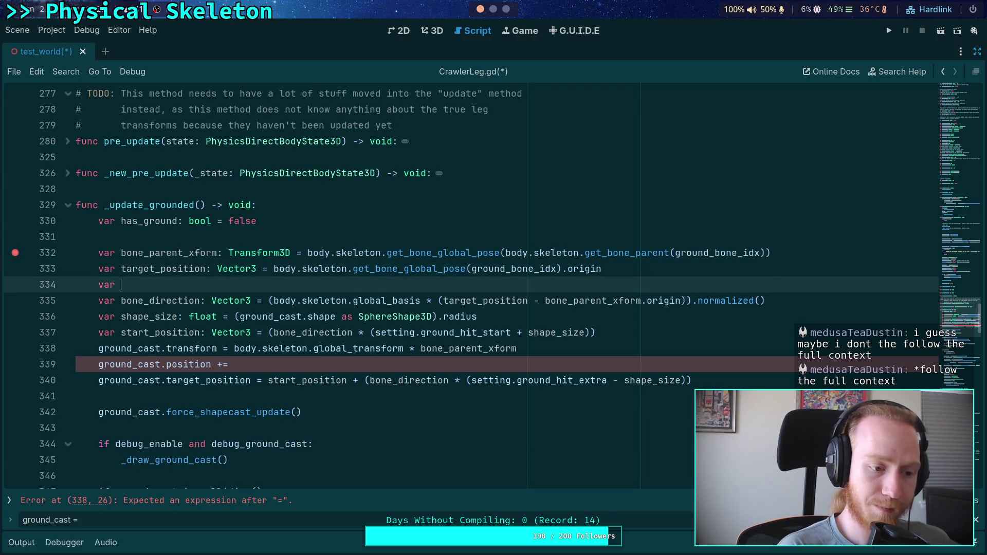
type("bone_length: ")
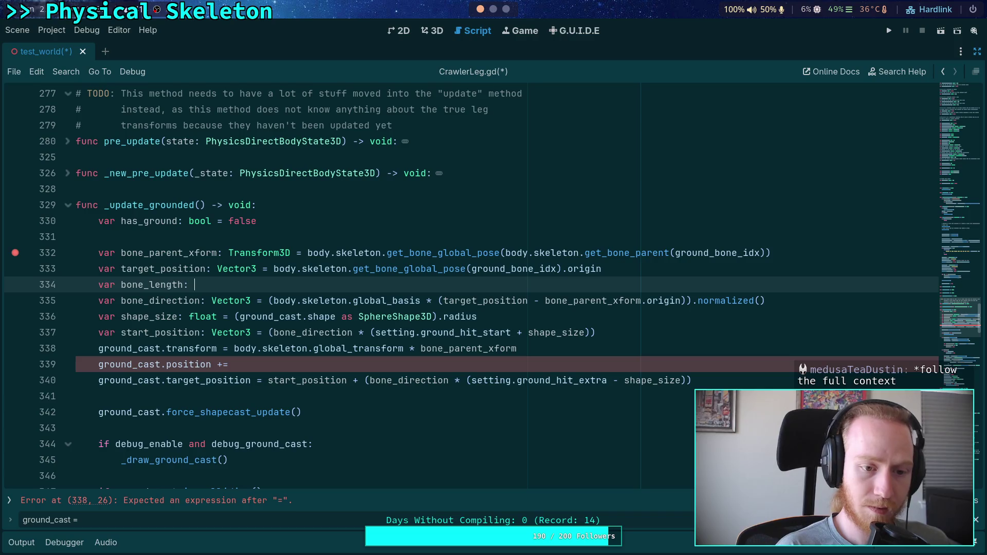
type("Vector3 =")
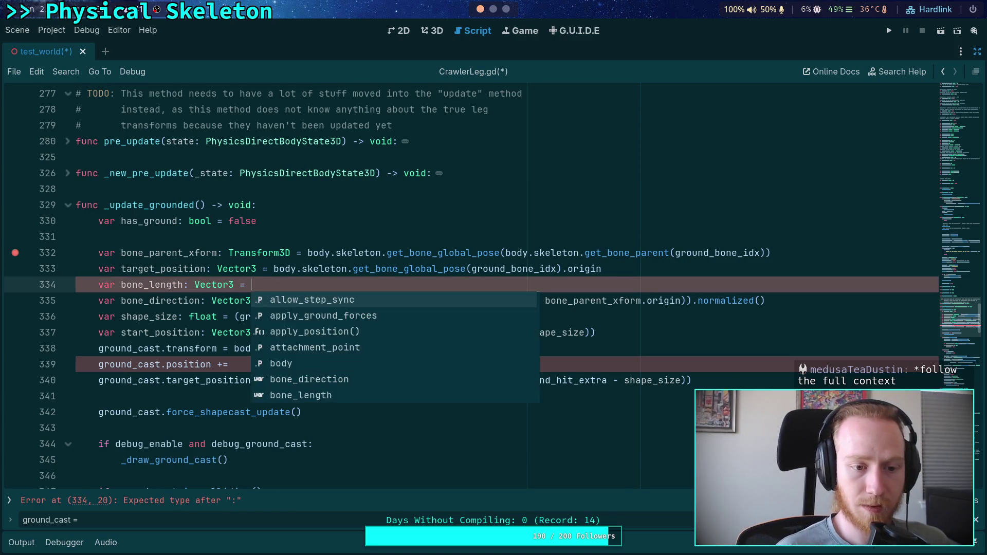
left_click_drag(149, 284, 184, 284)
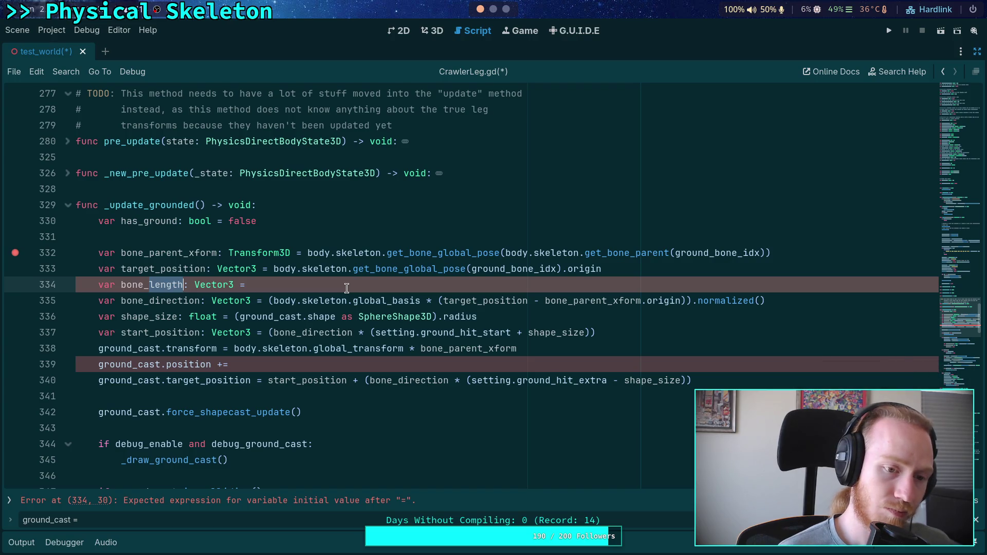
left_click(119, 269)
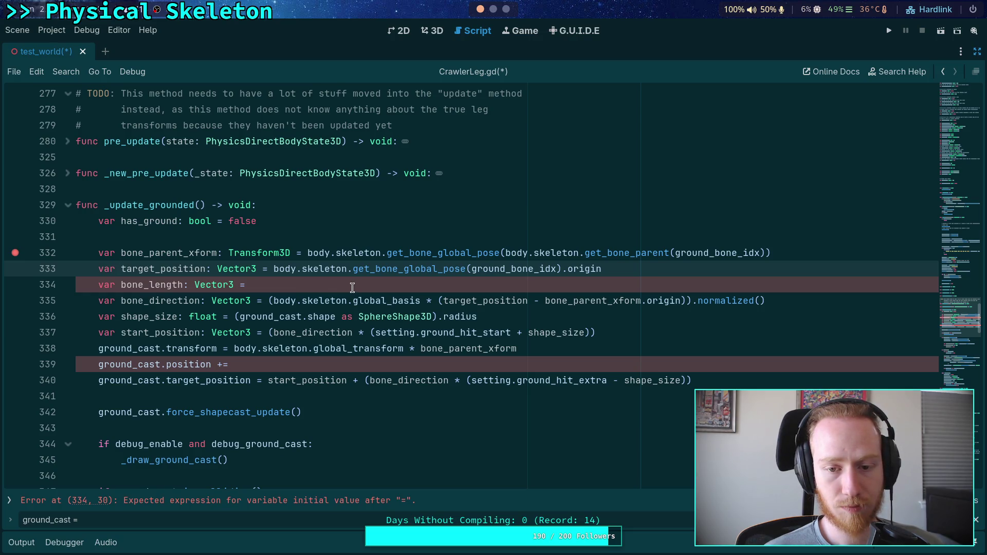
left_click(160, 269)
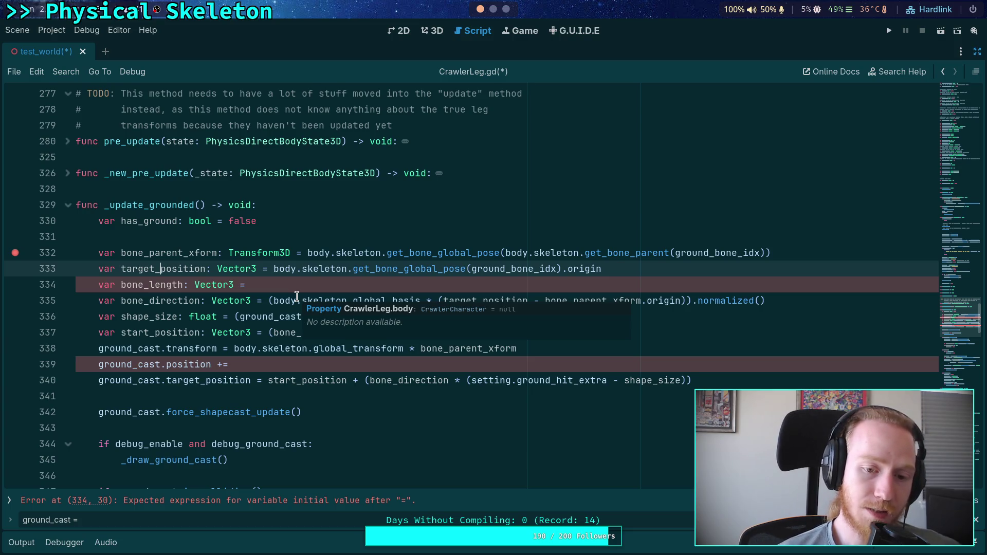
mouse_move(444, 300)
left_mouse_down()
mouse_move(694, 298)
mouse_move(679, 300)
left_mouse_up()
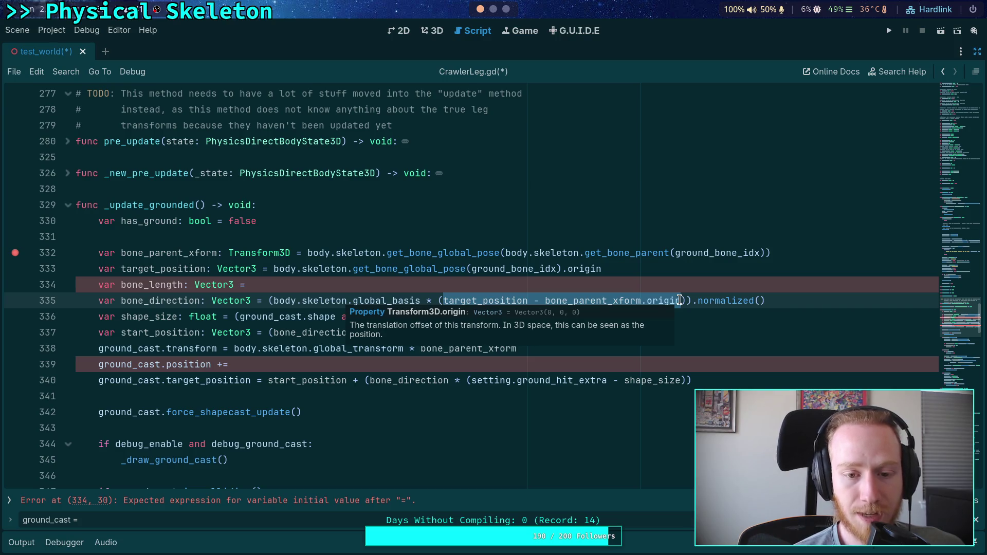
double_click(441, 254)
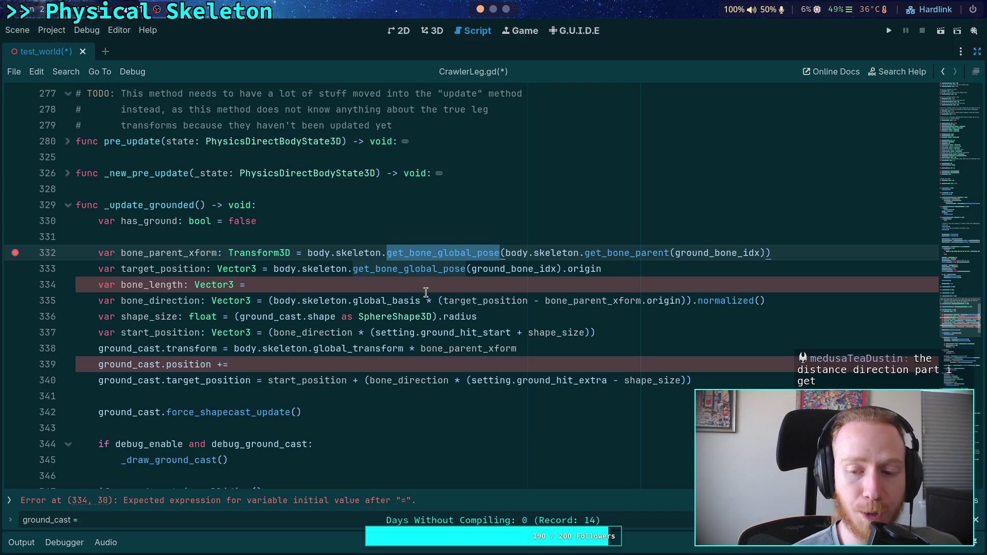
left_click(314, 304)
mouse_move(273, 301)
left_mouse_down()
mouse_move(430, 301)
mouse_move(421, 301)
left_mouse_up()
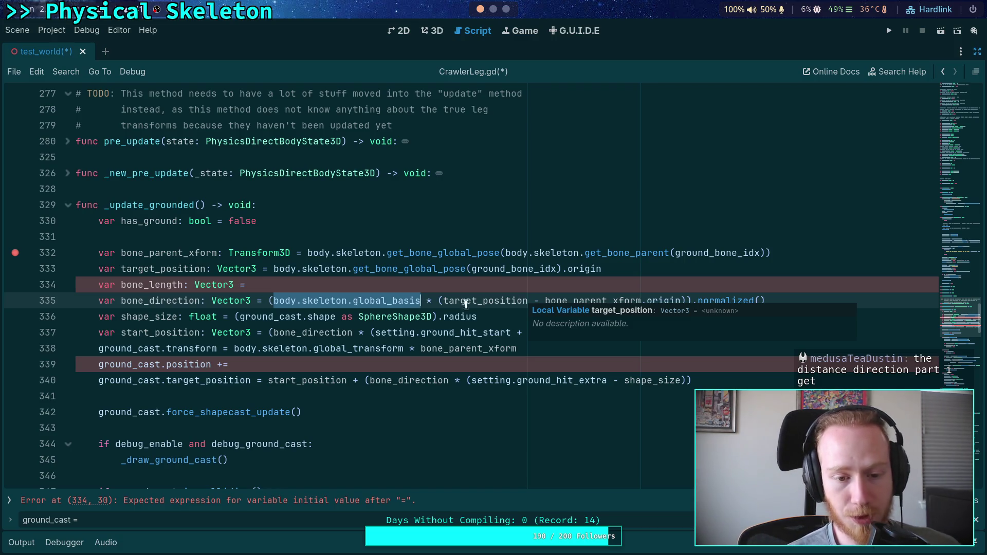
left_click(287, 364)
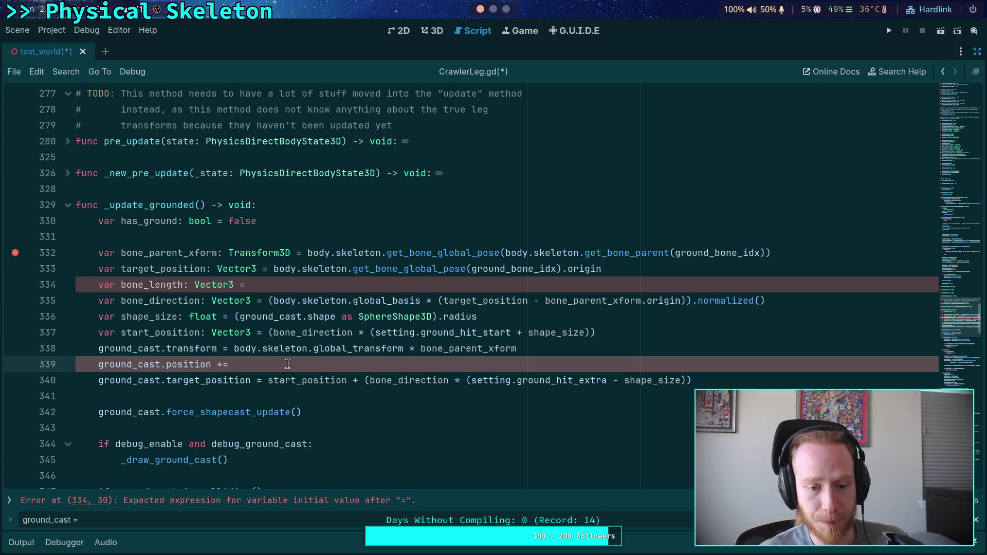
left_click_drag(166, 348, 582, 344)
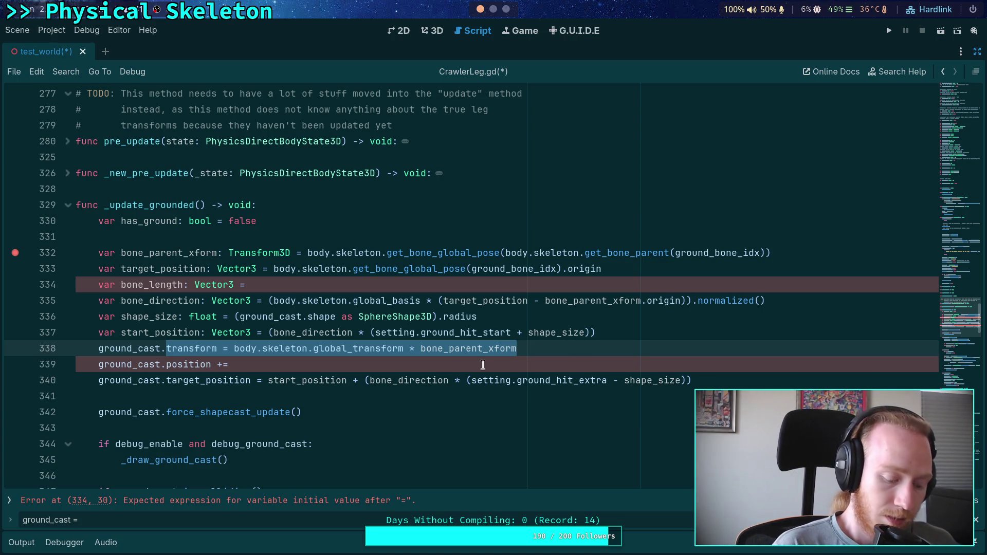
Set line 338 to ground_cast.position = body.skeleton.global_transform * target_position
type("position = ")
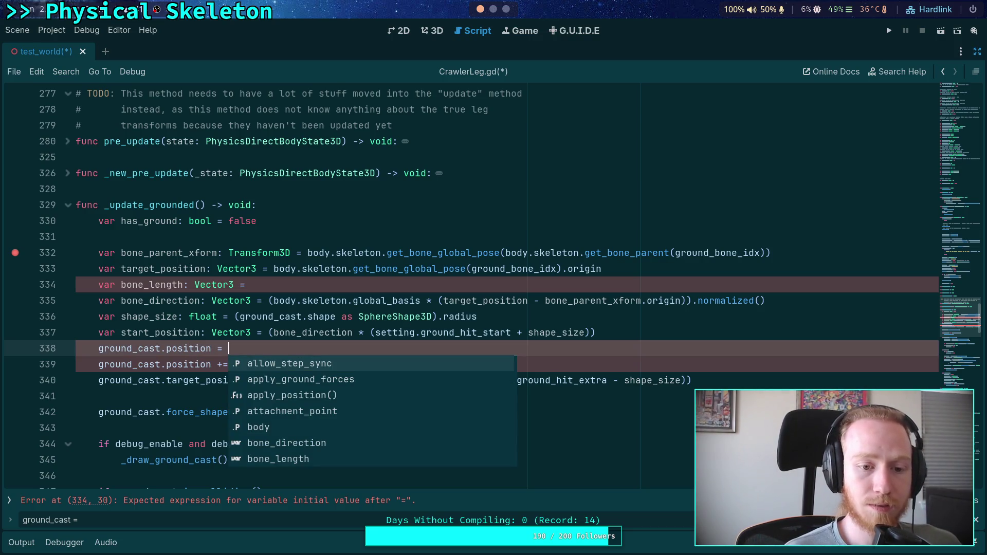
type("body.sk")
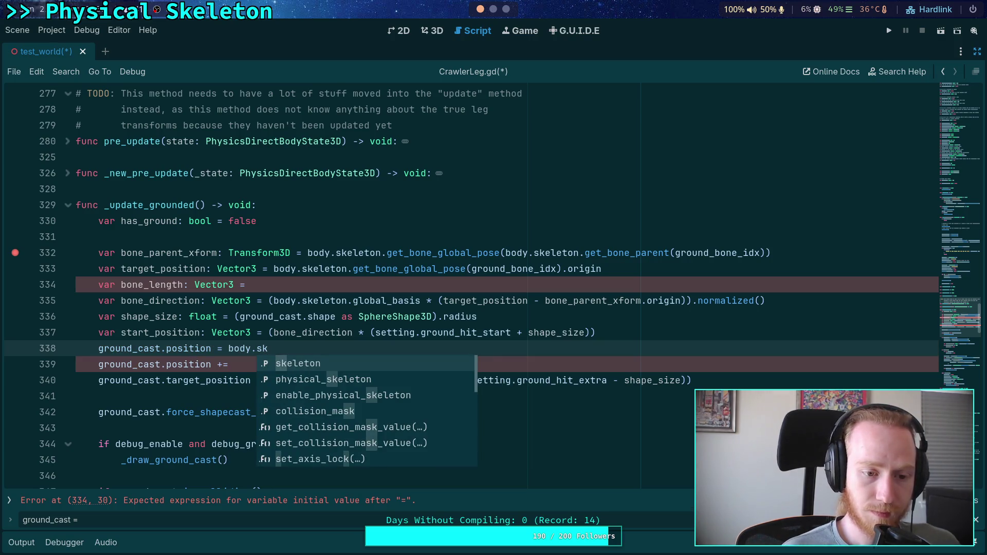
key("Return")
type(".glob")
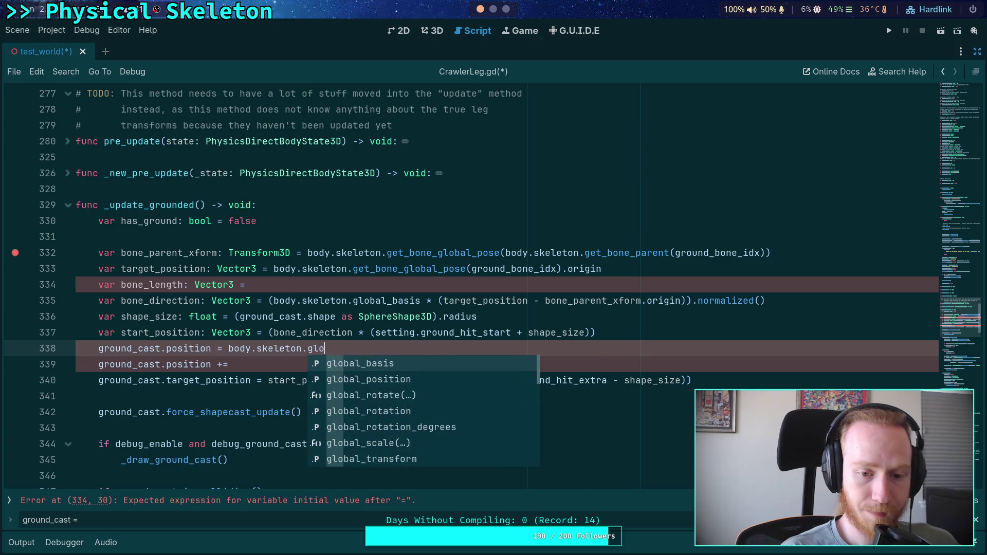
key("Down")
key("Down")
key("Down")
key("Return")
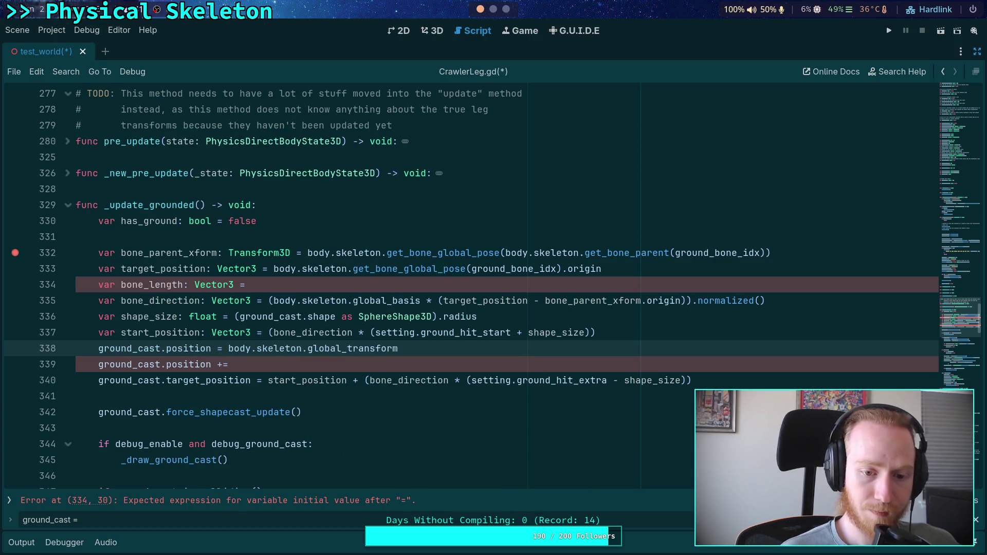
type(" * target_po")
key("Return")
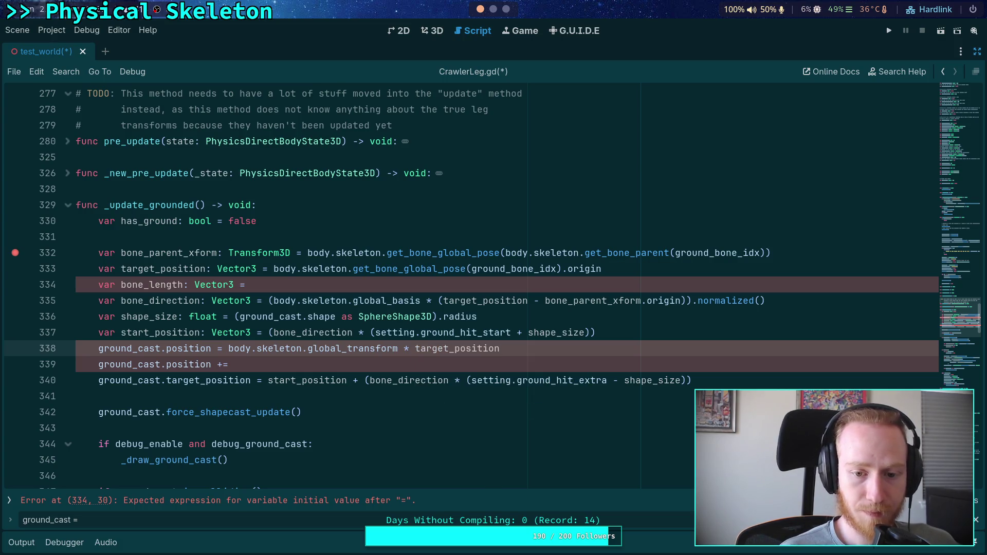
Rewrite line 339 to assign ground_cast.basis from body.skeleton.global_transform * bone_parent_xform.basis
left_click(234, 364)
key("BackSpace")
key("BackSpace")
key("BackSpace")
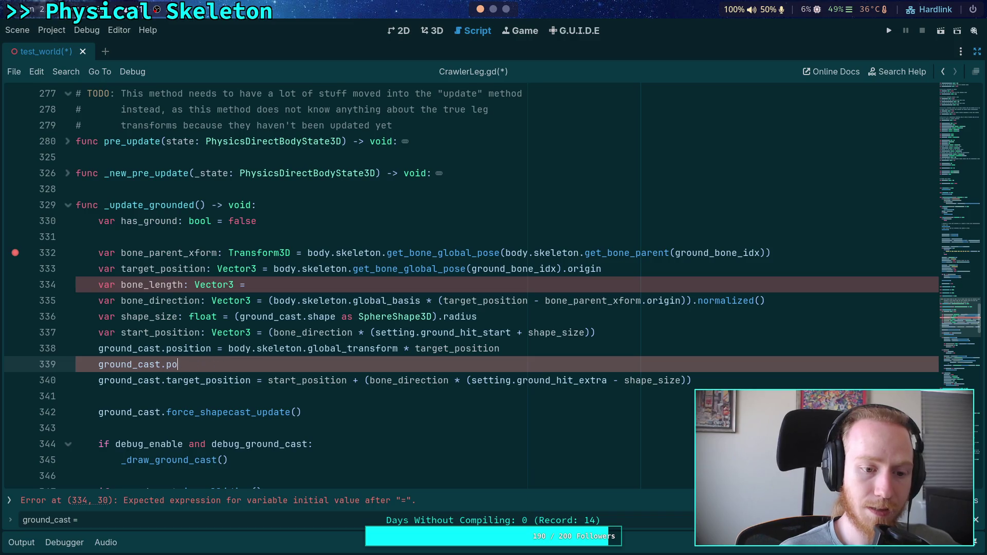
type("basis =")
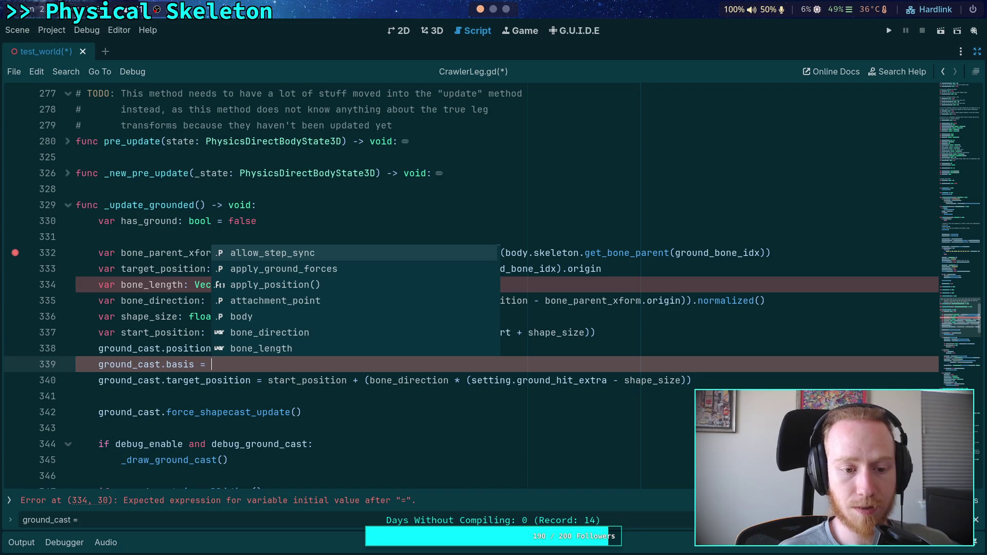
type(" body.s")
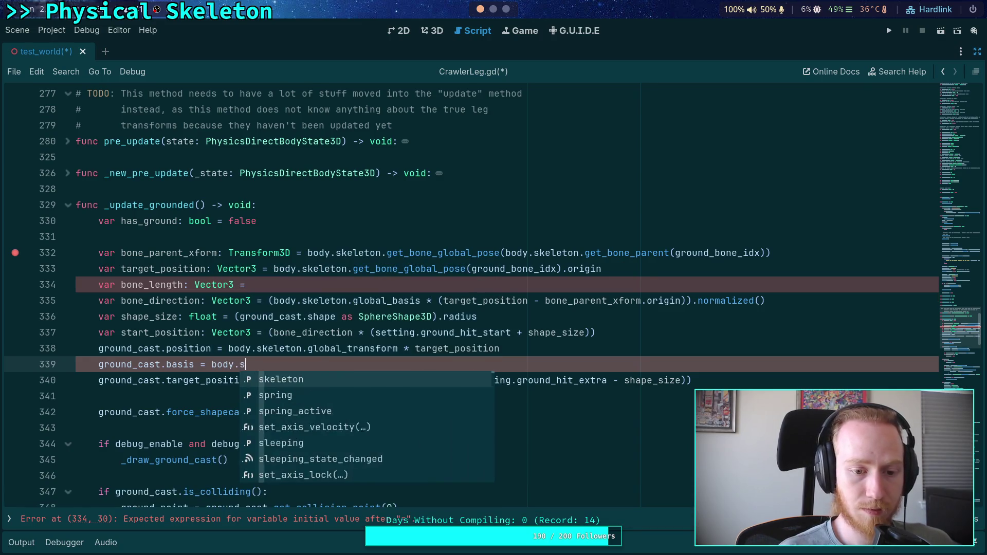
type("keleton.glob")
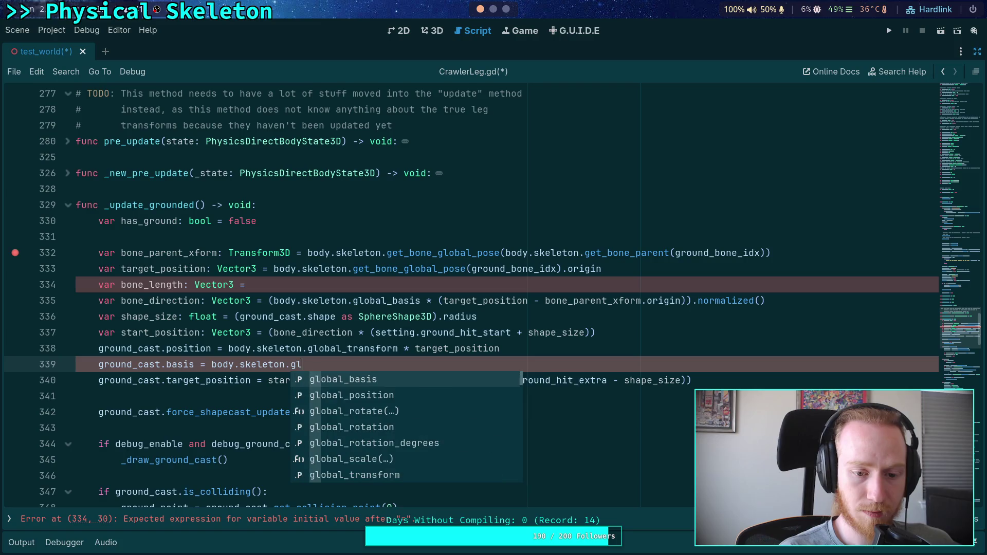
key("Down")
key("Down")
key("Down")
key("Return")
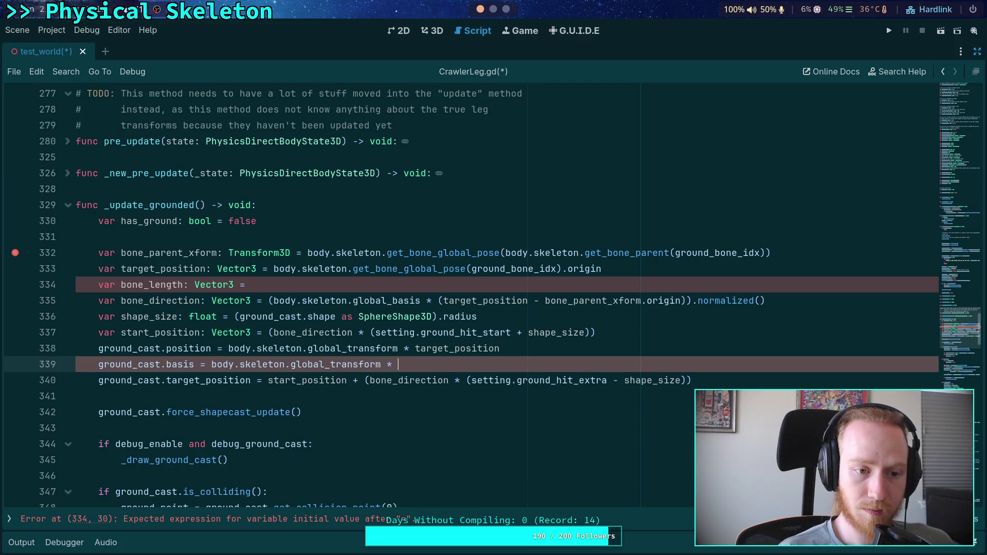
type("bone_pa")
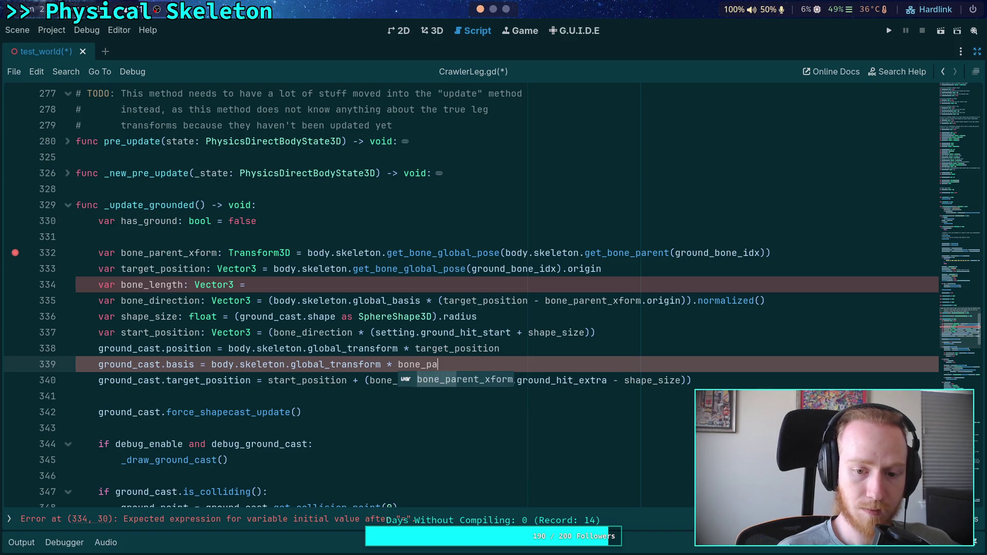
key("Return")
type(".ba")
key("Return")
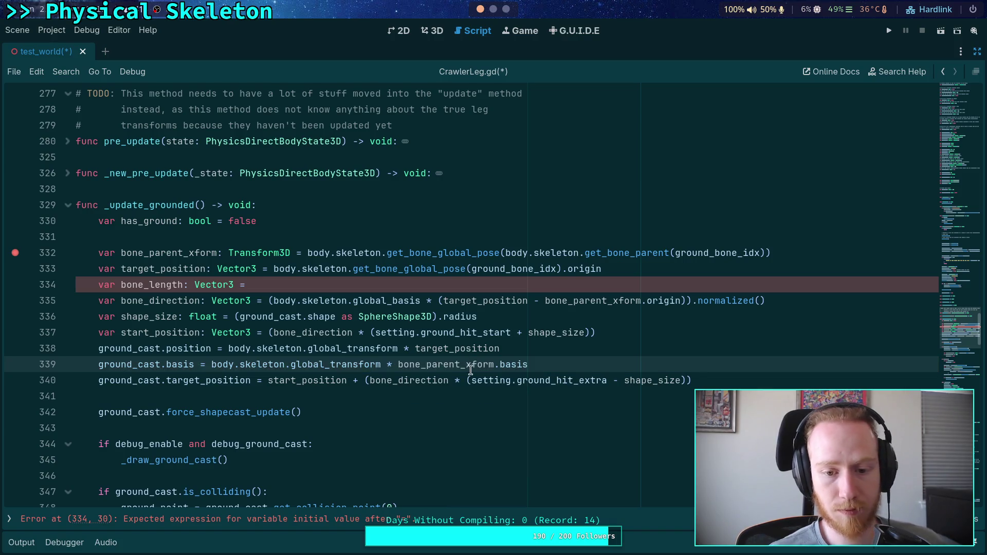
Swap global_transform for global_basis on the basis line, then review the neighbouring lines
left_click(510, 335)
left_click(534, 349)
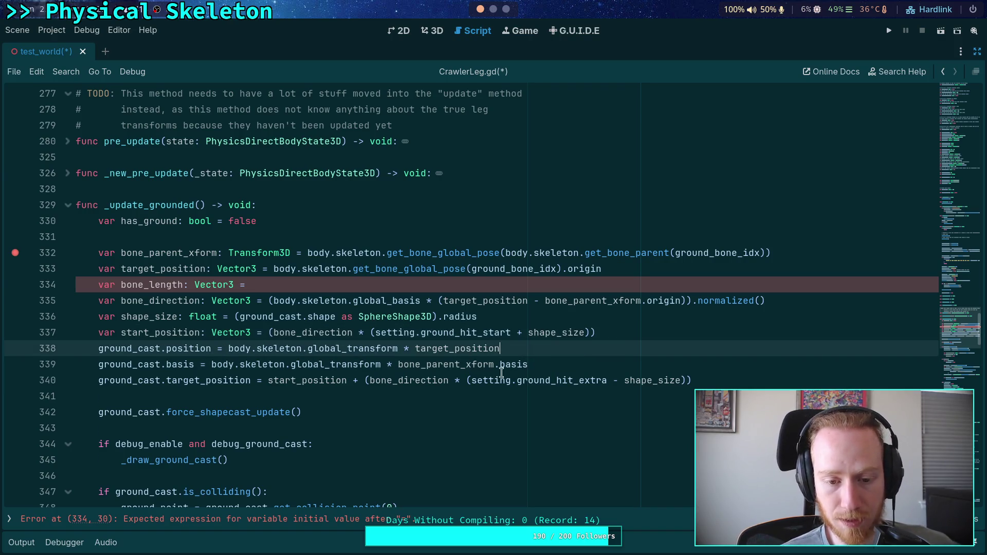
left_click_drag(341, 364, 384, 364)
type("ba")
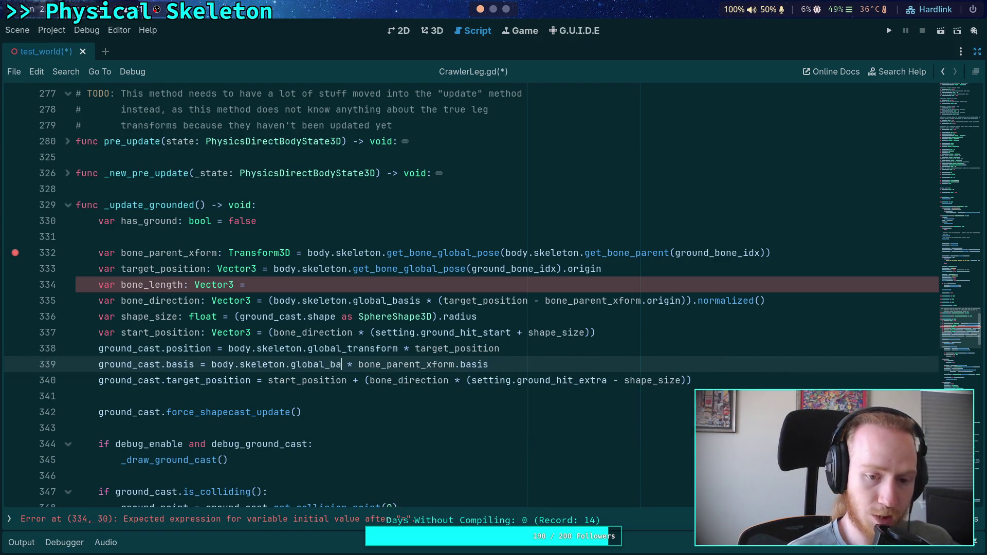
key("Return")
left_click(472, 380)
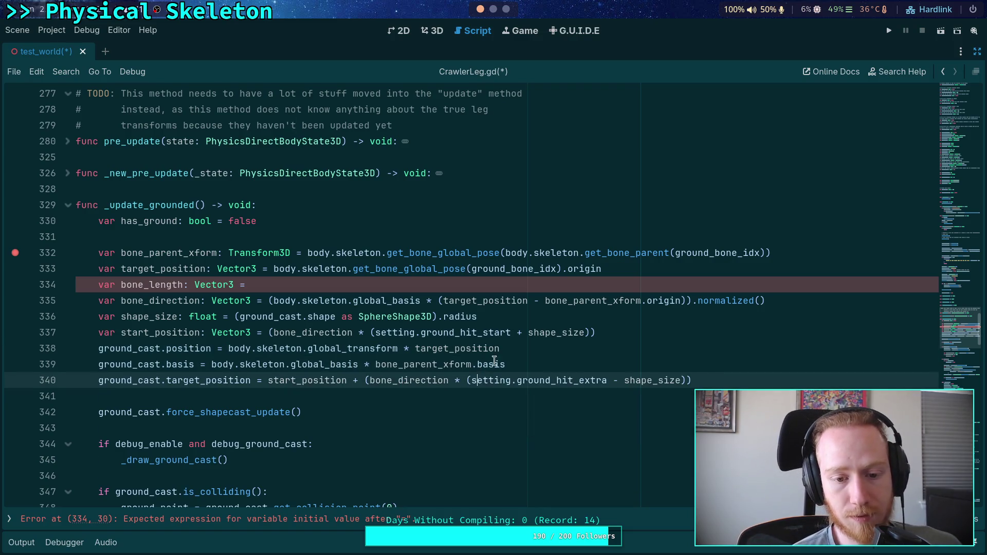
left_click(539, 348)
left_click_drag(345, 353, 399, 352)
left_click(574, 359)
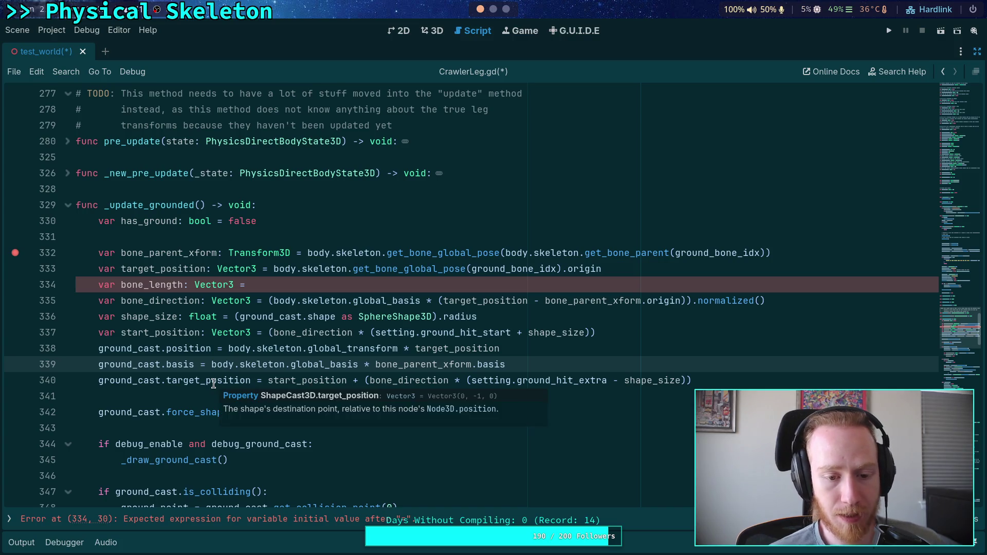
left_click_drag(267, 383, 727, 380)
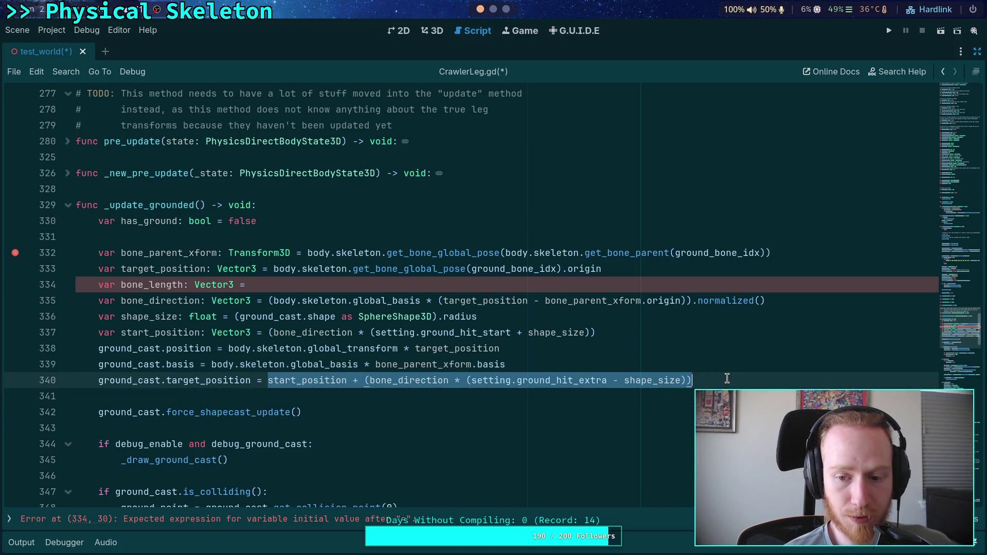
Comment out the old target line and add ground_cast.target_position = Vector3.UP
left_click(100, 380)
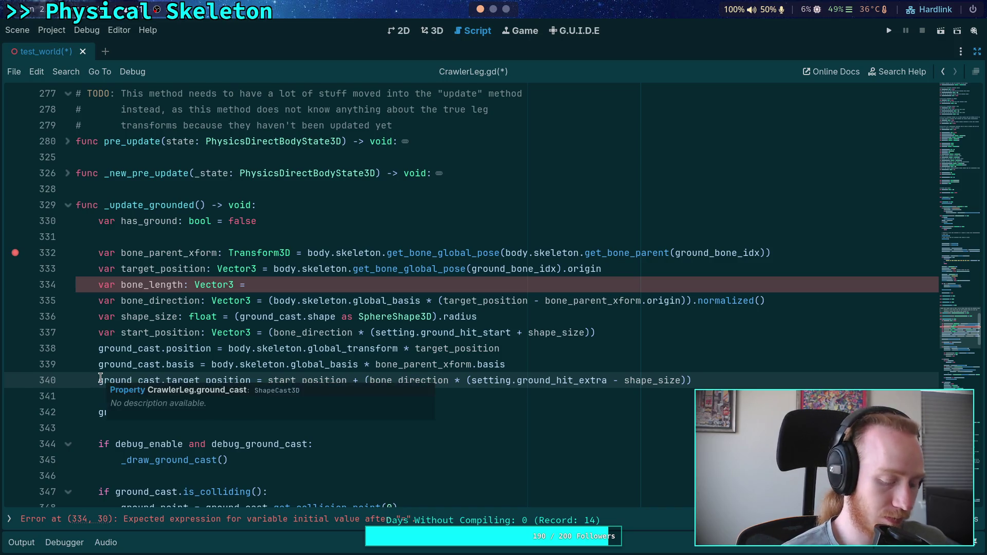
key("Return")
type("#")
key("Up")
type("ground")
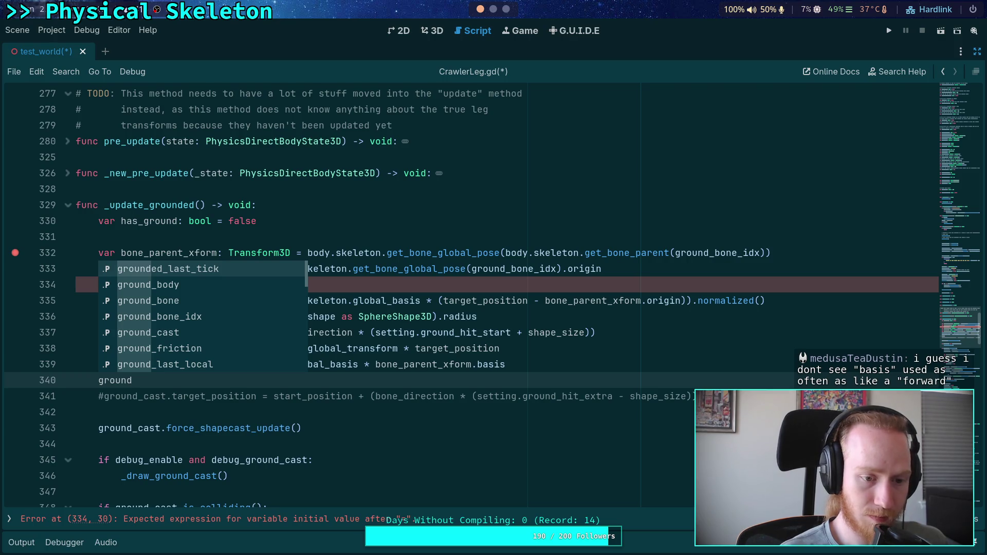
type("_cast.target_pos")
key("Return")
type("= Vector3.IP")
key("BackSpace")
key("BackSpace")
type("UP")
Save, comment out the unfinished bone_length line, and remove the line-332 breakpoint
key("ctrl+s")
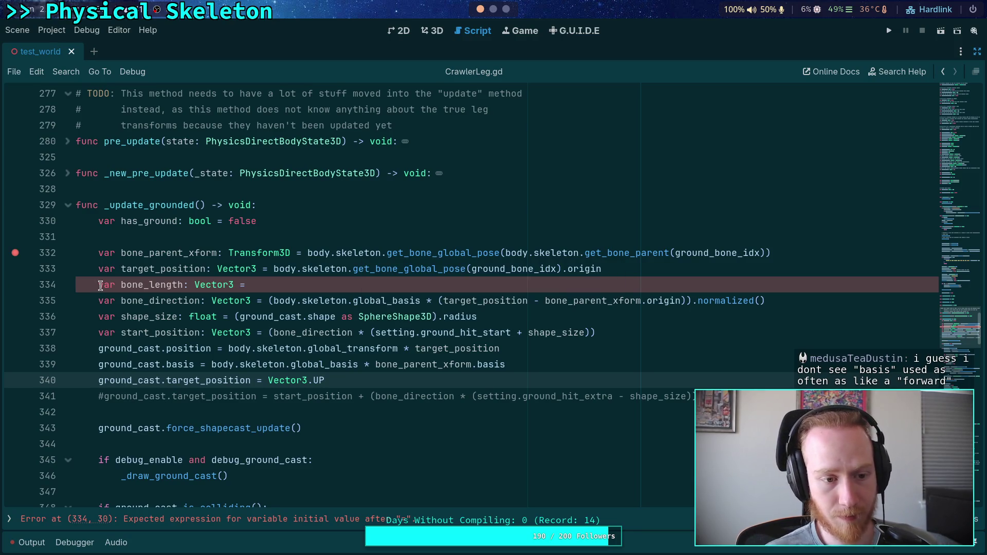
left_click(99, 284)
key("ctrl+k")
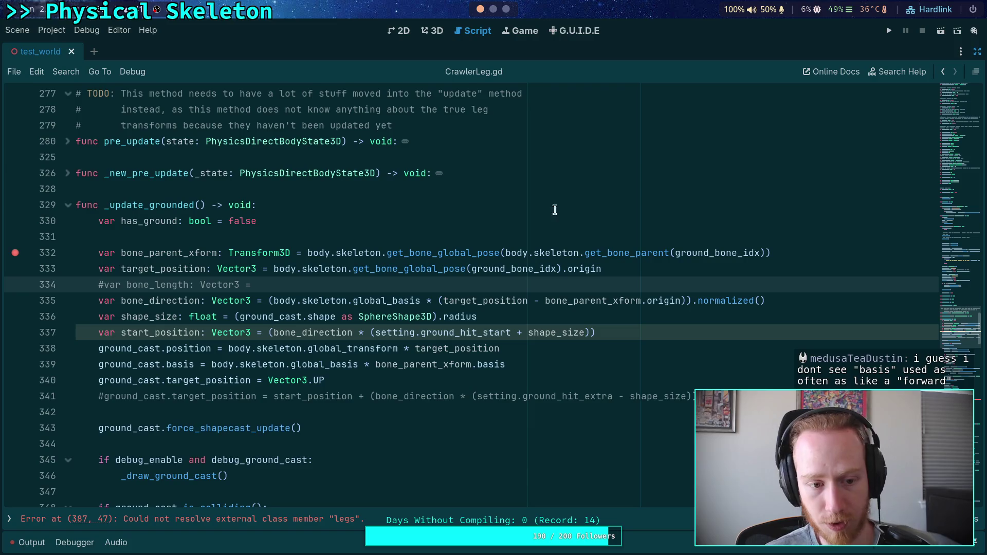
left_click(15, 253)
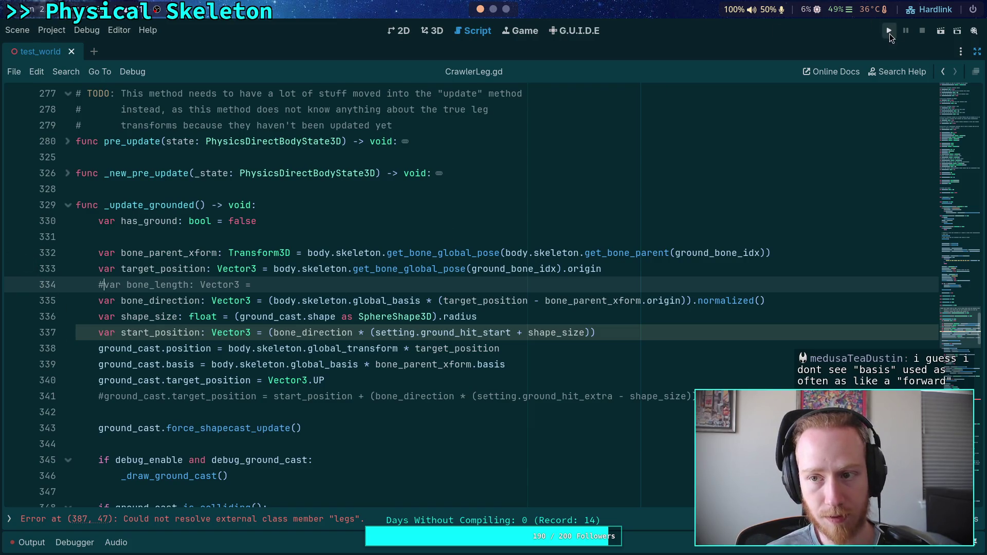
left_click(891, 33)
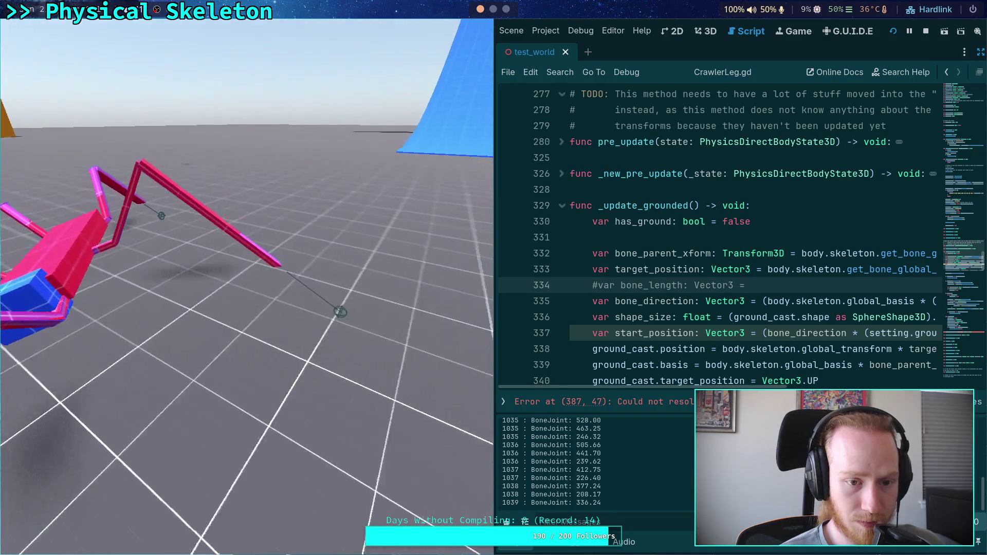
left_click(926, 32)
scroll(341, 295, "down", 2)
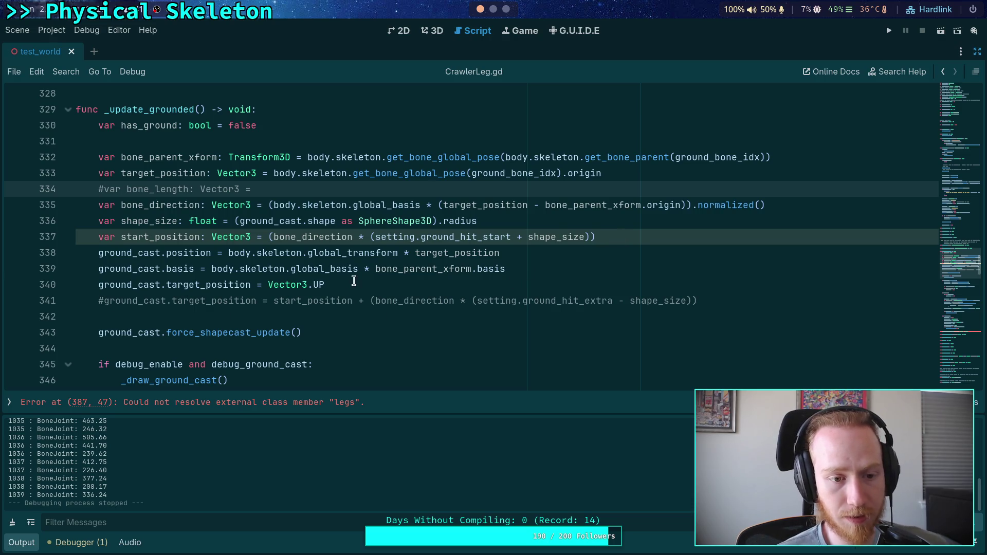
Wrap target_position on line 338 in parentheses and add a minus sign
mouse_move(374, 284)
left_mouse_down()
mouse_move(262, 271)
mouse_move(267, 281)
left_mouse_up()
left_click(402, 284)
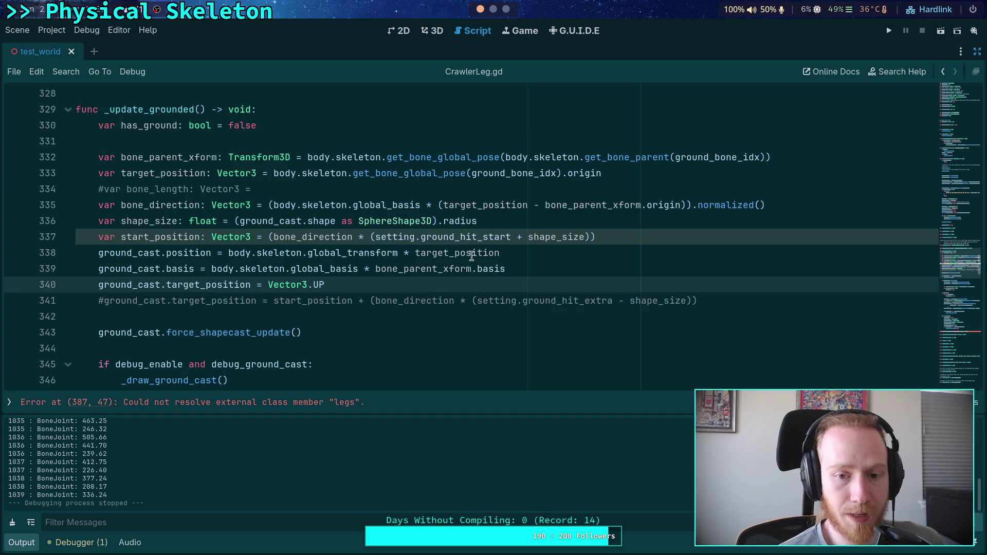
left_click(549, 255)
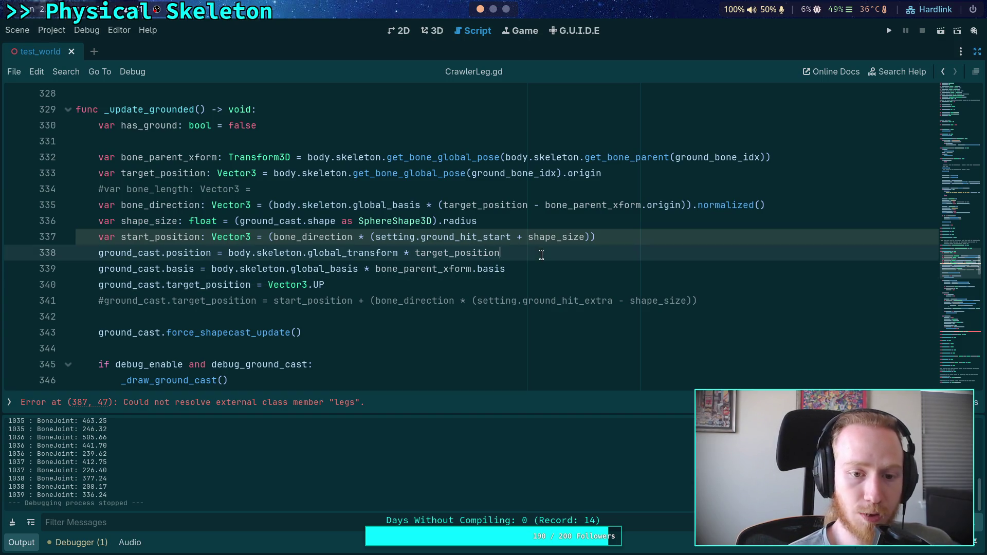
double_click(448, 253)
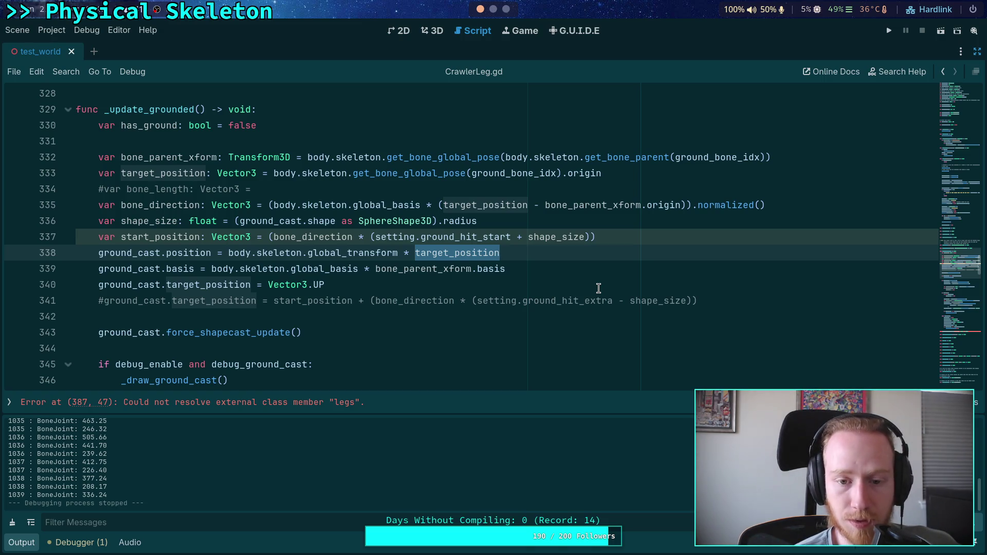
left_click(415, 253)
type("(")
left_click(611, 252)
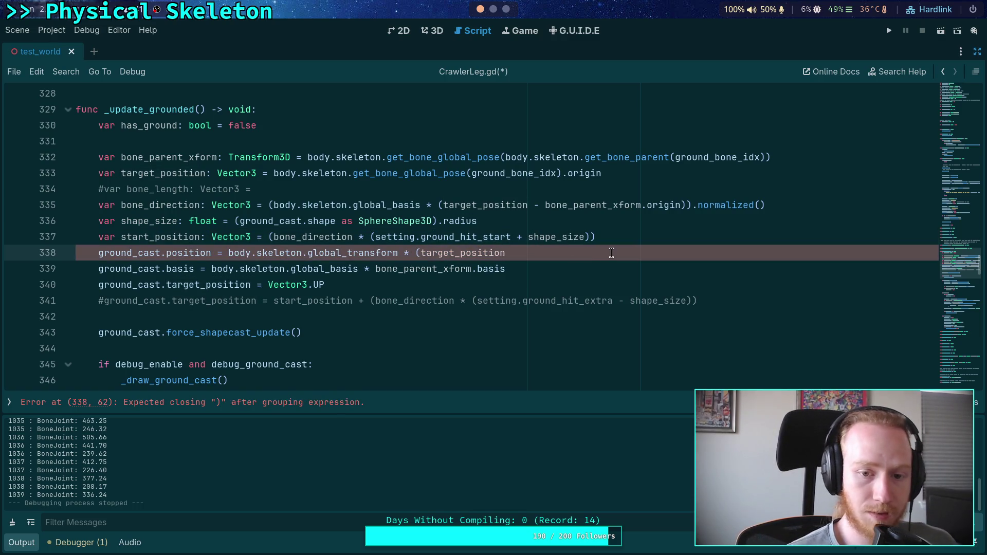
type(")")
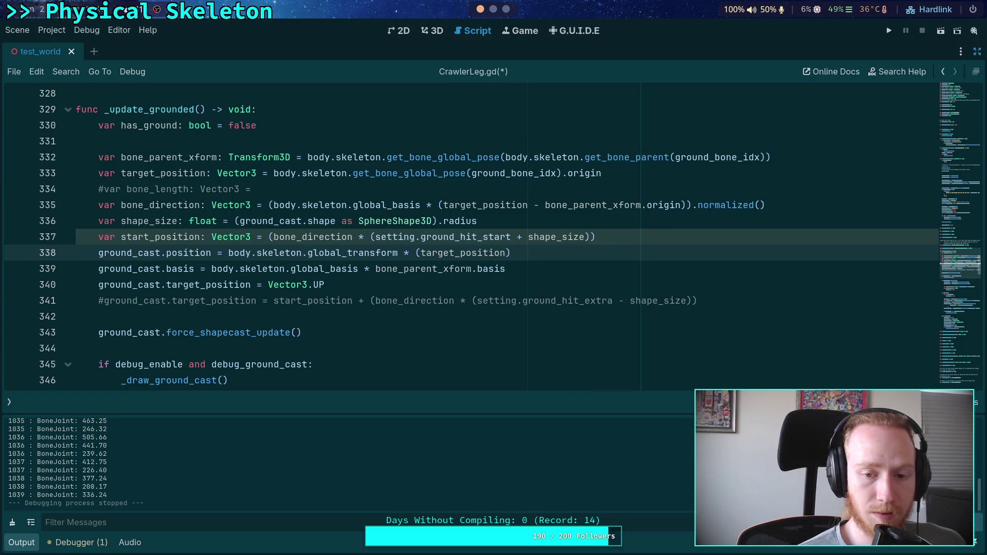
key("Left")
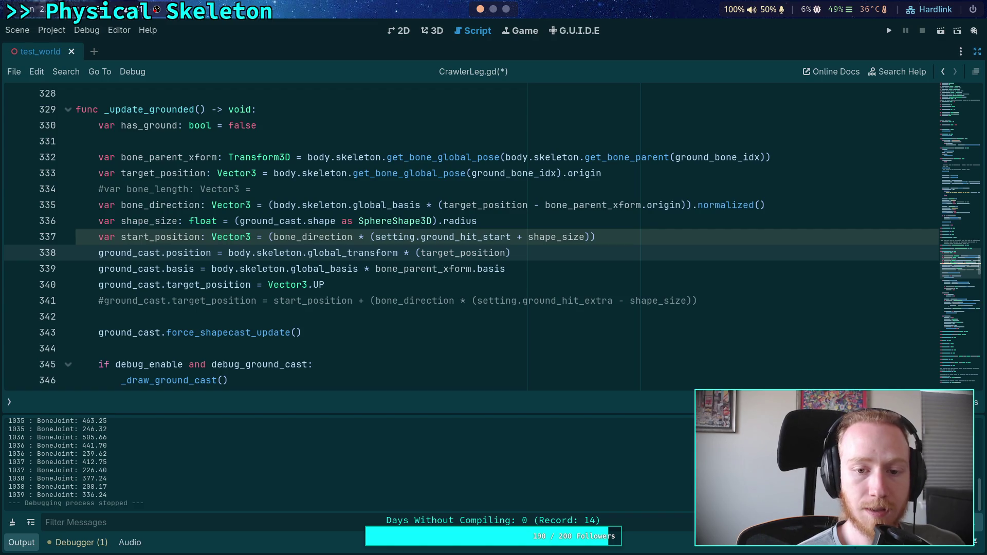
type("-")
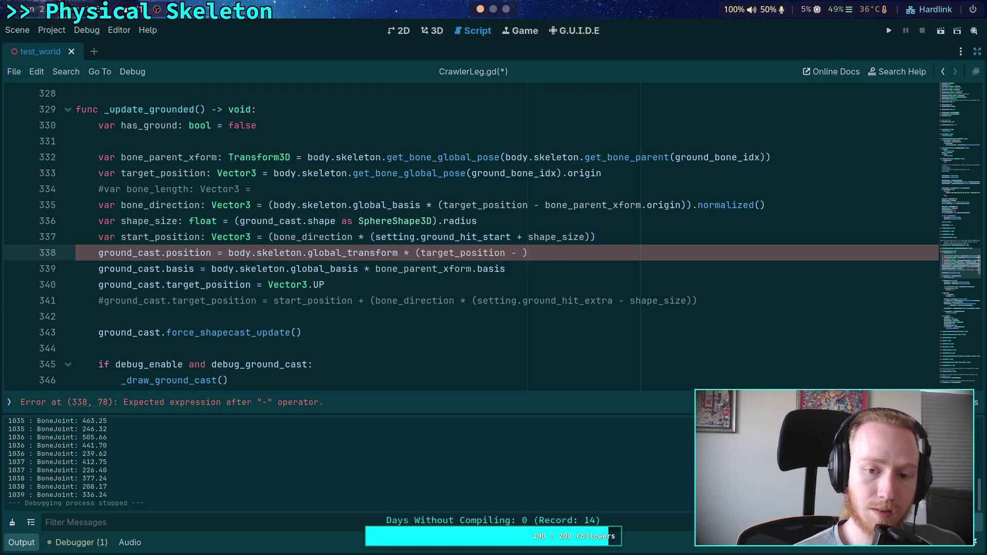
Complete line 338 as (target_position - start_position) and save the script
left_click_drag(269, 237, 617, 239)
right_click(469, 234)
left_click(494, 288)
left_click(521, 252)
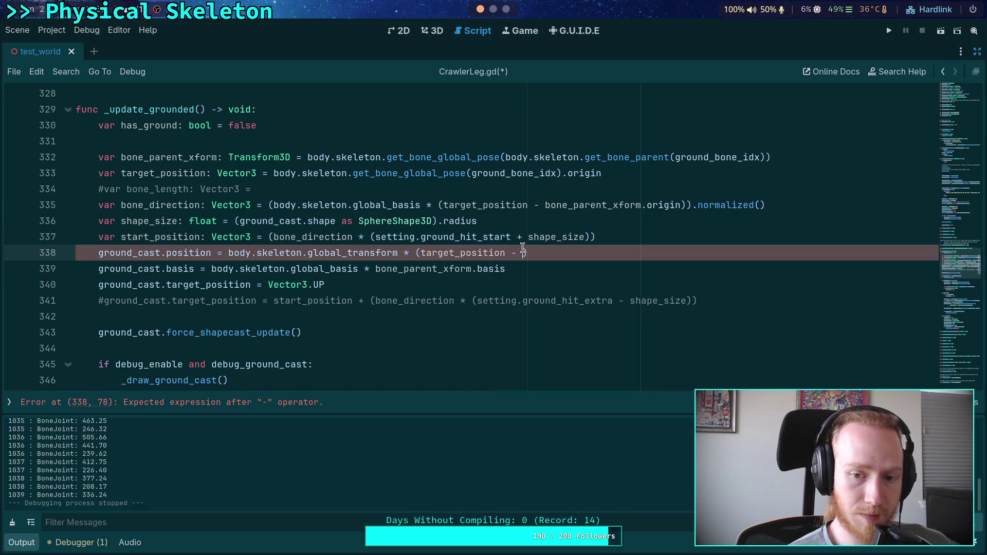
key("ctrl+v")
left_click_drag(523, 252, 847, 249)
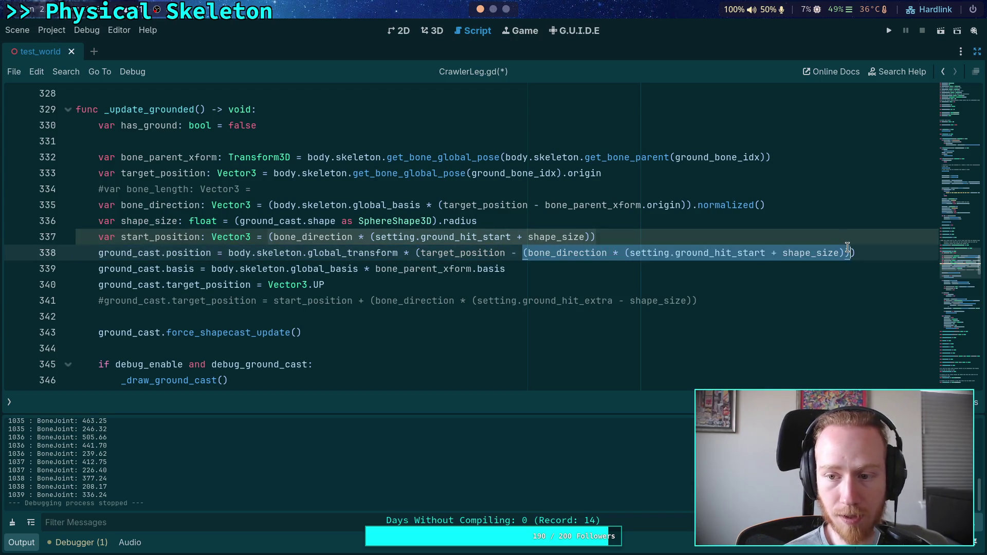
type("start_posi")
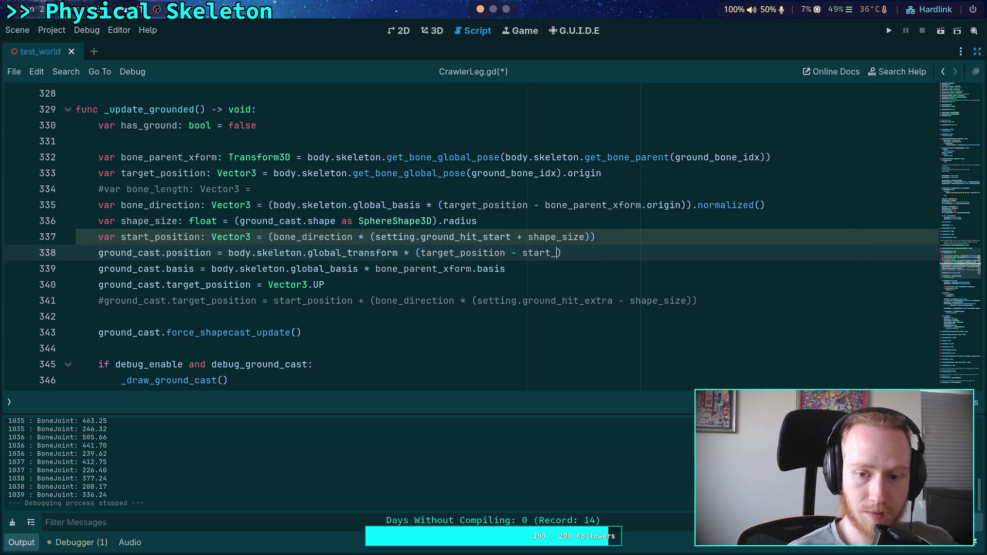
key("Return")
key("ctrl+s")
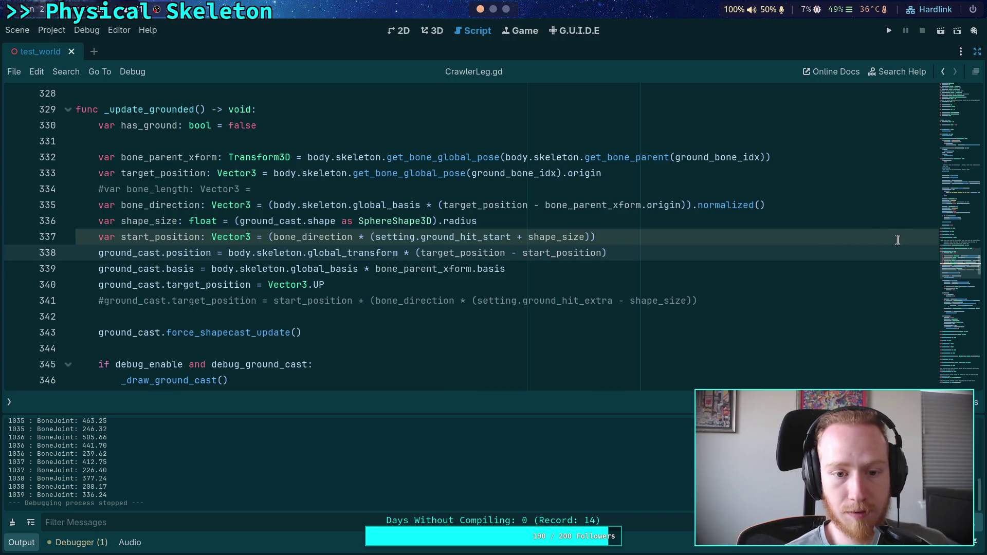
Run and stop the game, then set a breakpoint on the bone_direction line 335
left_click(889, 31)
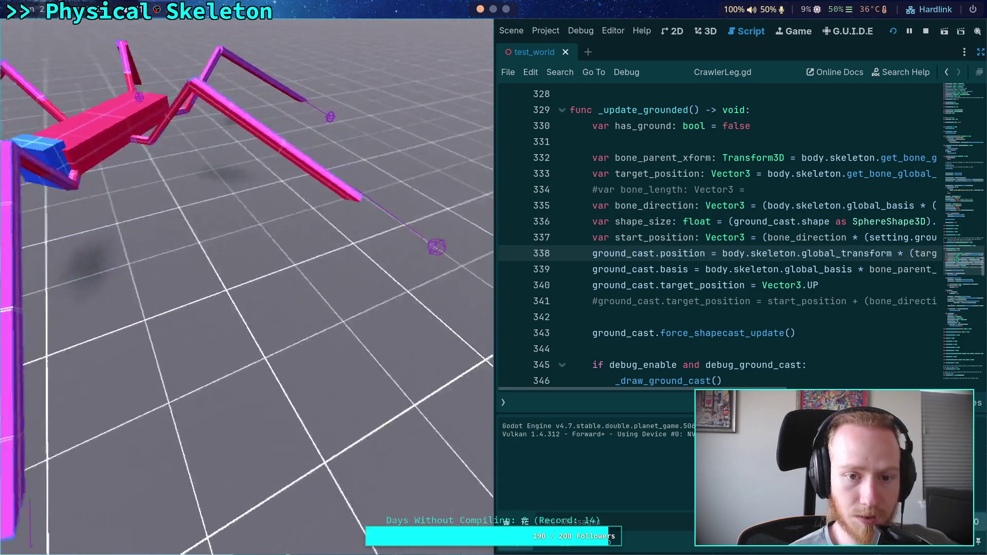
left_click(921, 31)
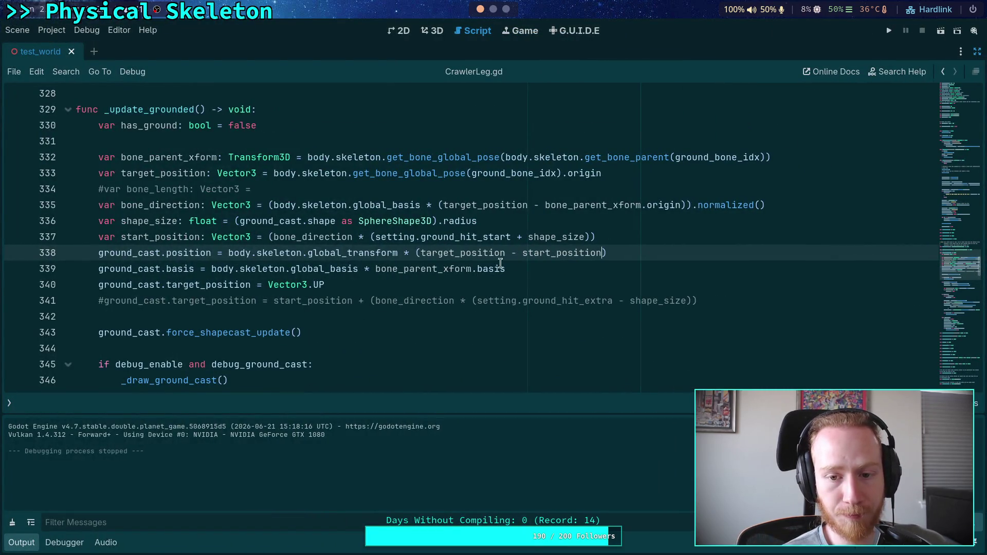
double_click(563, 253)
scroll(359, 316, "up", 1)
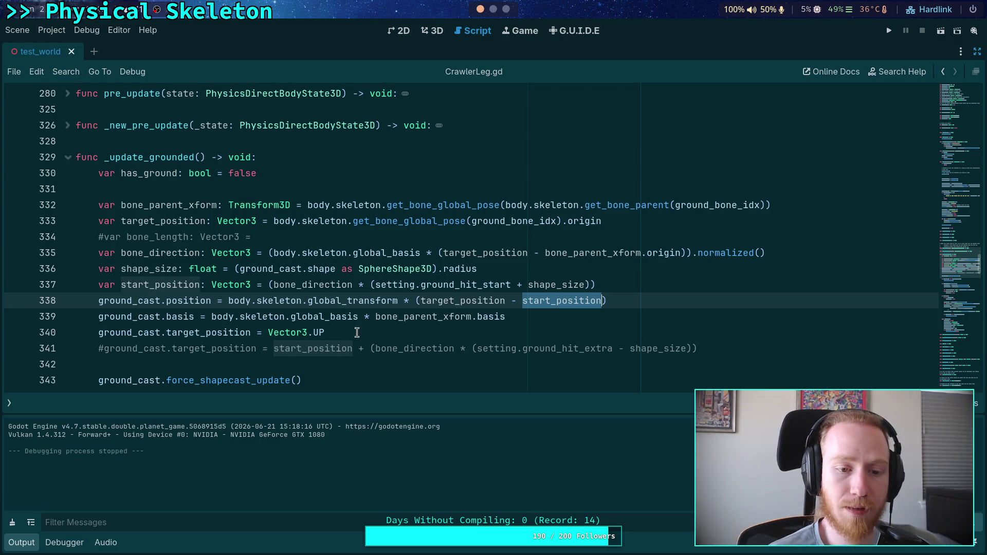
left_click(23, 259)
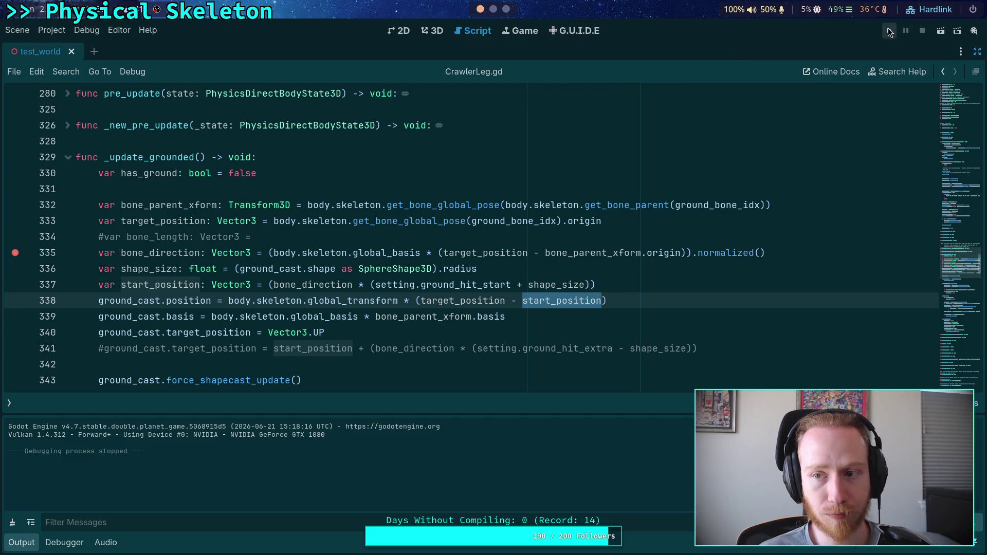
Run the project under the debugger and inspect the local values at the breakpoint
left_click(889, 30)
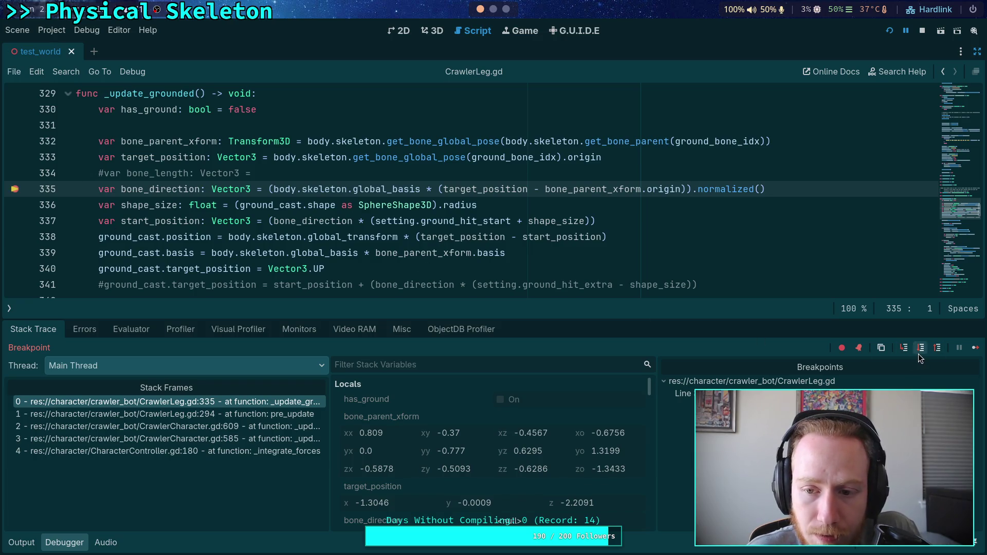
mouse_move(487, 186)
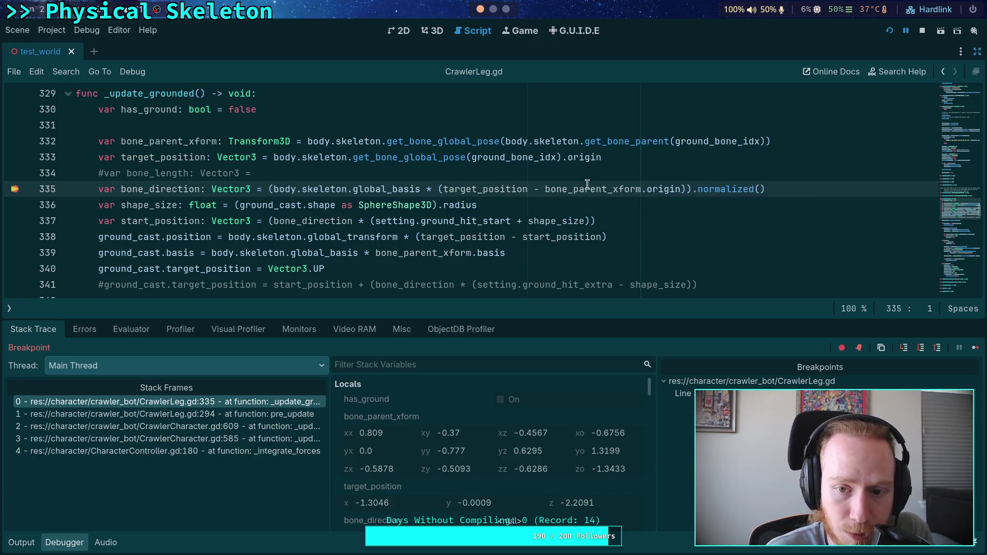
mouse_move(589, 190)
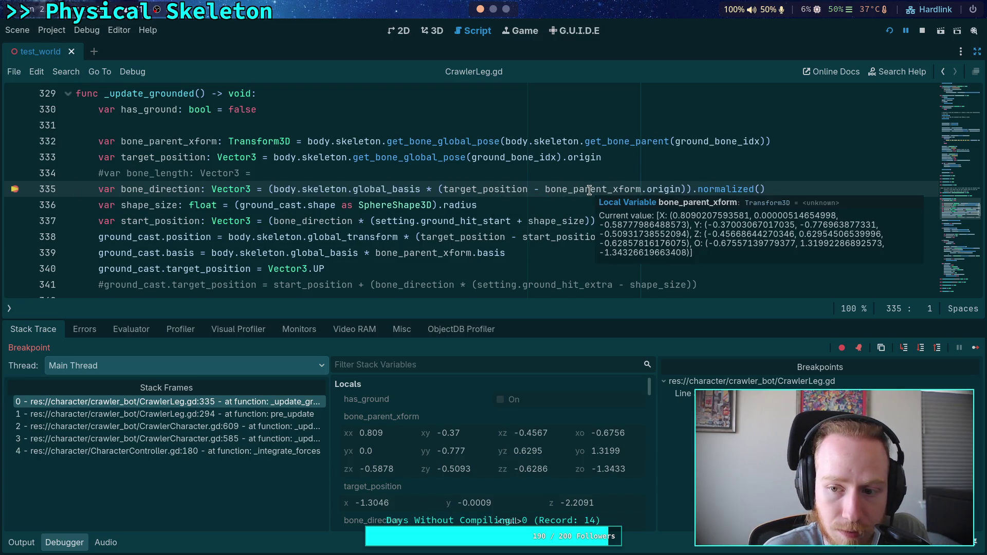
mouse_move(589, 149)
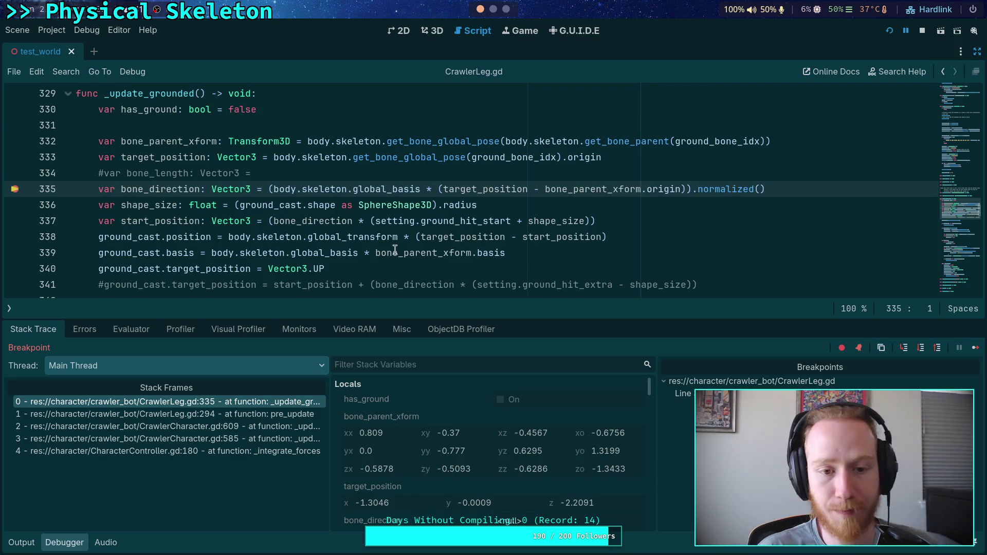
Remove the skeleton global_basis multiplication and extra parenthesis from line 335, then restart the game
left_click(176, 189)
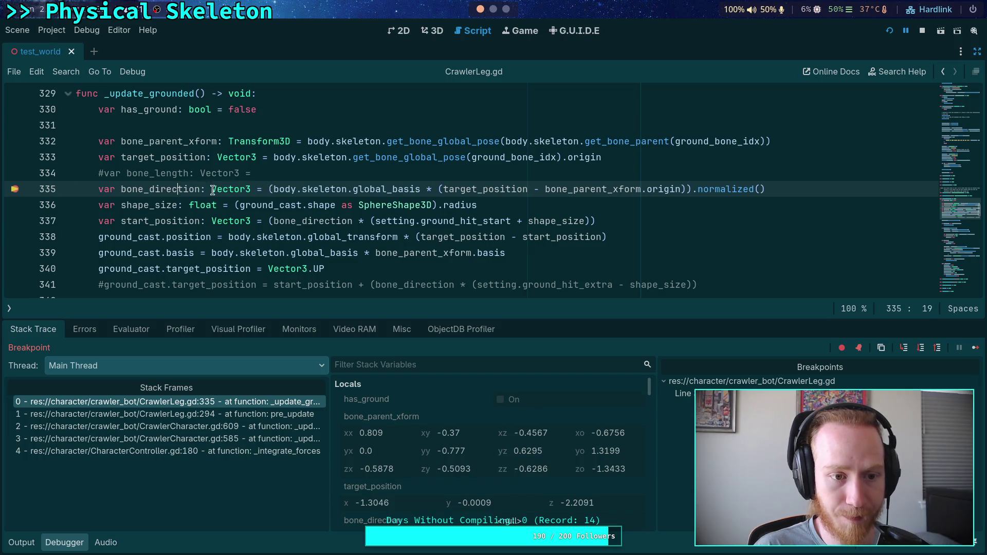
left_click_drag(269, 189, 429, 184)
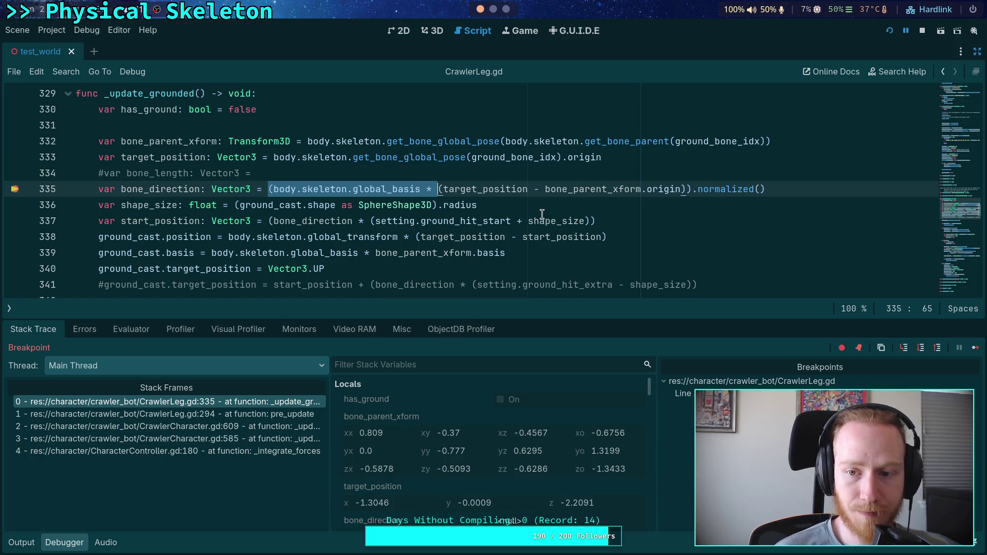
key("BackSpace")
left_click(517, 188)
key("BackSpace")
left_click(664, 187)
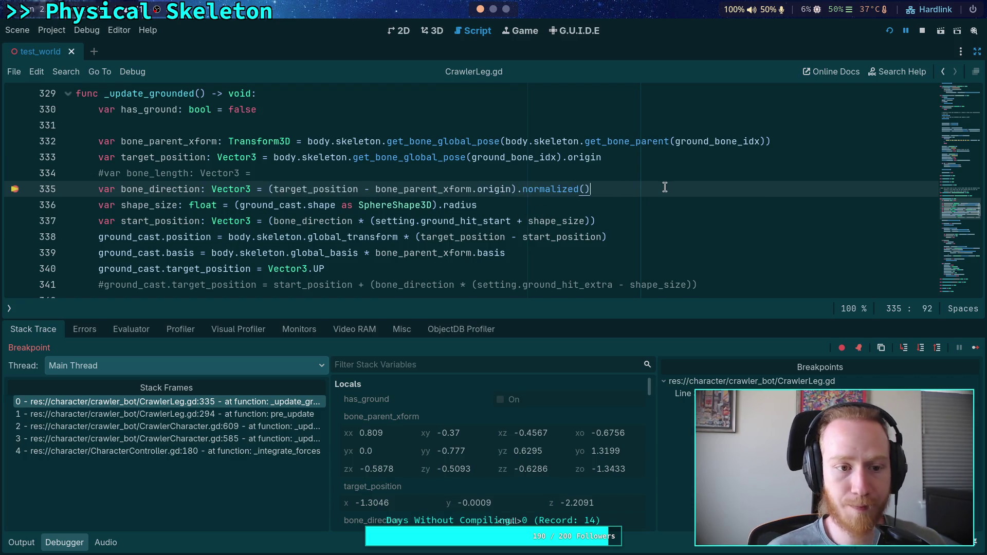
left_click(922, 31)
key("F5")
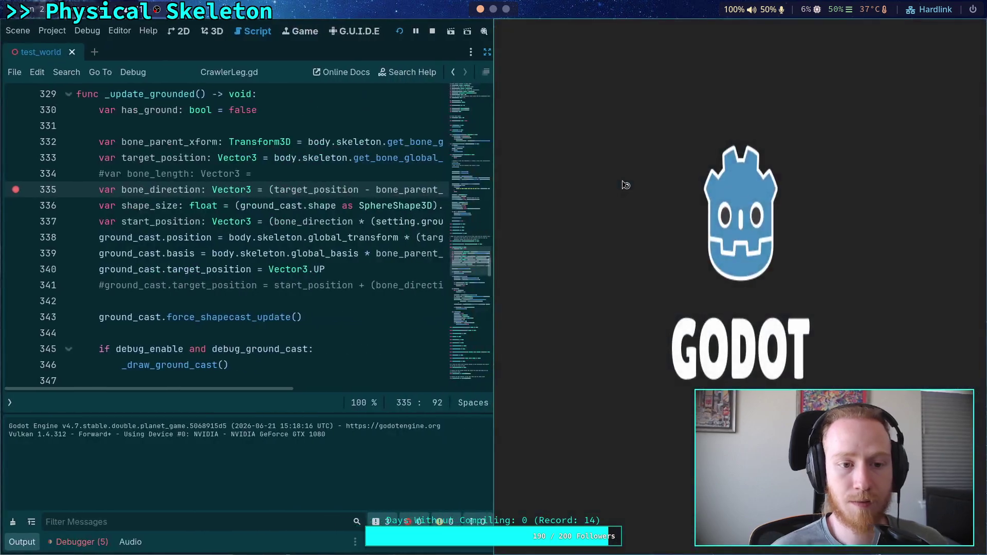
Remove the line-335 breakpoint, test the game beside the editor, and stop it
left_click(16, 190)
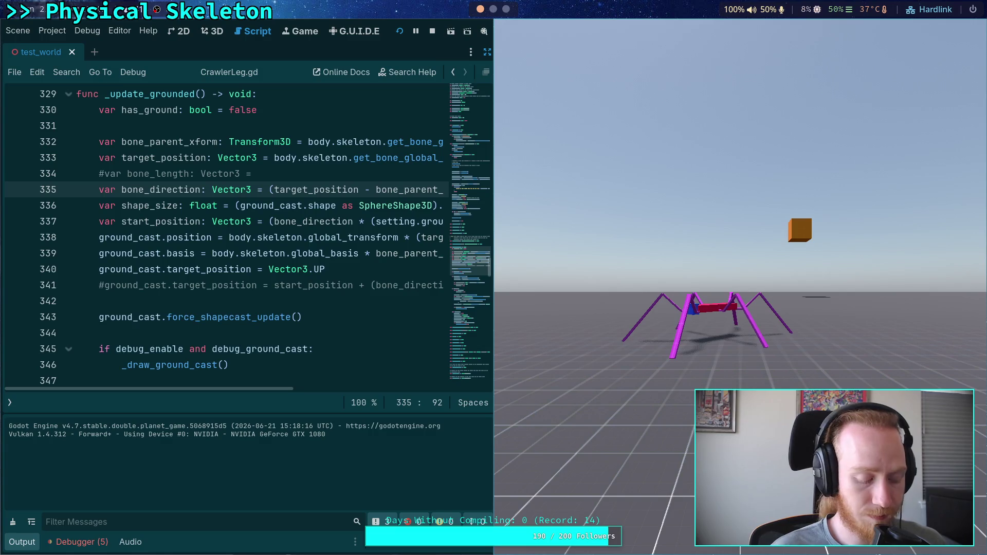
key("super+shift+Left")
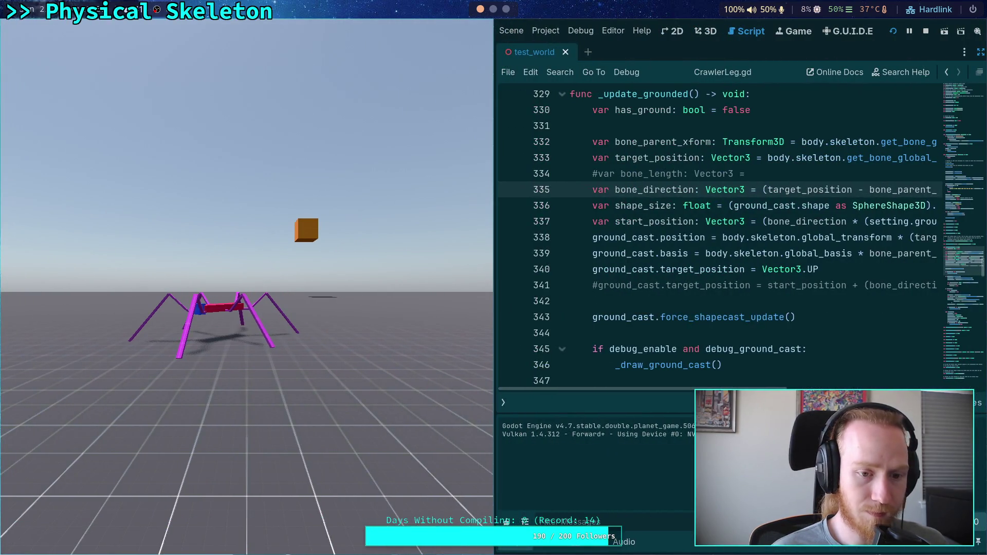
key("period")
key("period")
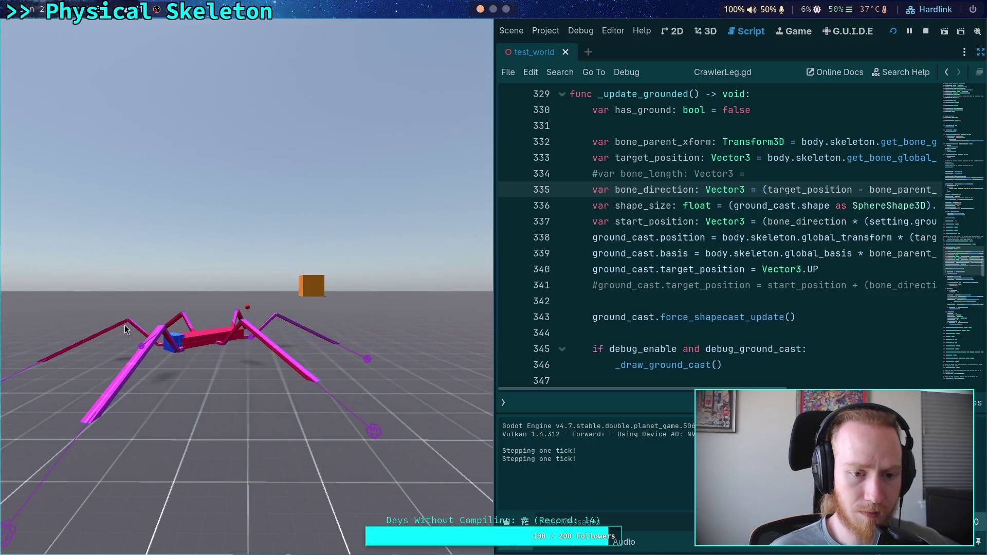
key("F8")
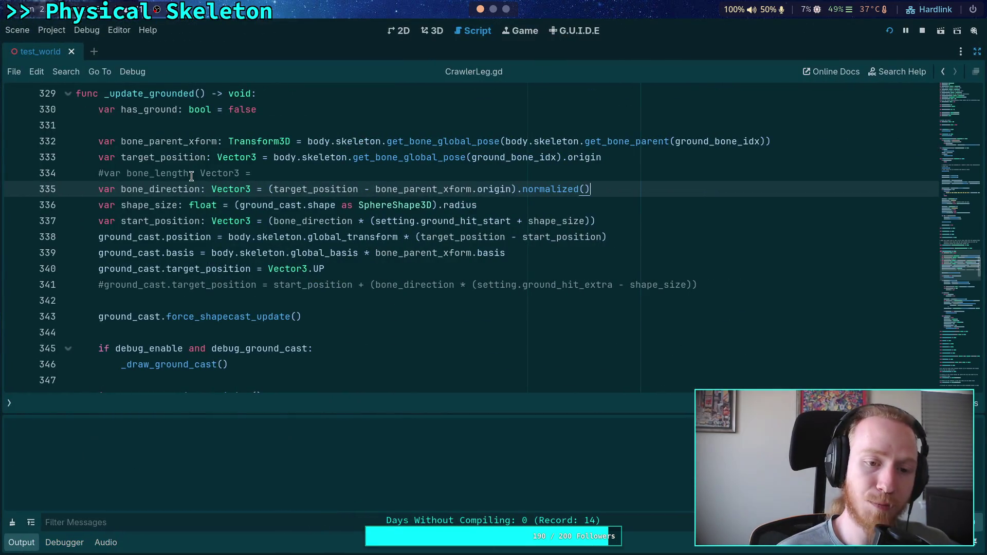
key("F5")
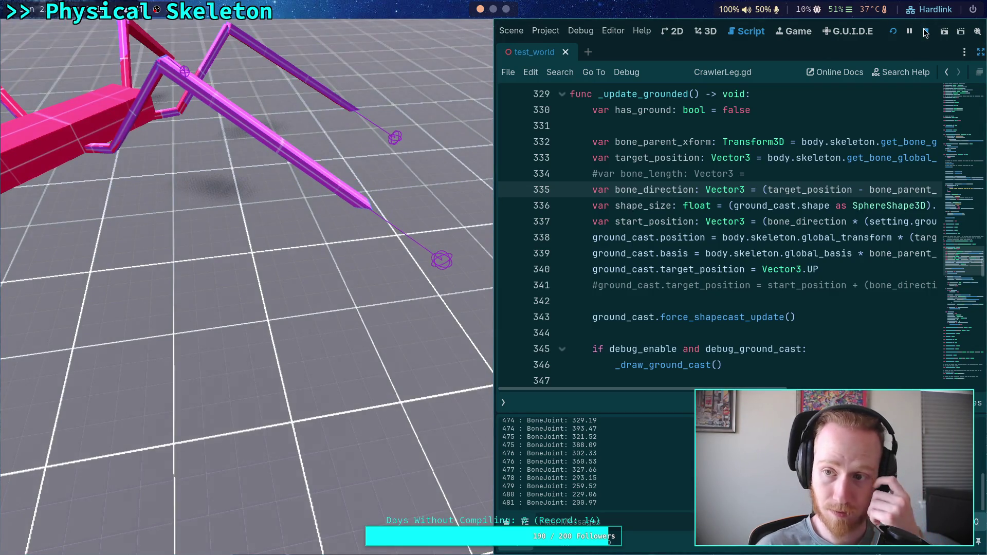
left_click(925, 32)
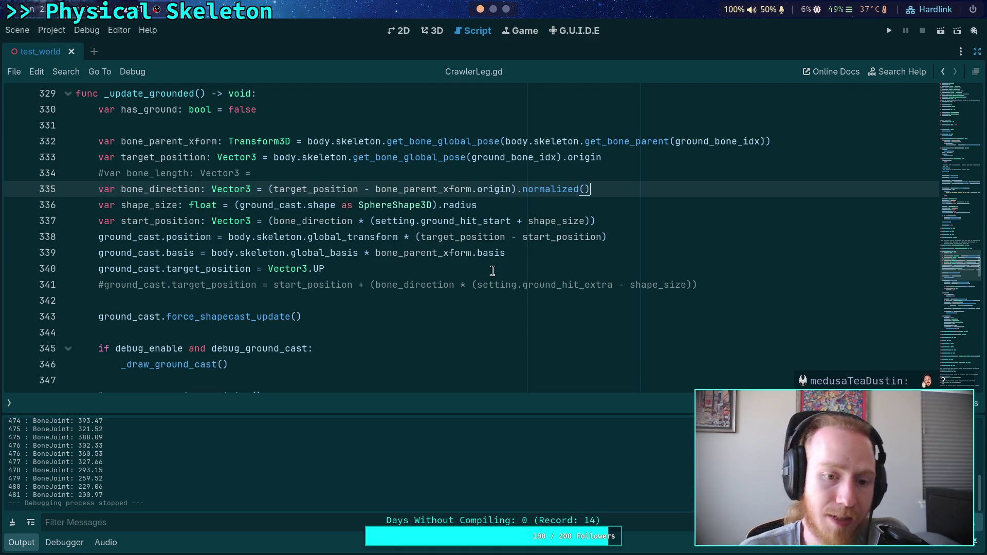
Start a multiplied parenthesised term after Vector3.UP on line 340
left_click(484, 280)
left_click(509, 266)
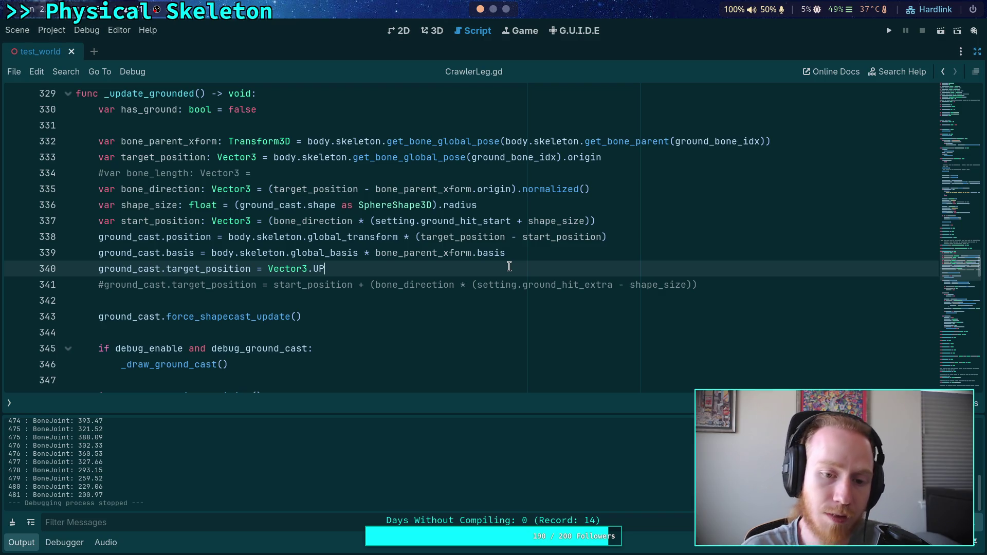
type("* ")
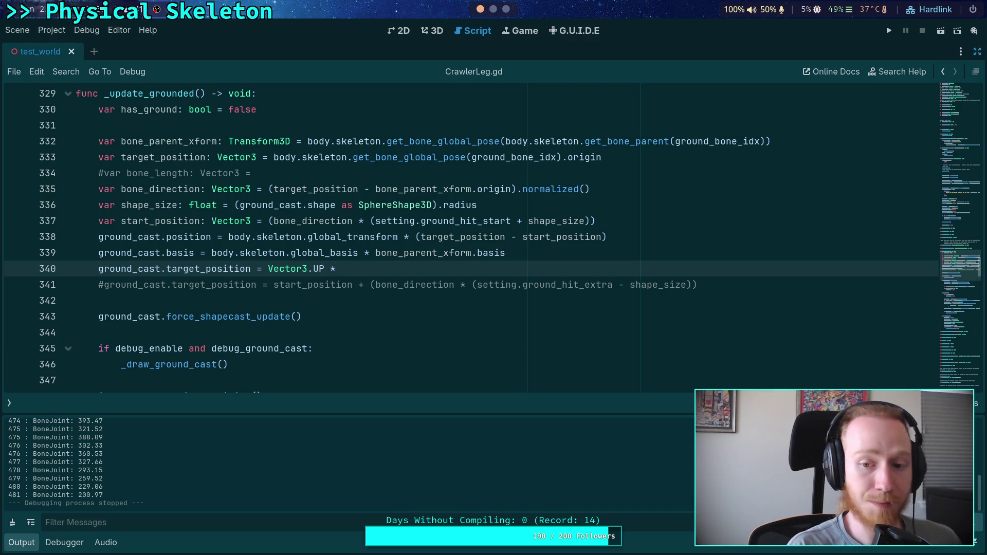
type("(start")
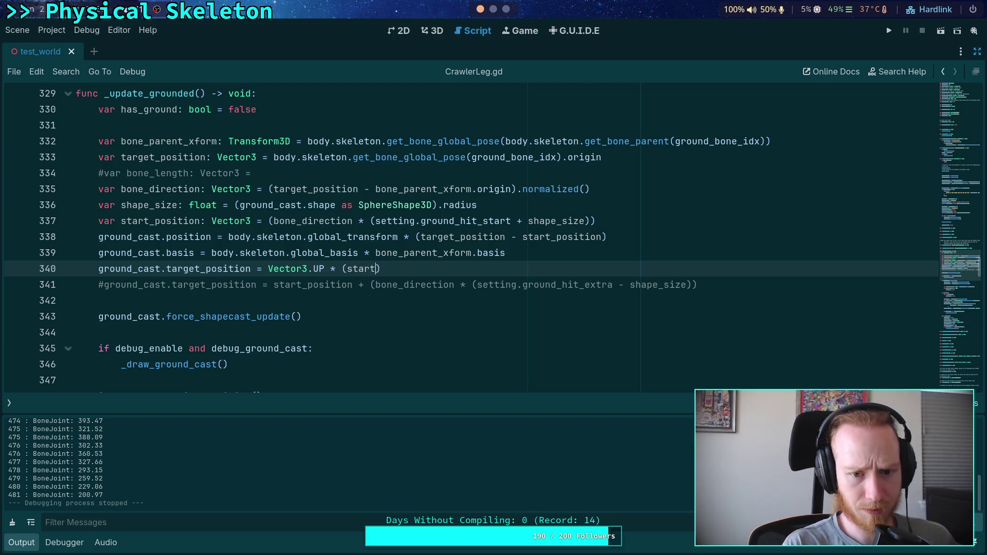
key("Return")
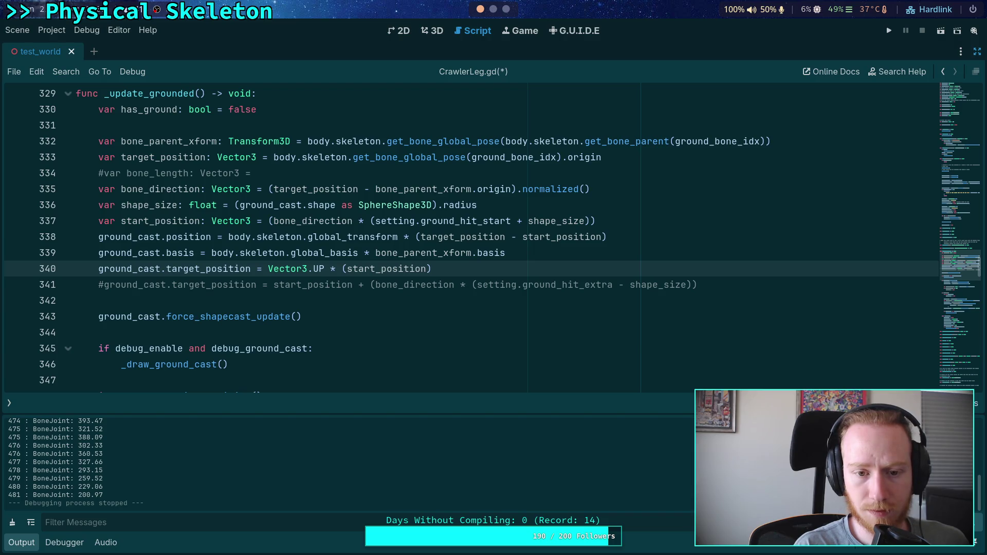
key("BackSpace")
key("BackSpace")
key("BackSpace")
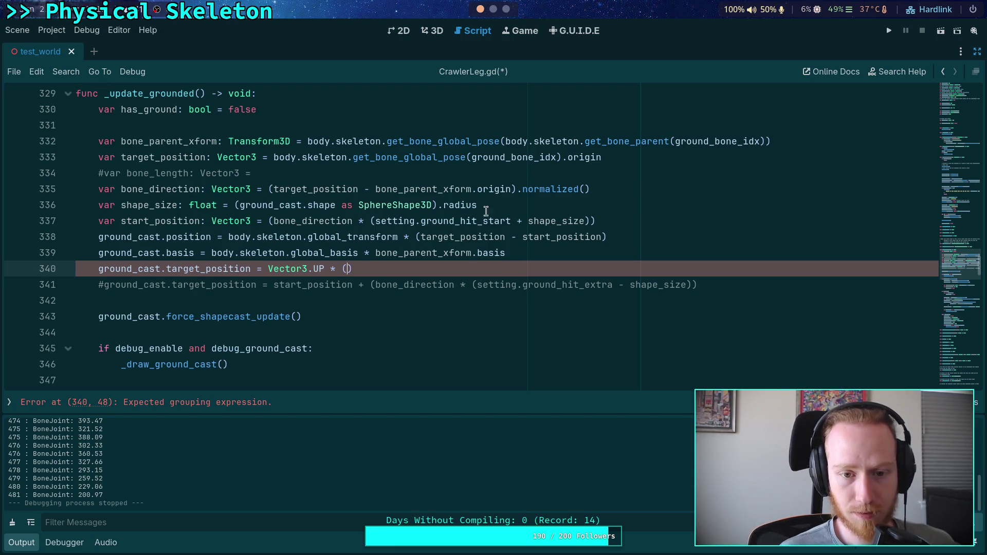
Copy the ground_hit_start expression into the parentheses, followed by a plus sign
left_click_drag(370, 221, 591, 221)
right_click(591, 221)
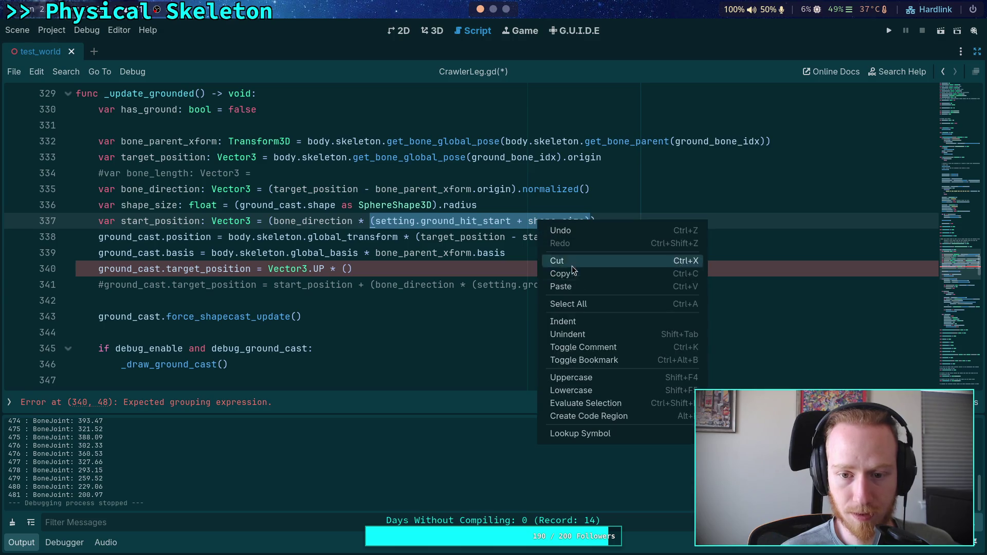
left_click(612, 276)
left_click(349, 265)
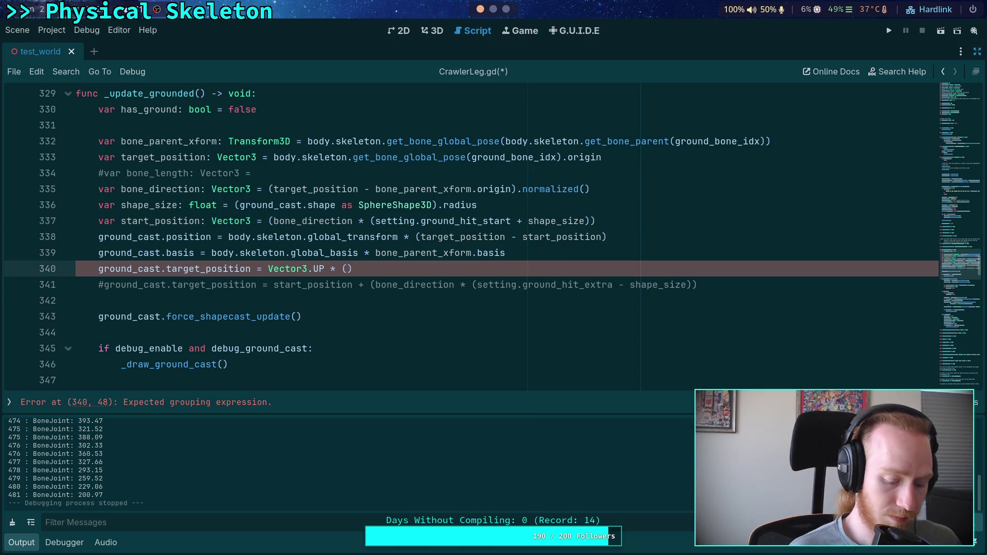
key("ctrl+v")
type("+")
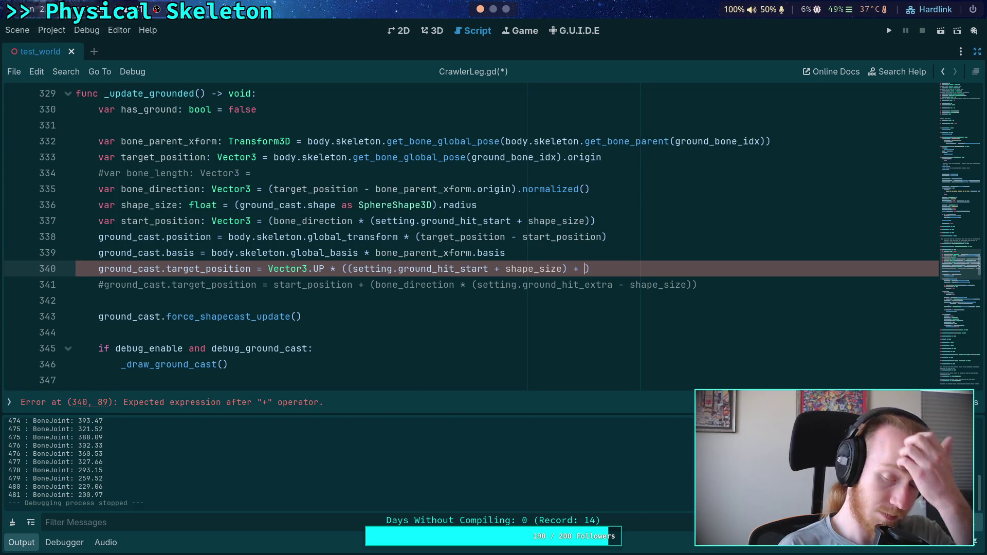
Paste the ground_hit_extra expression after the plus and strip redundant shape_size parts
left_click_drag(471, 285, 692, 284)
right_click(596, 287)
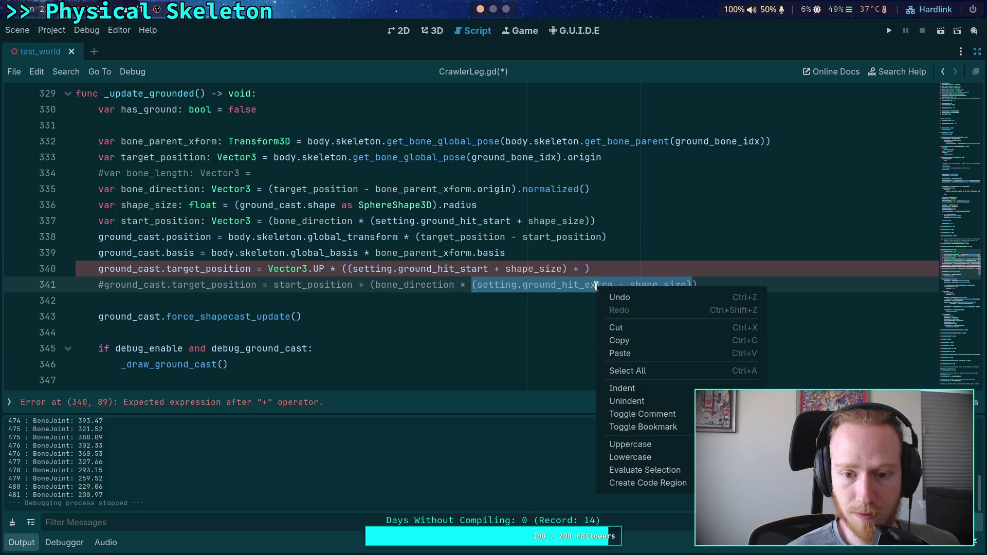
left_click(630, 340)
left_click(585, 265)
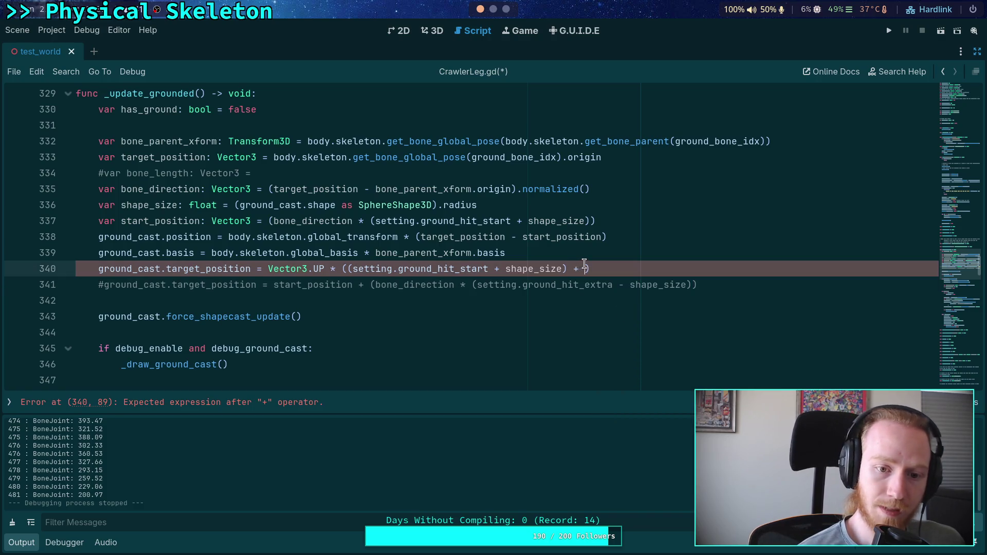
key("ctrl+v")
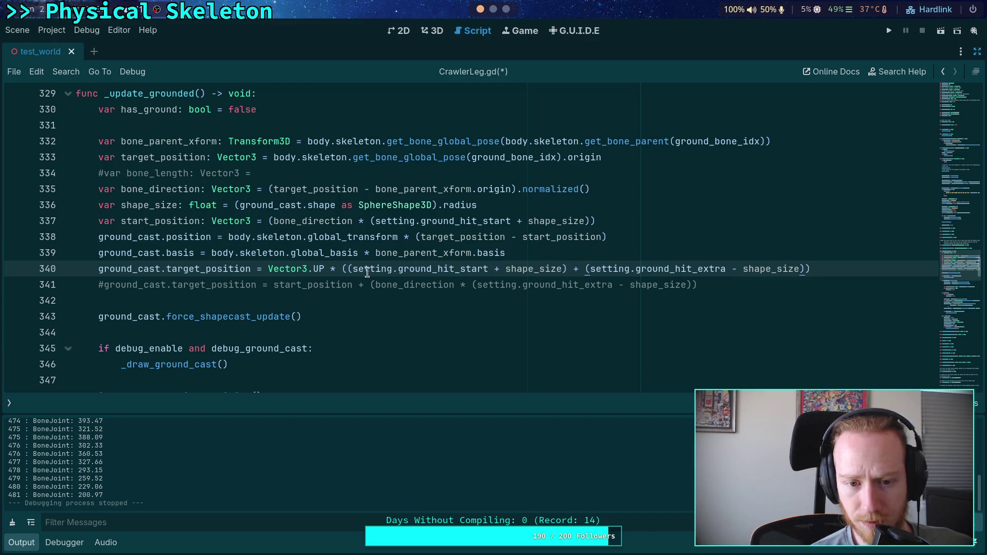
key("BackSpace")
left_click_drag(483, 269, 562, 269)
key("BackSpace")
Finish line 340 as Vector3.UP * (setting.ground_hit_start + setting.ground_hit_extra), then save and run
left_click(568, 269)
left_click(507, 268)
key("BackSpace")
key("shift+End")
key("shift+Left")
key("BackSpace")
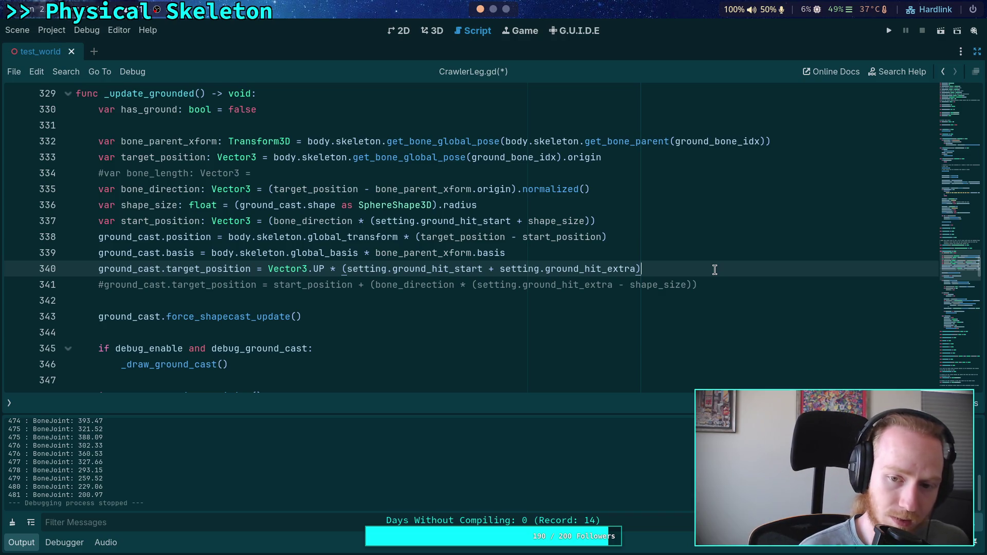
key("ctrl+s")
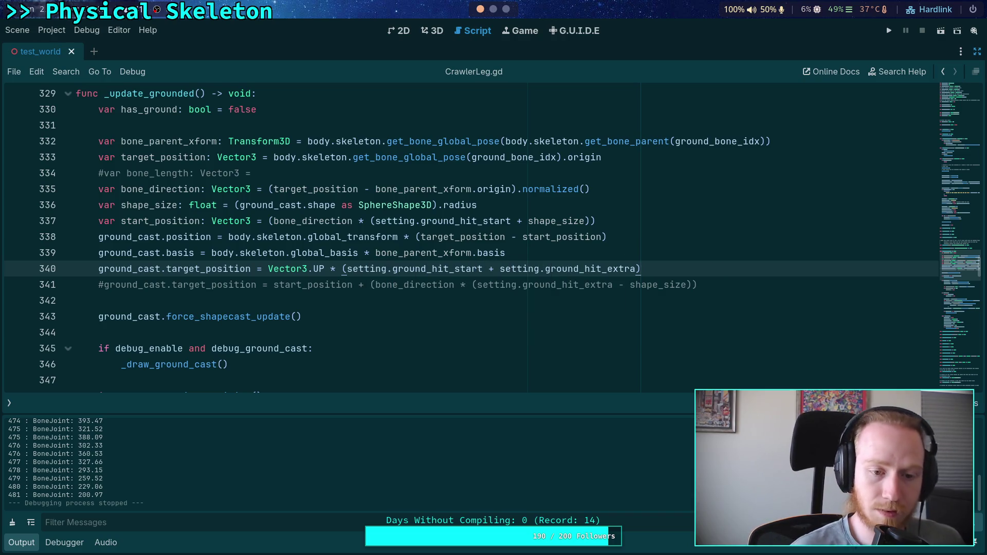
left_click(889, 30)
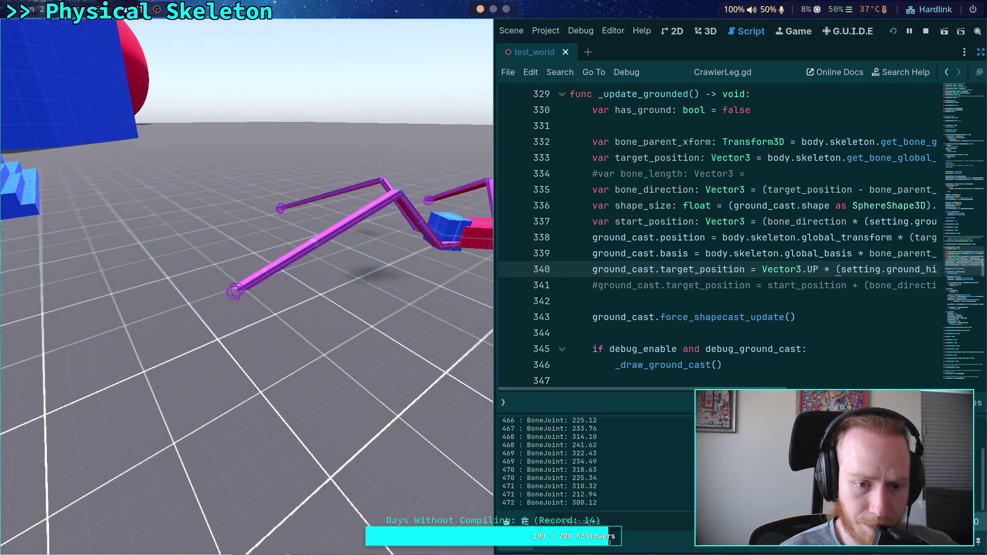
Rerun the game, inspect the spider's legs and ground casts up close, then stop
left_click(925, 31)
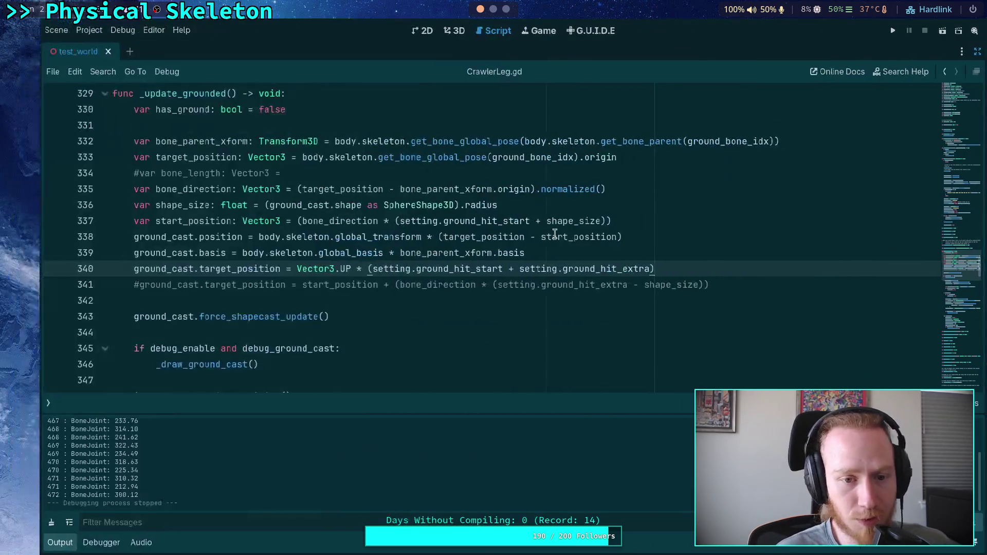
left_click(468, 304)
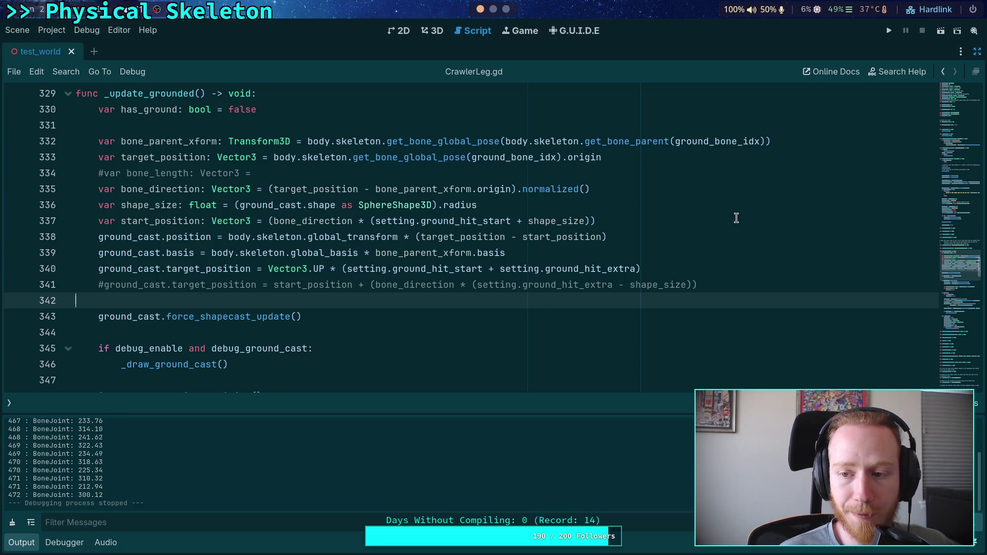
left_click(888, 31)
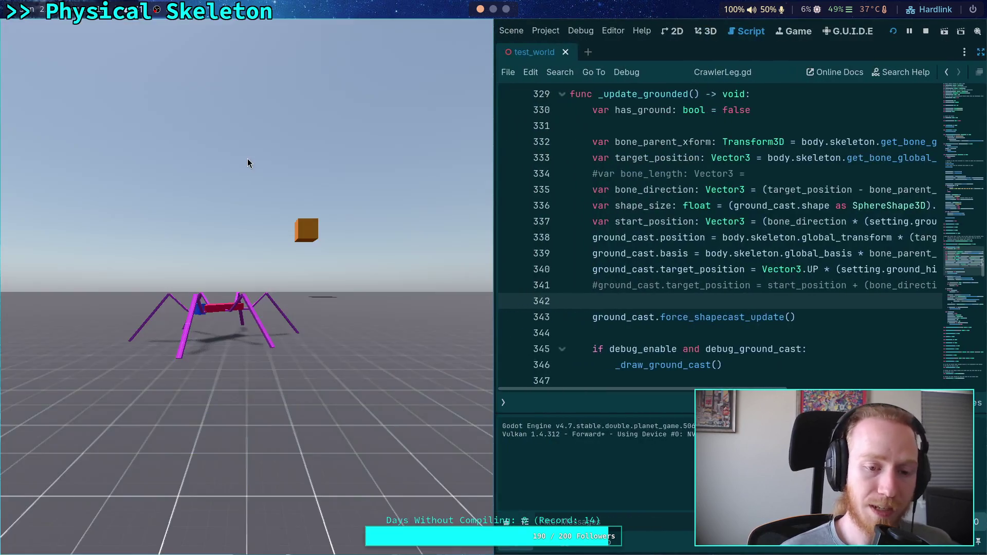
left_click(248, 163)
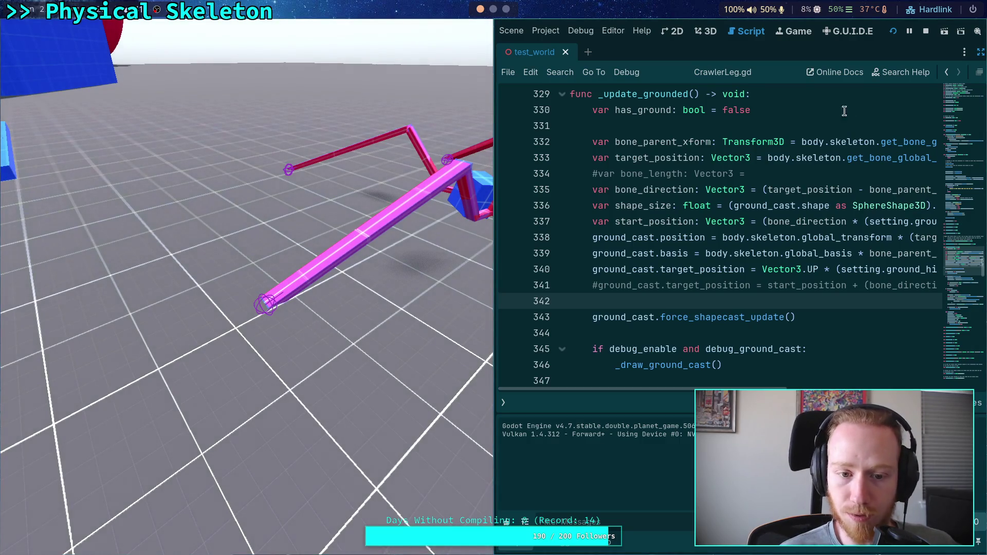
left_click(349, 291)
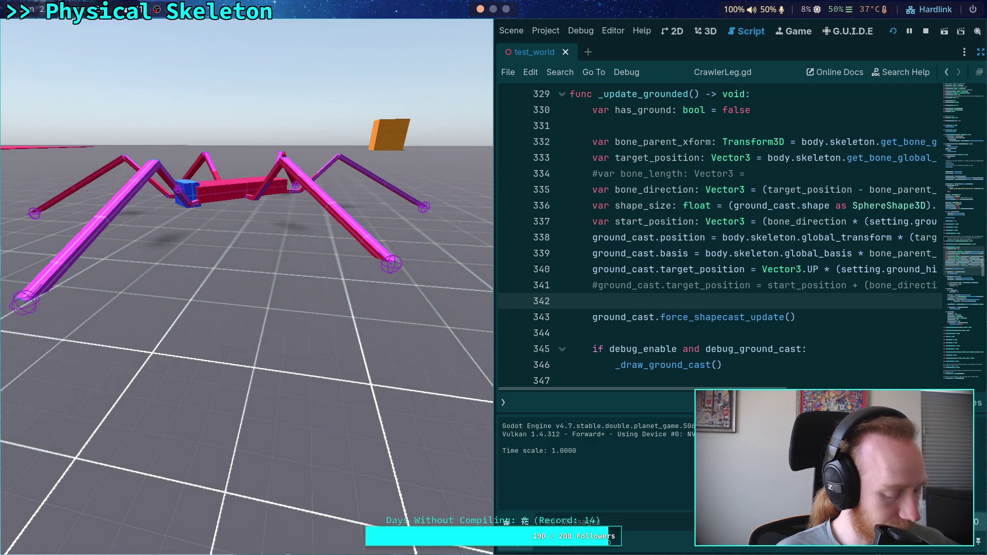
left_click(927, 31)
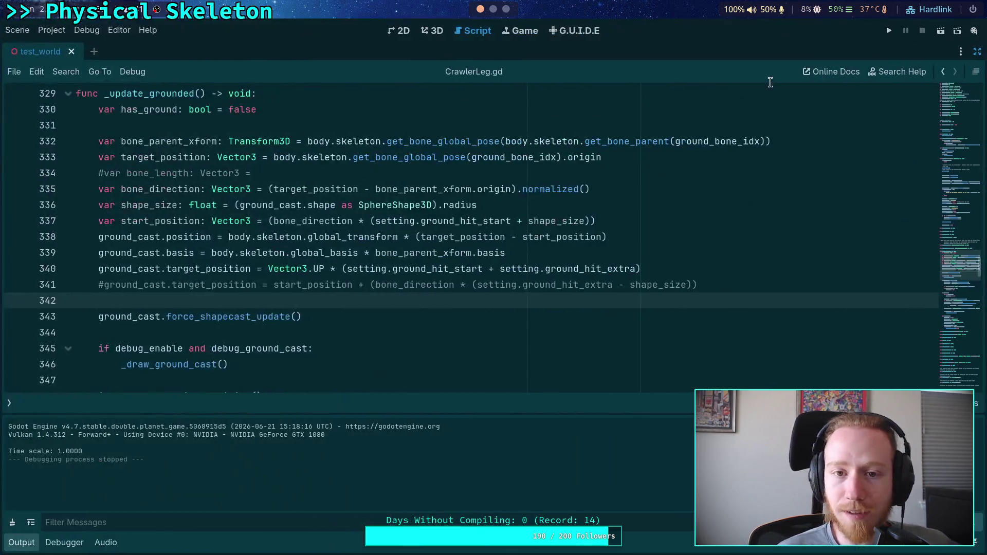
Browse the G.U.I.D.E debug_context and fp_context input mappings
left_click(568, 35)
left_click(924, 74)
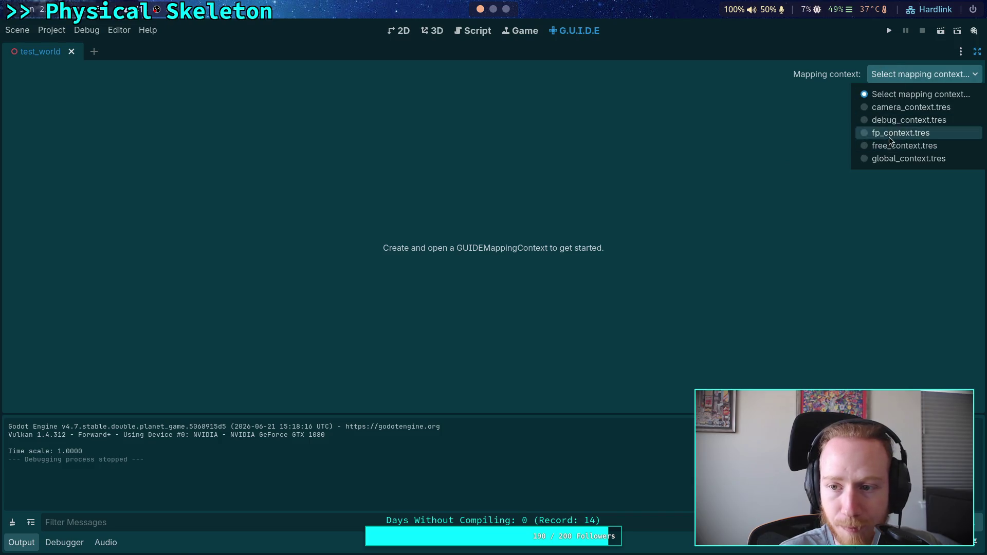
left_click(905, 122)
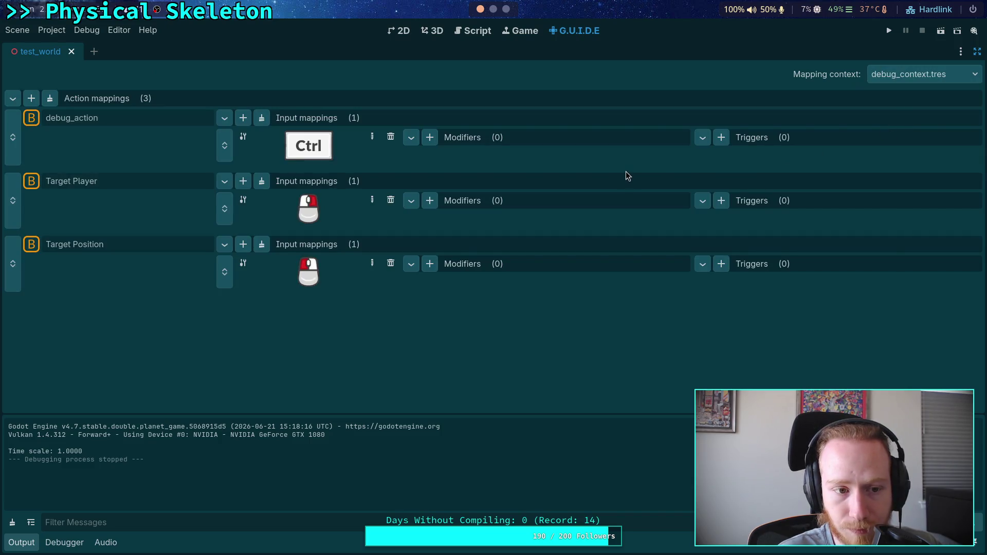
left_click(918, 74)
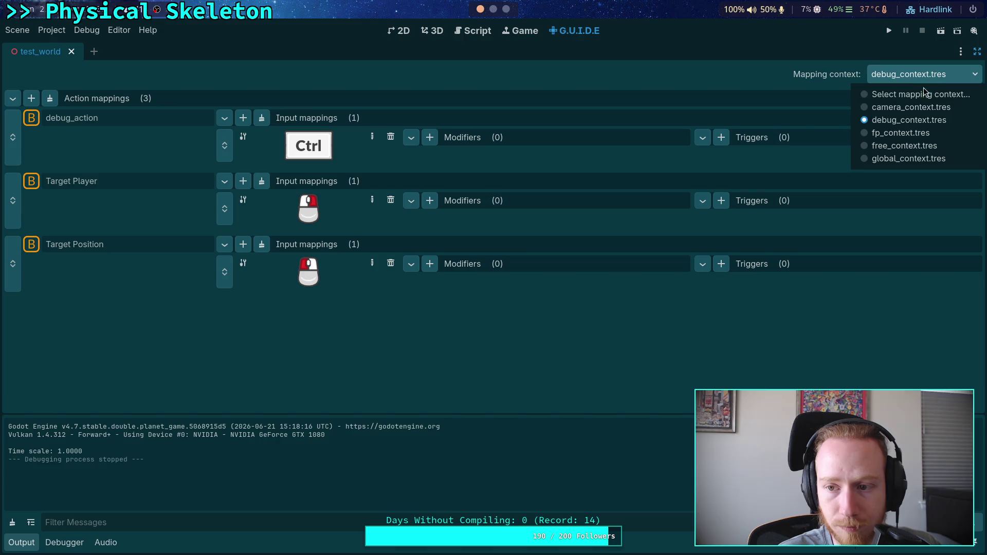
left_click(912, 135)
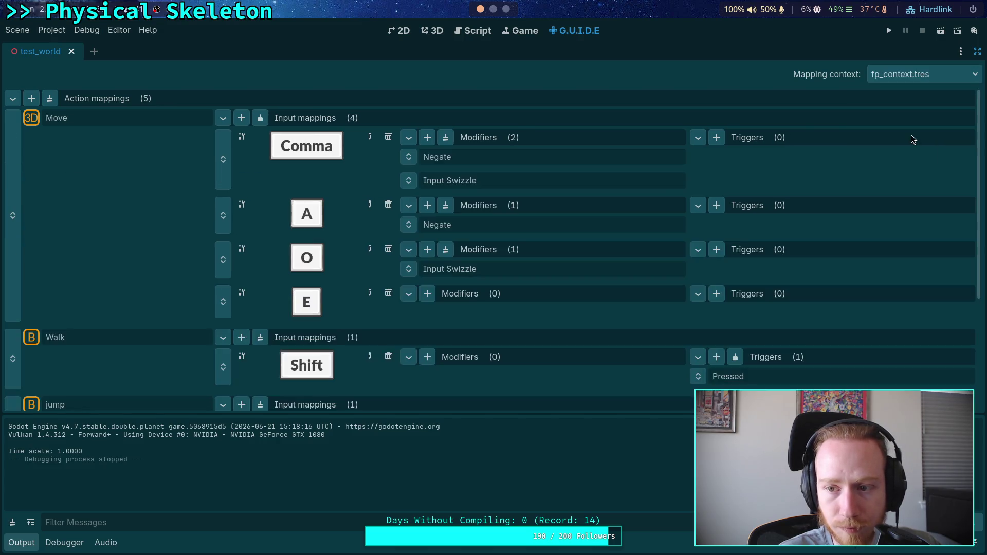
scroll(621, 129, "down", 5)
scroll(620, 124, "up", 5)
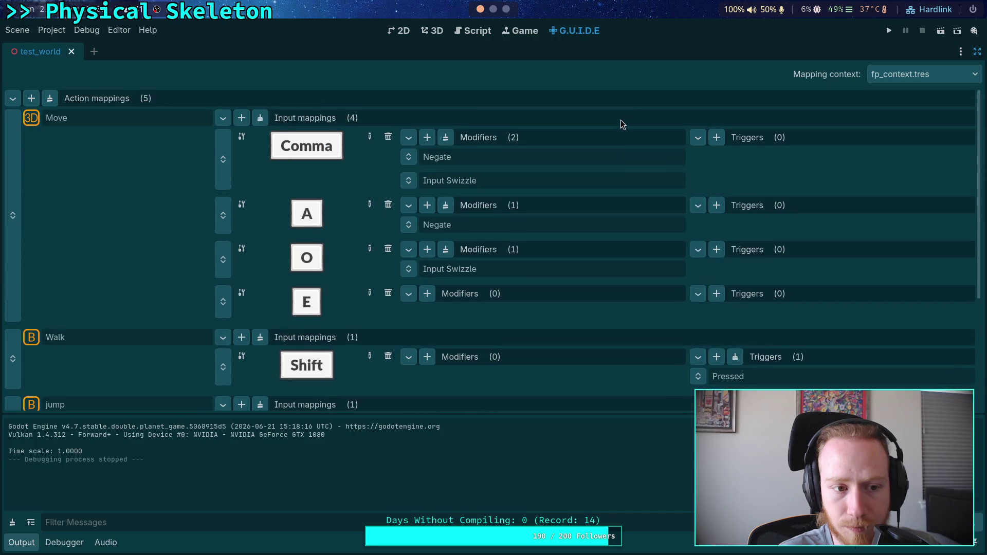
Check the camera, free and global contexts, then run the project in a floating game window
left_click(914, 74)
left_click(914, 106)
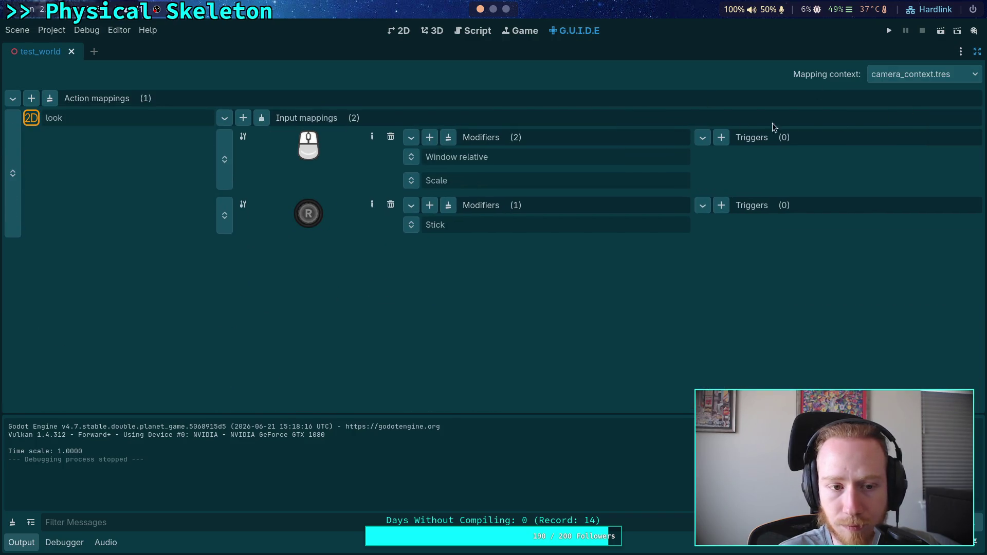
left_click(907, 77)
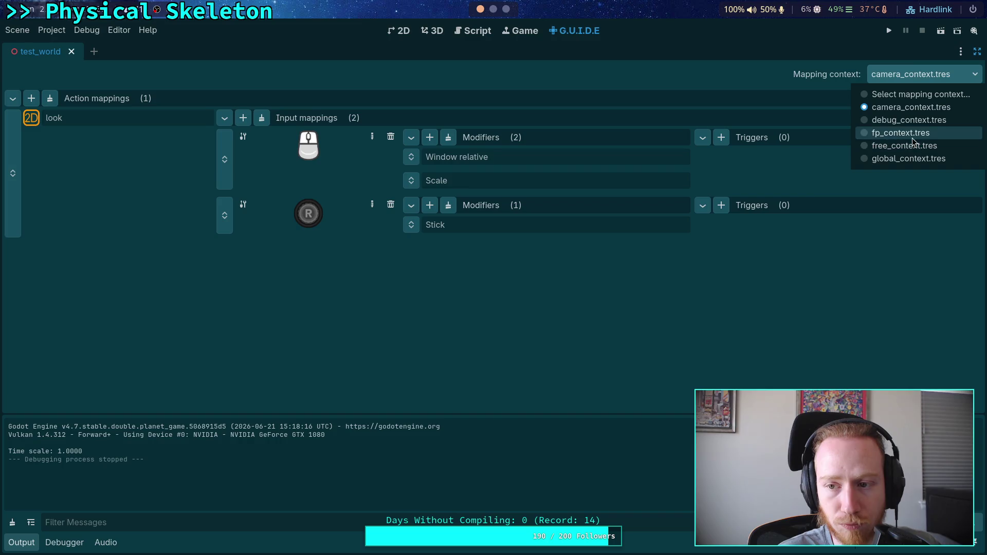
left_click(911, 149)
left_click(925, 77)
left_click(905, 159)
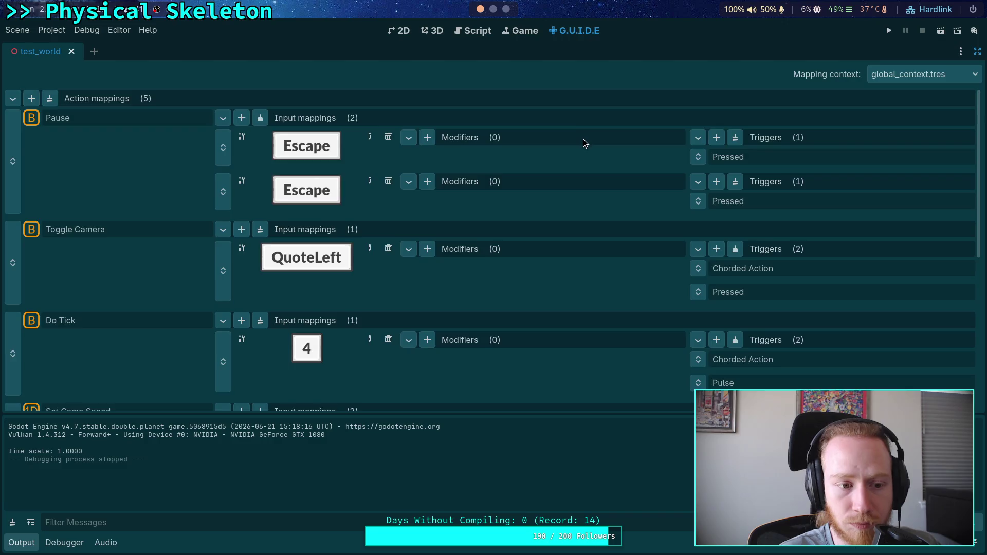
scroll(583, 139, "down", 6)
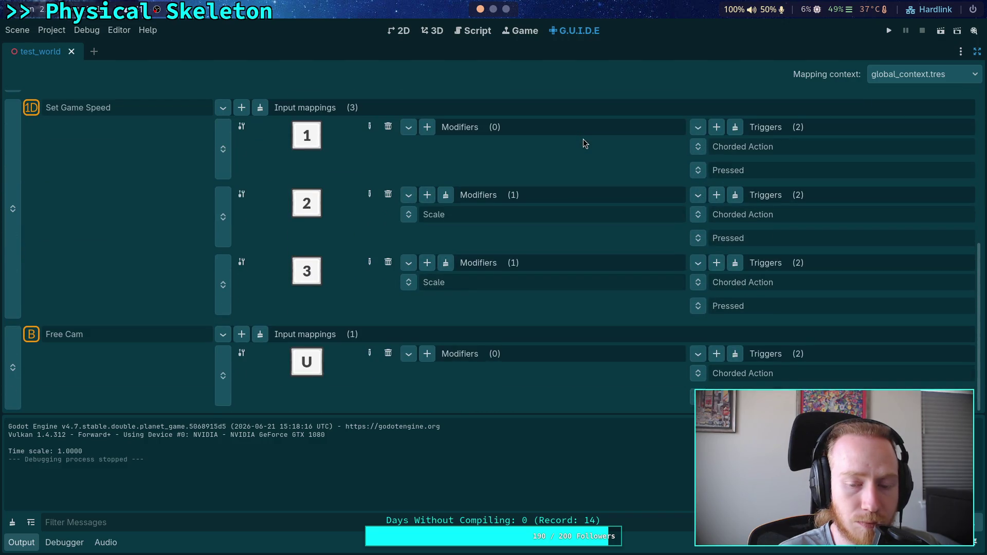
left_click(888, 30)
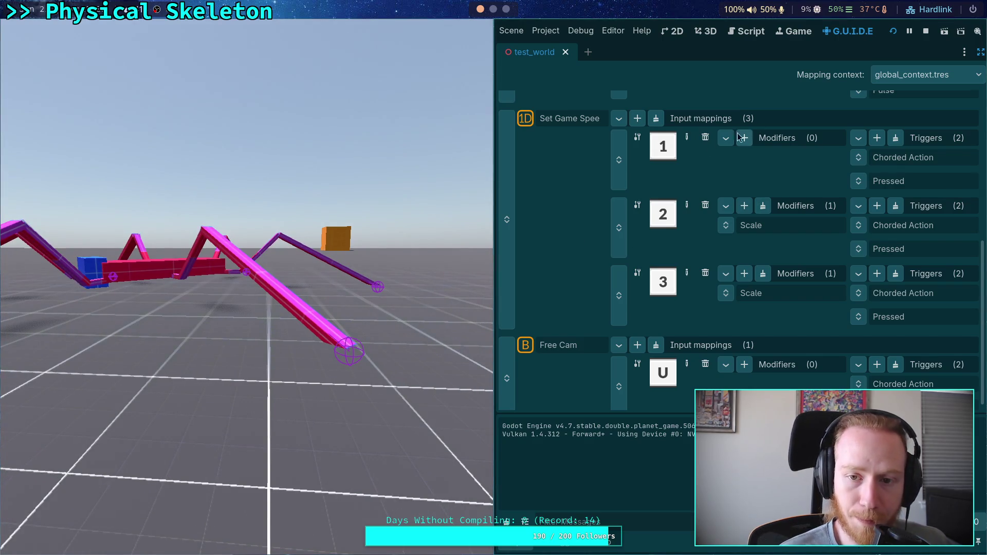
key("super+v")
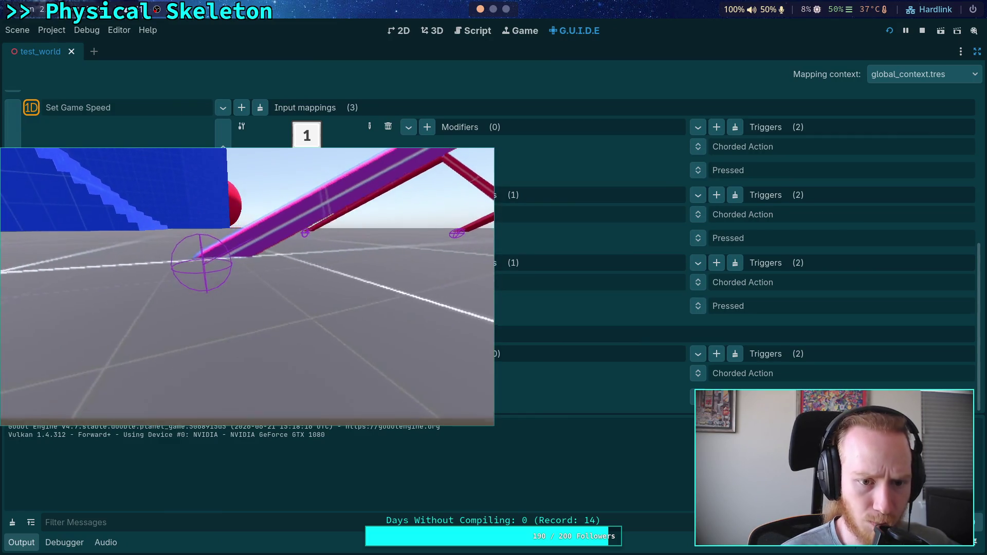
Restore the side docks, expand crawler_bot in FileSystem, widen the dock and open front_leg_setting.tres
left_click(978, 51)
left_click(853, 52)
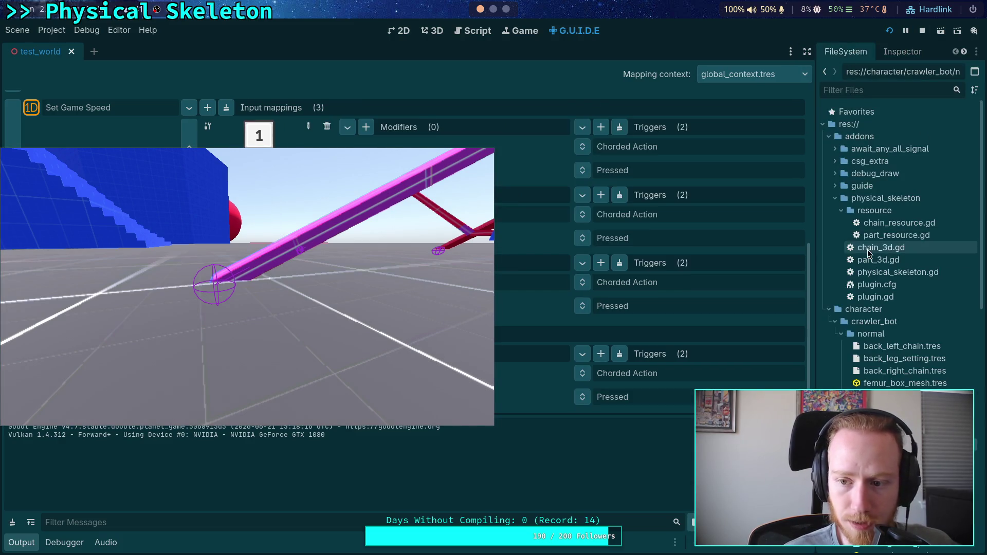
left_click(834, 322)
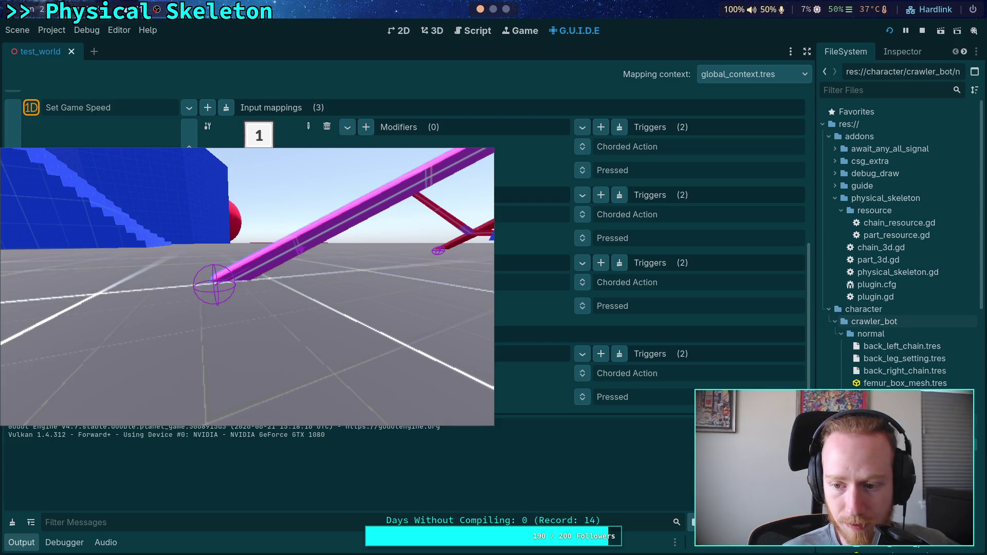
left_click_drag(815, 298, 695, 298)
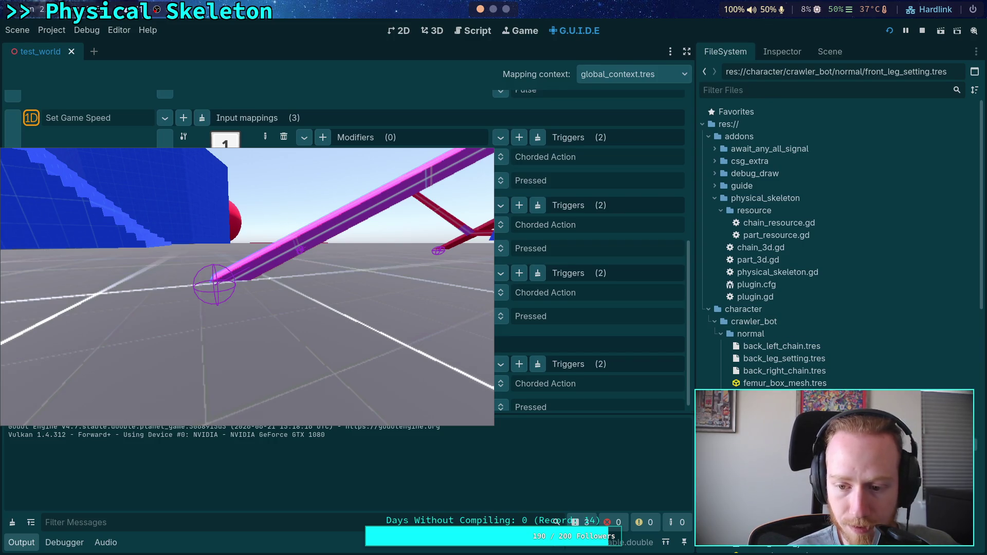
left_click(781, 52)
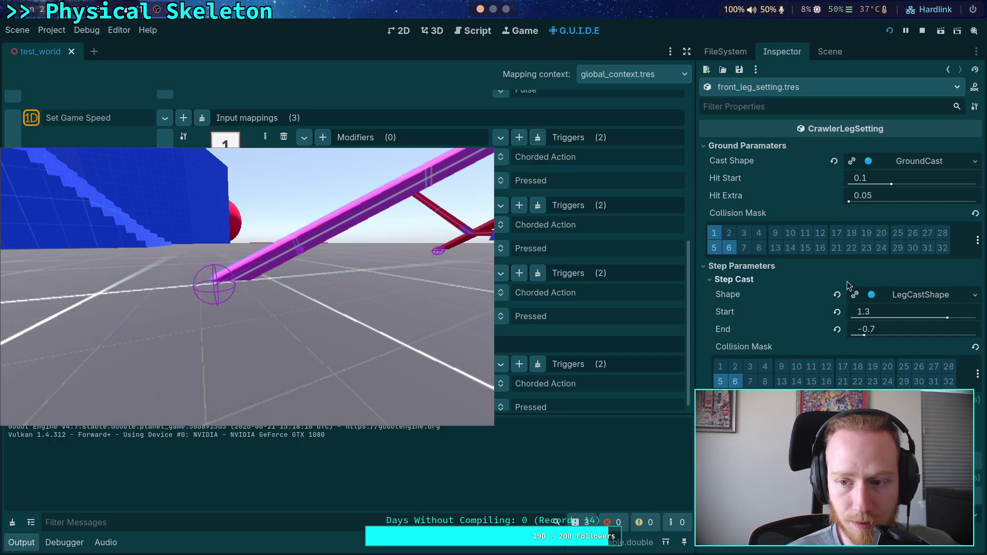
Try Hit Start values of 0.15 and then 0.2 on front_leg_setting.tres
left_click(897, 180)
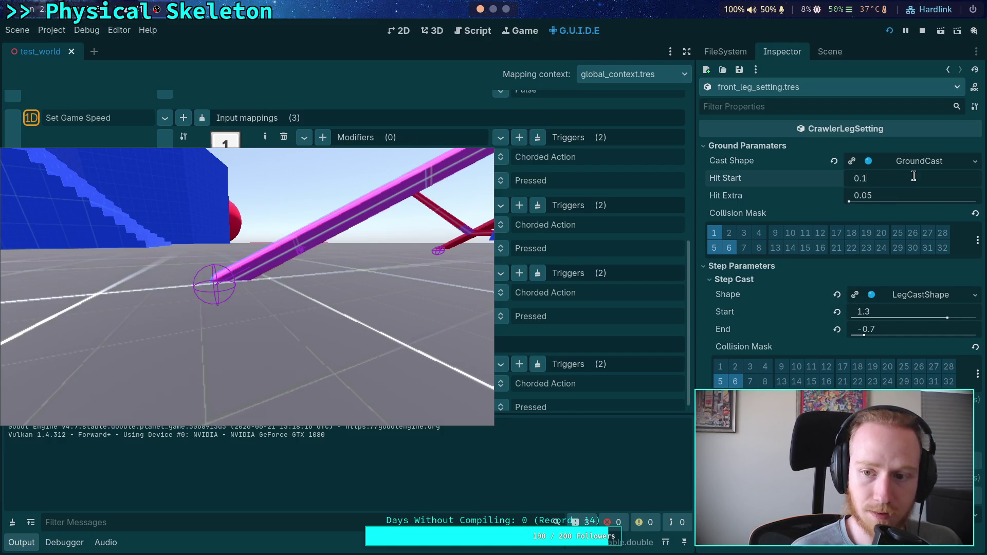
type("5")
key("Return")
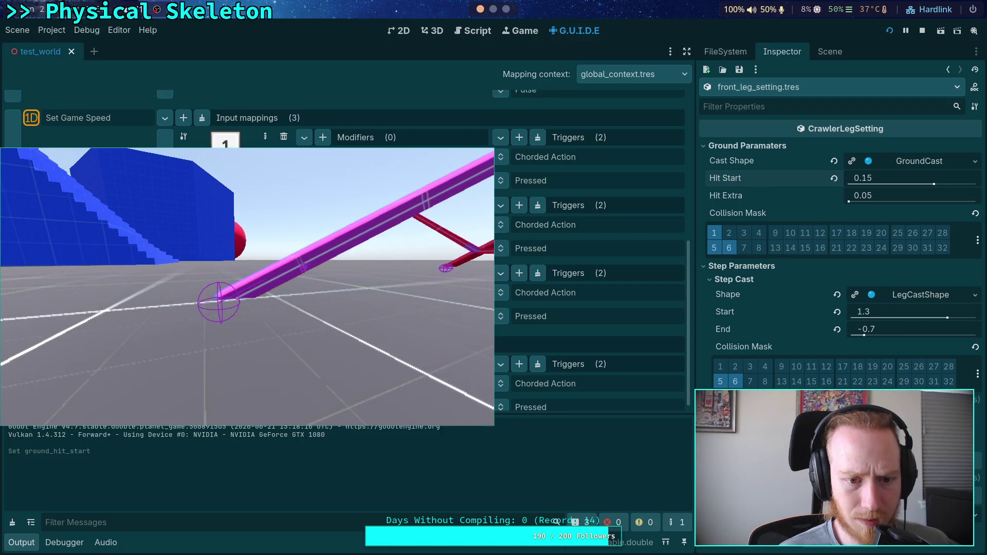
left_click(919, 183)
key("End")
type("2")
key("Return")
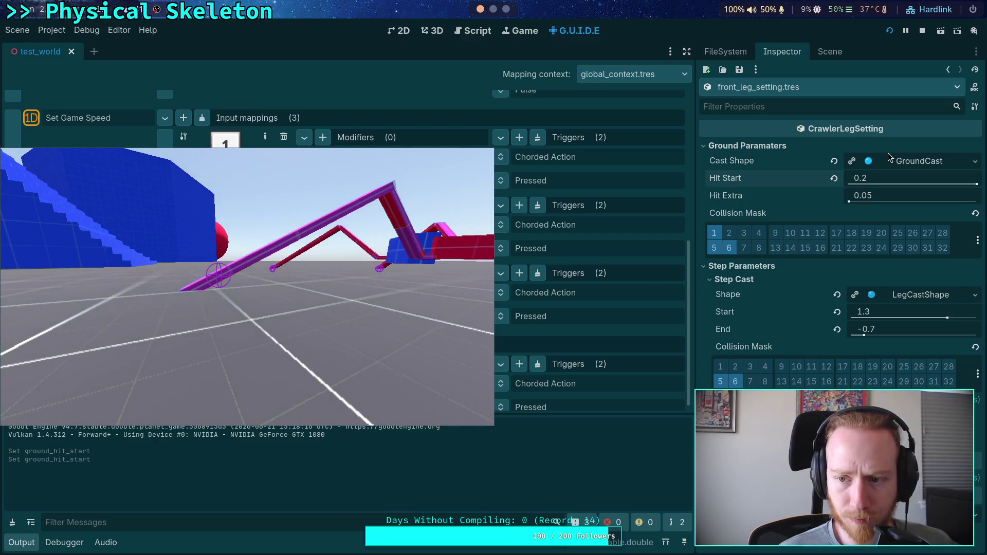
Set the GroundCast cast shape radius to 0.05, briefly trying 0.08 in between
left_click(906, 162)
left_click(913, 177)
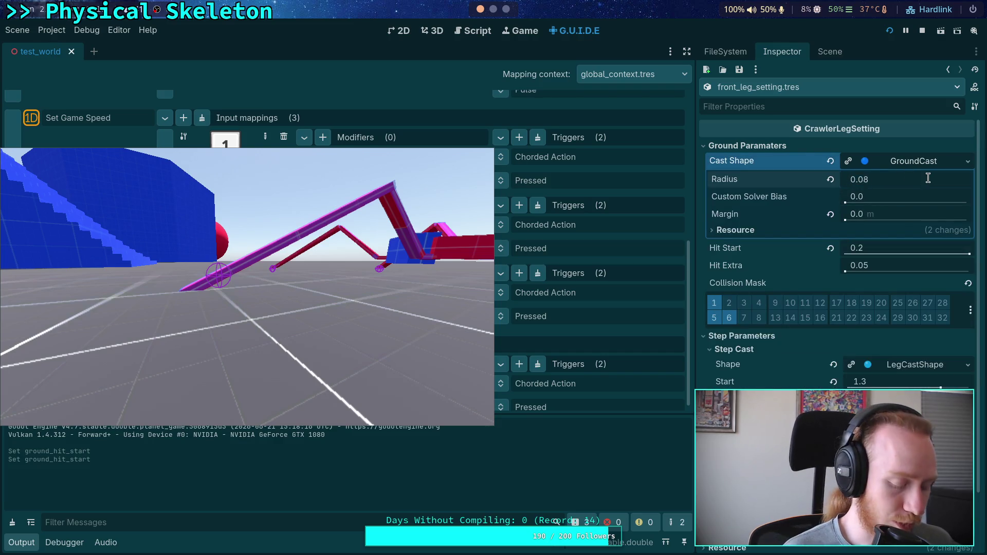
key("BackSpace")
type("5")
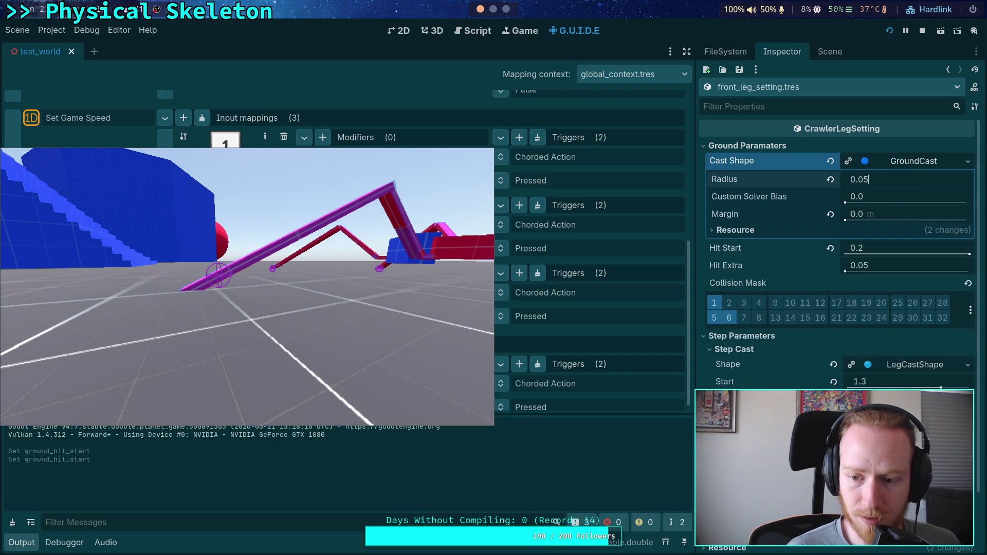
key("Return")
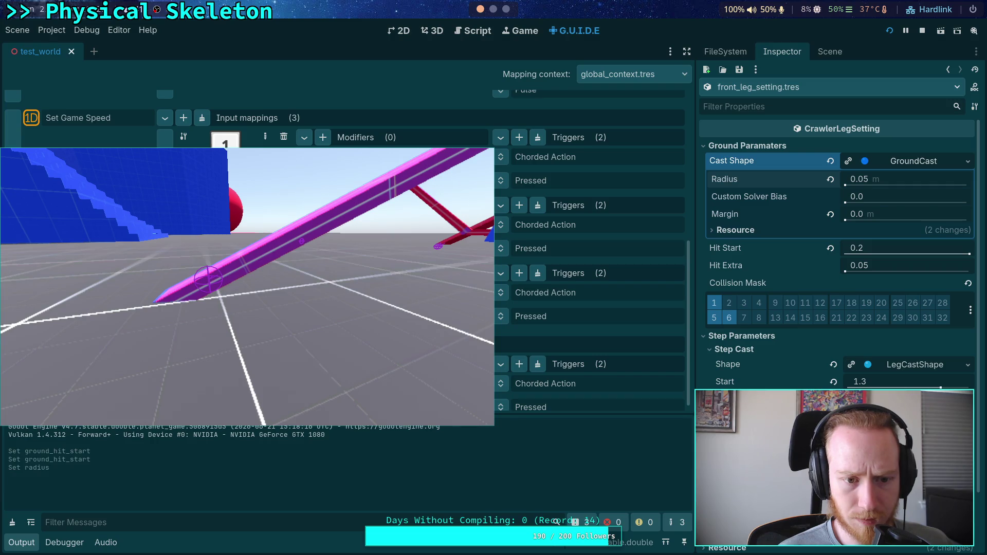
left_click(918, 182)
type("0.08")
key("Return")
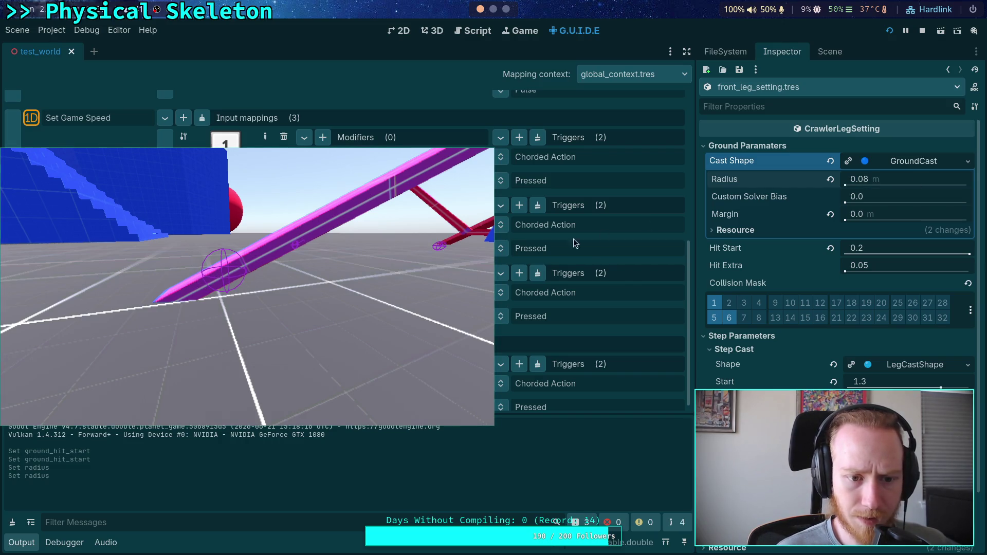
left_click(918, 178)
type("0.05")
key("Return")
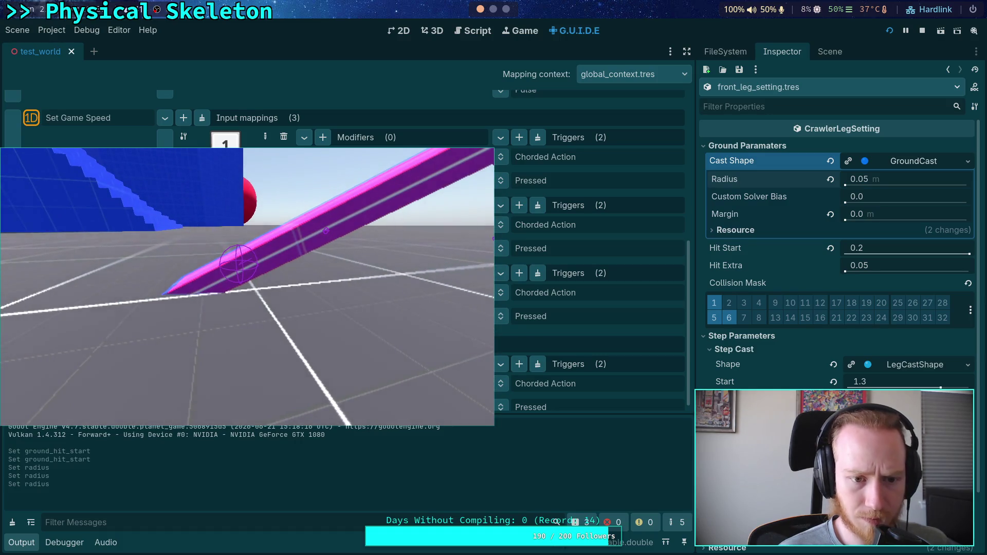
Return Hit Start to 0.1
left_click(914, 248)
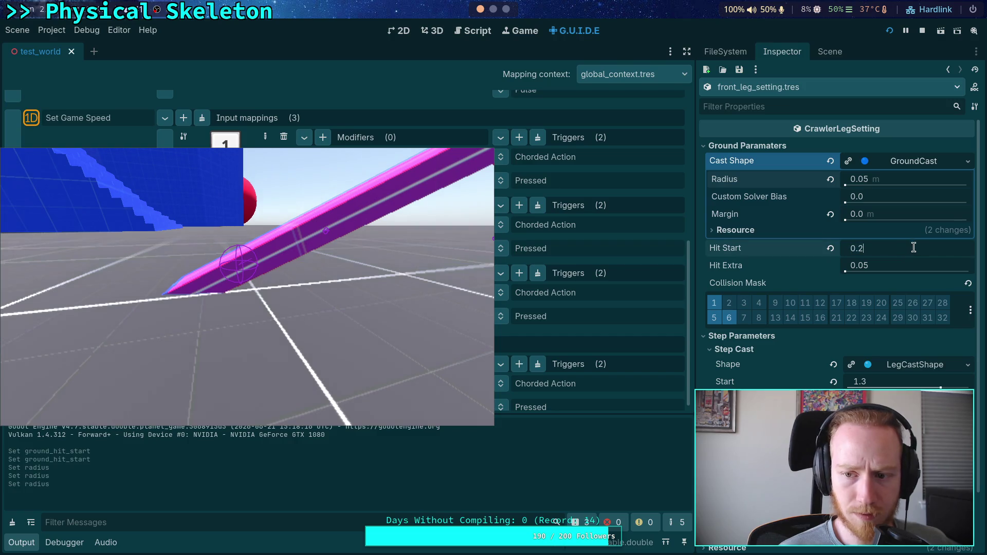
type("1")
key("Return")
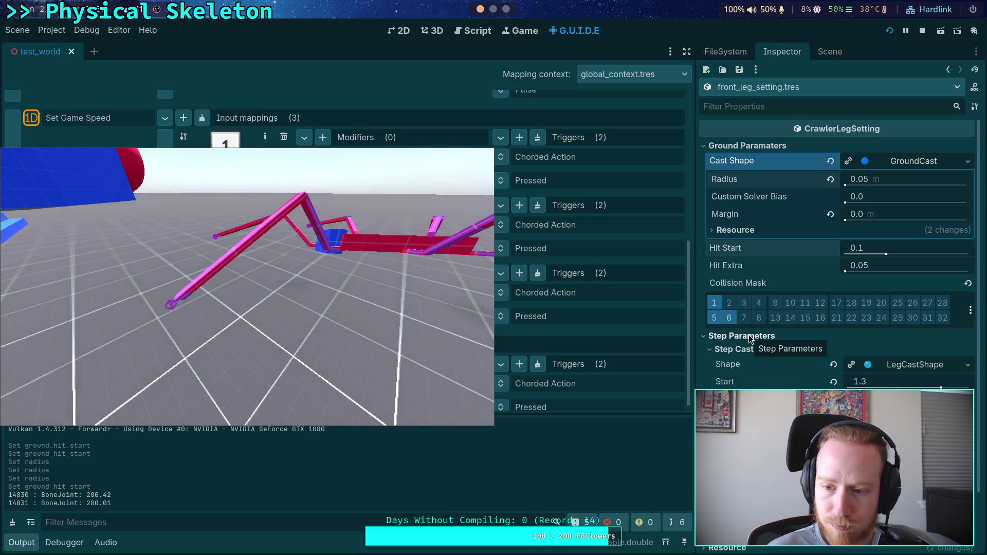
left_click(829, 51)
In the Remote tree, select GroundCast under World > Characters > CrawlerBot > big_crawler > Skeleton3D
left_click(771, 93)
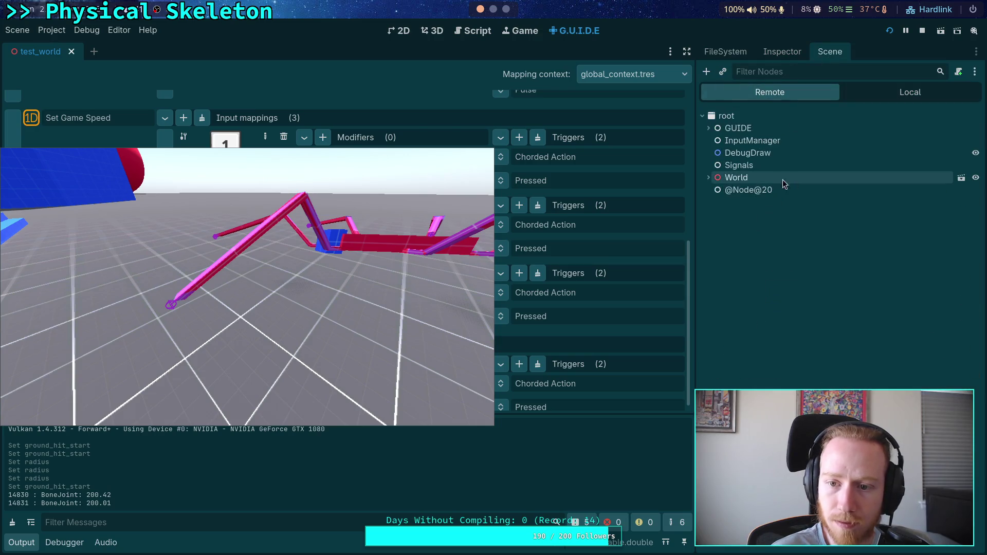
left_click(708, 177)
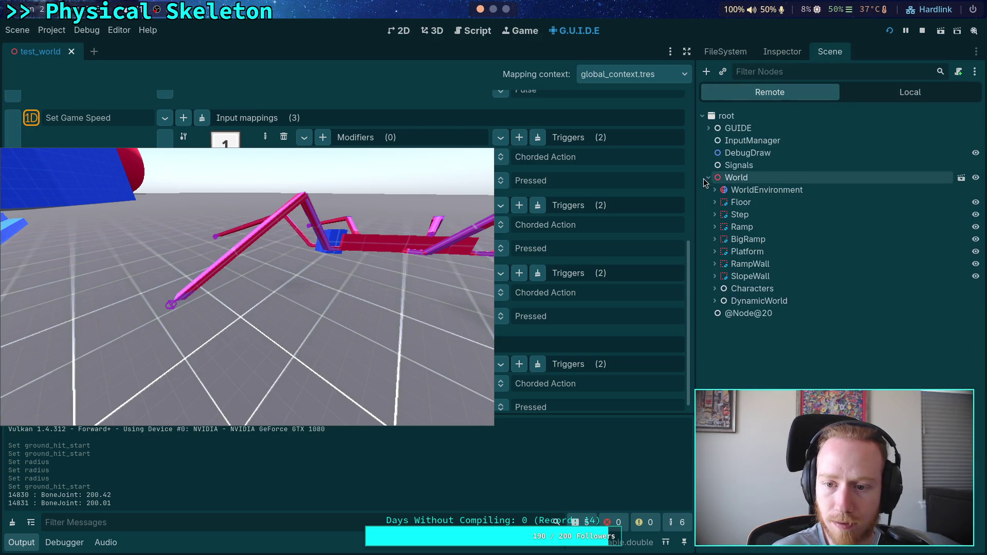
left_click(715, 289)
left_click(727, 313)
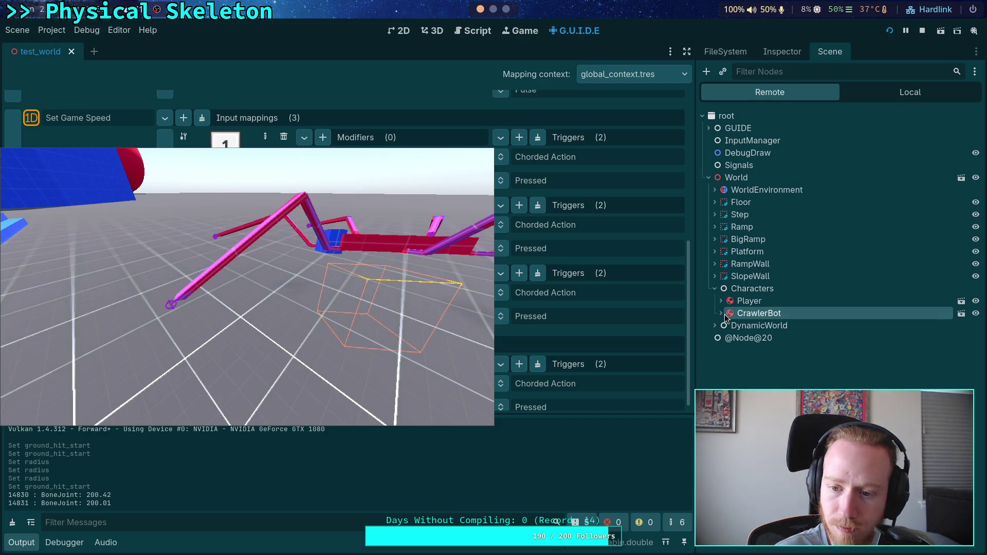
left_click(721, 314)
left_click(728, 337)
left_click(733, 350)
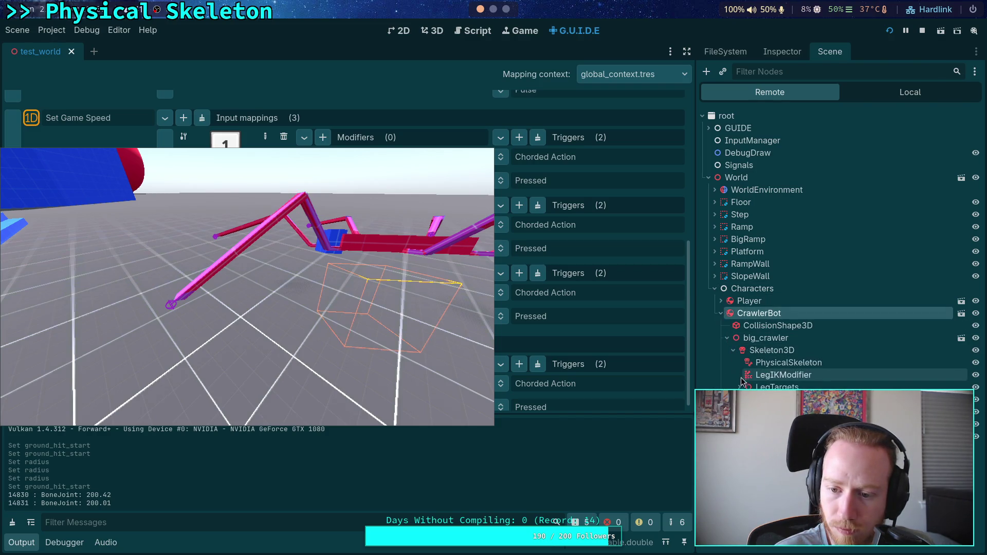
left_click(771, 463)
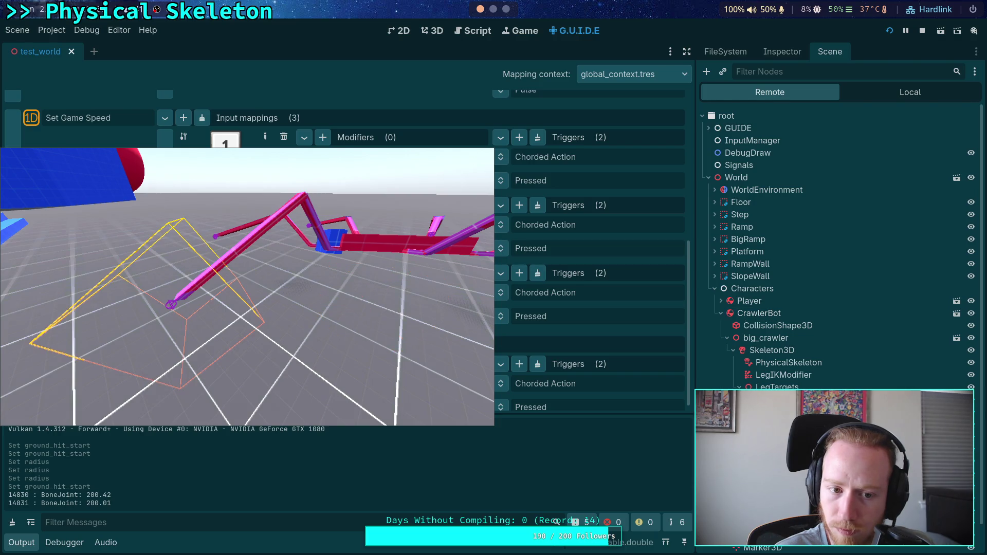
Inspect GroundCast's live properties, briefly expanding Collide With and Debug Shape
left_click(767, 58)
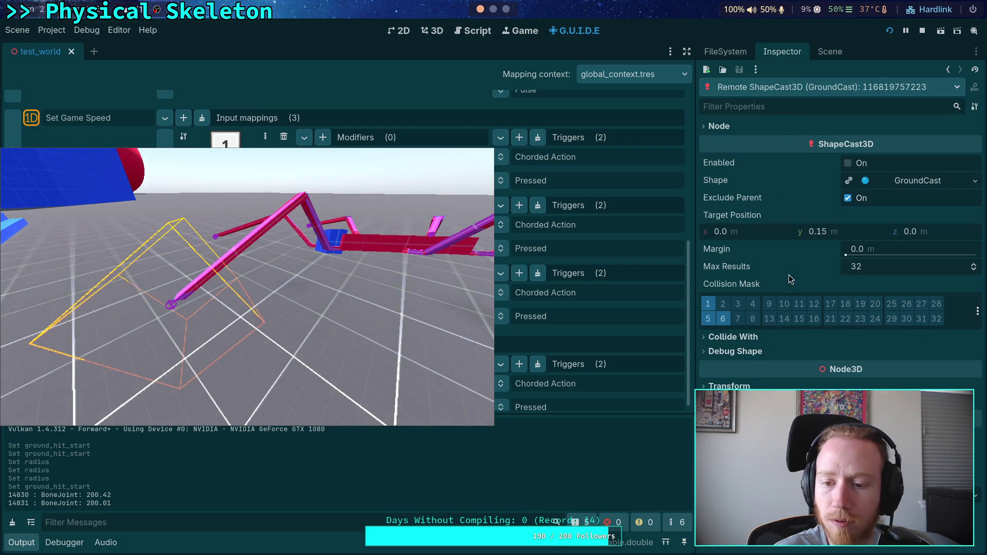
left_click(743, 337)
left_click(745, 385)
left_click(745, 385)
left_click(742, 336)
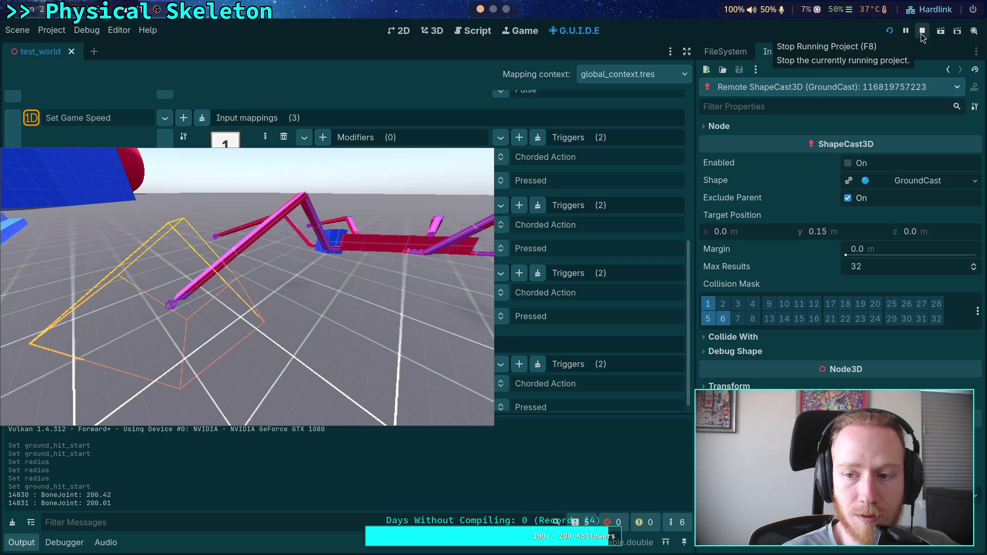
Reopen front_leg_setting.tres and raise Hit Start to 0.12
left_click(827, 51)
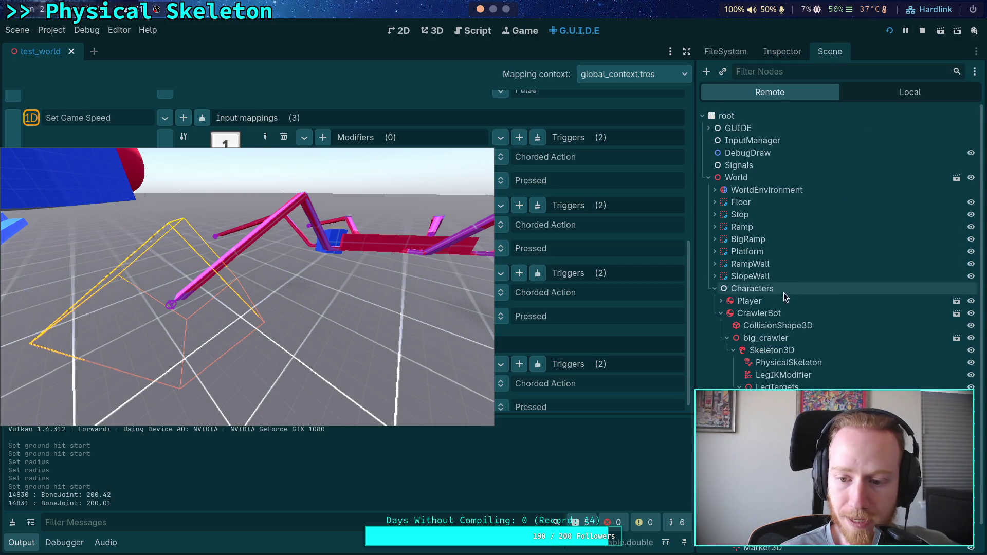
left_click(772, 53)
left_click(726, 53)
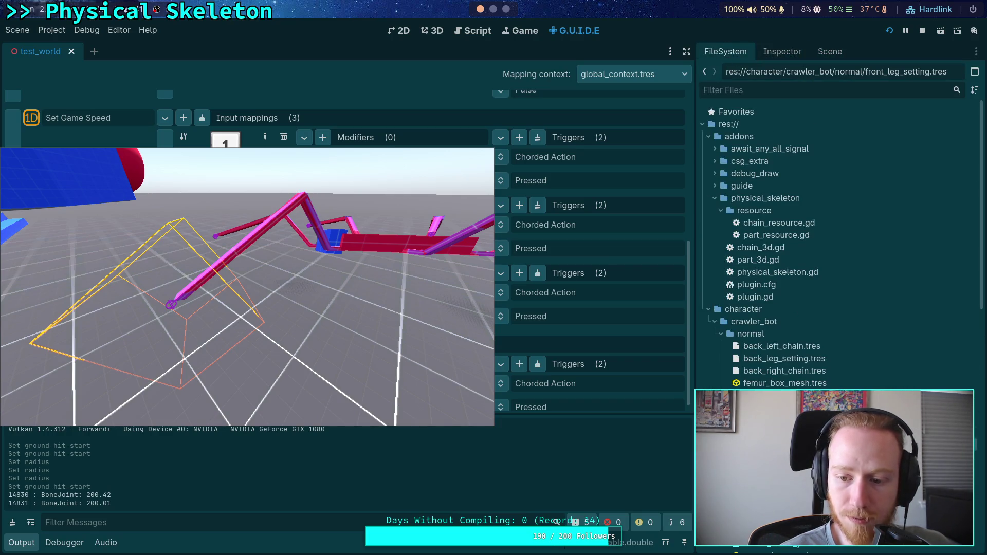
left_click(782, 51)
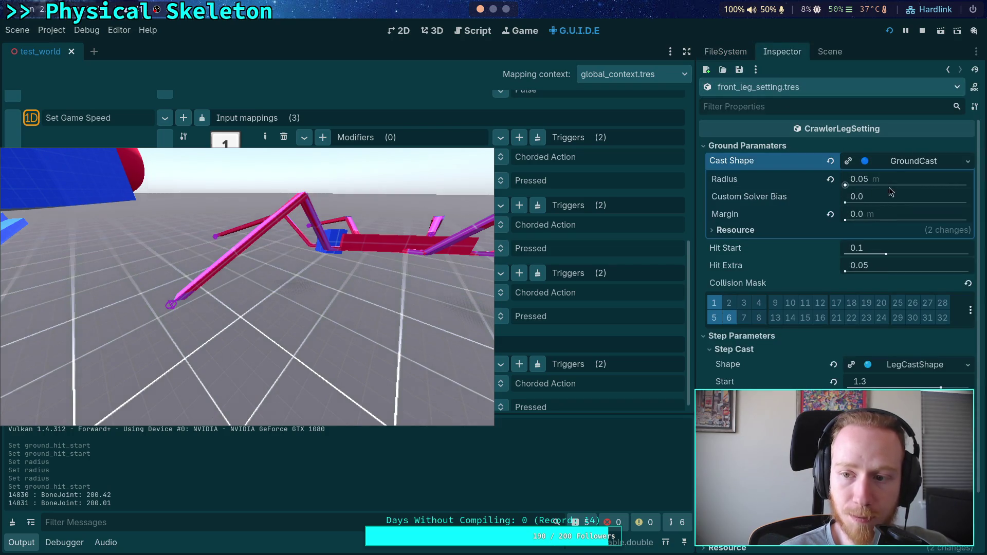
left_click(919, 251)
type("2")
key("Return")
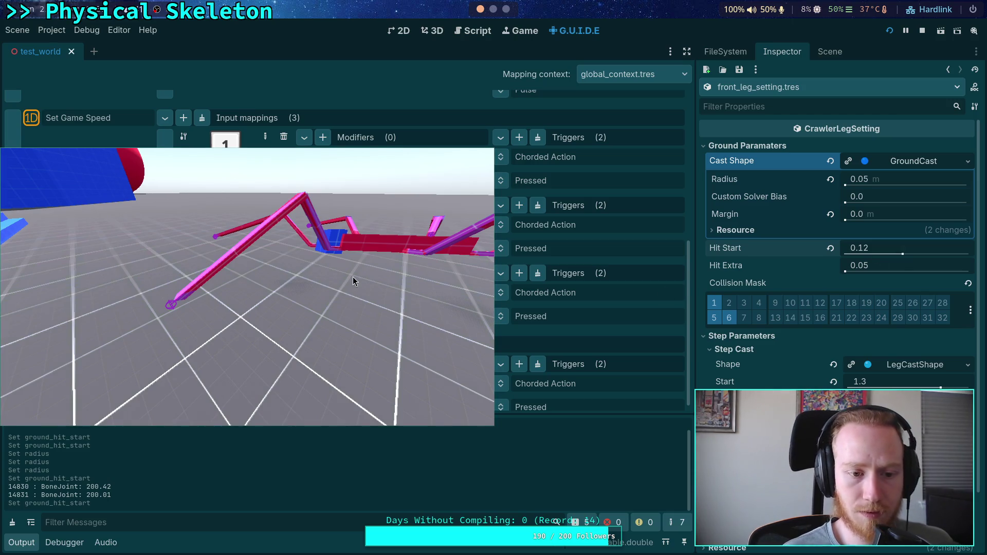
Raise Hit Start to 0.15, then to 0.17
left_click(905, 246)
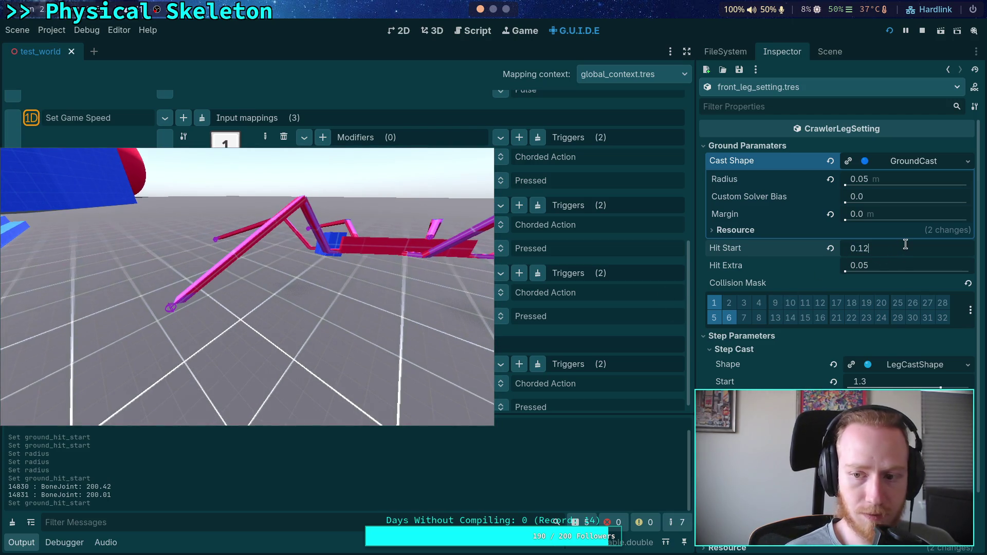
key("BackSpace")
type("5")
key("Return")
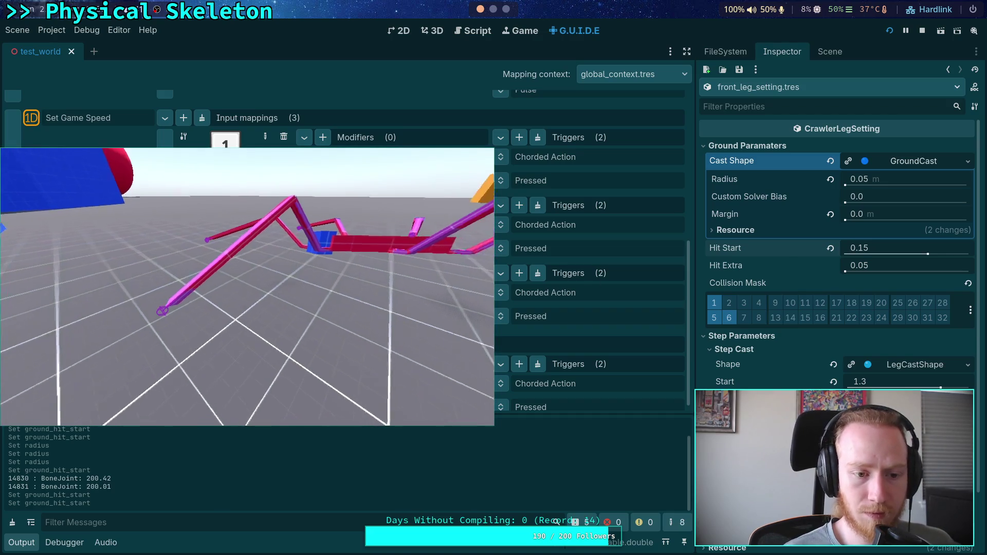
left_click(903, 248)
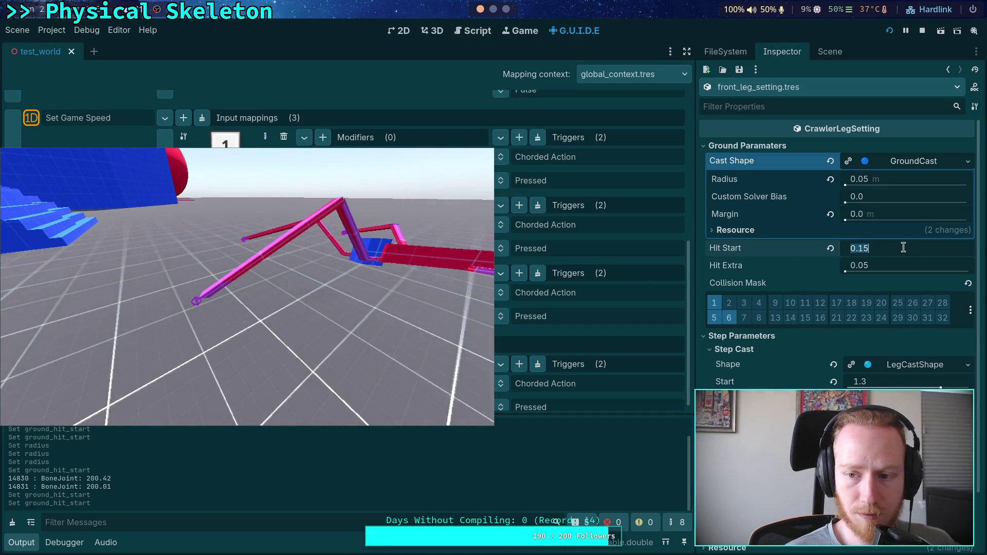
key("BackSpace")
type("7")
key("Return")
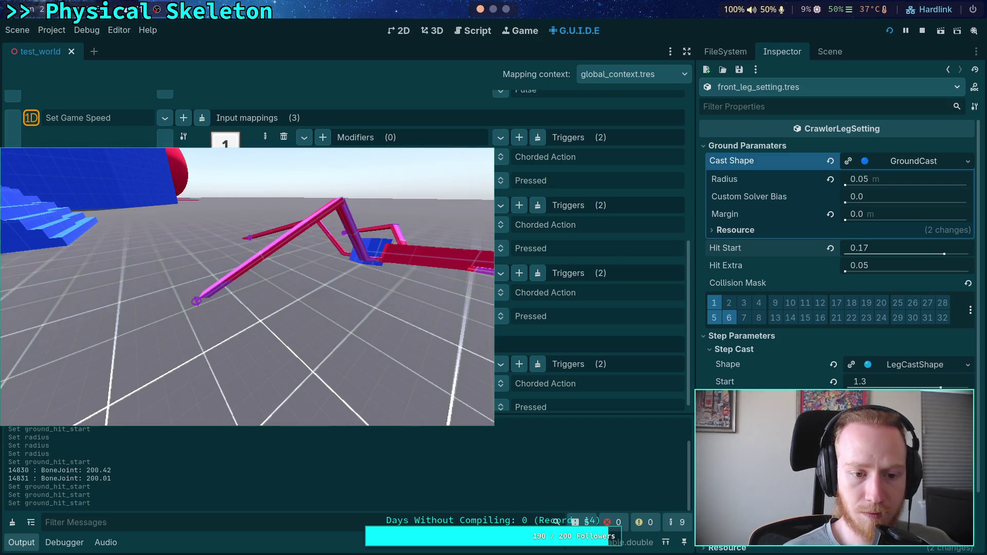
Settle Hit Start at 0.2 and open the Debug menu
left_click(906, 247)
key("BackSpace")
type("2")
key("Return")
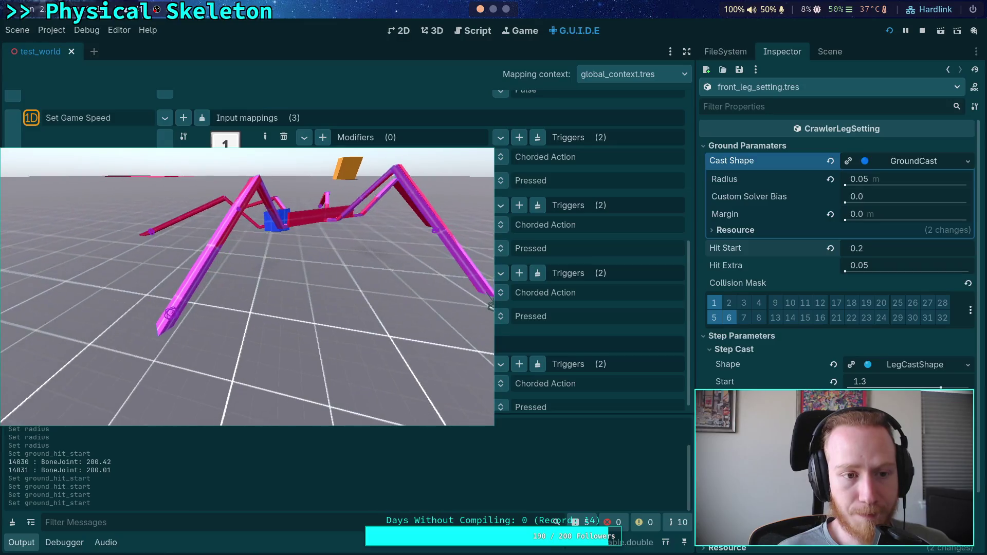
left_click(87, 30)
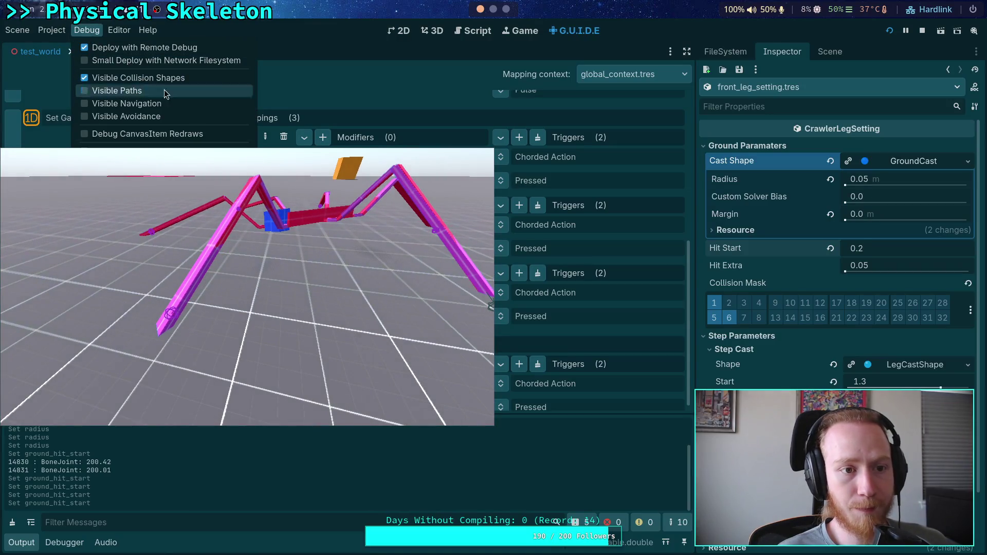
Enable Visible Collision Shapes, restart the test world, then stop the run
left_click(126, 77)
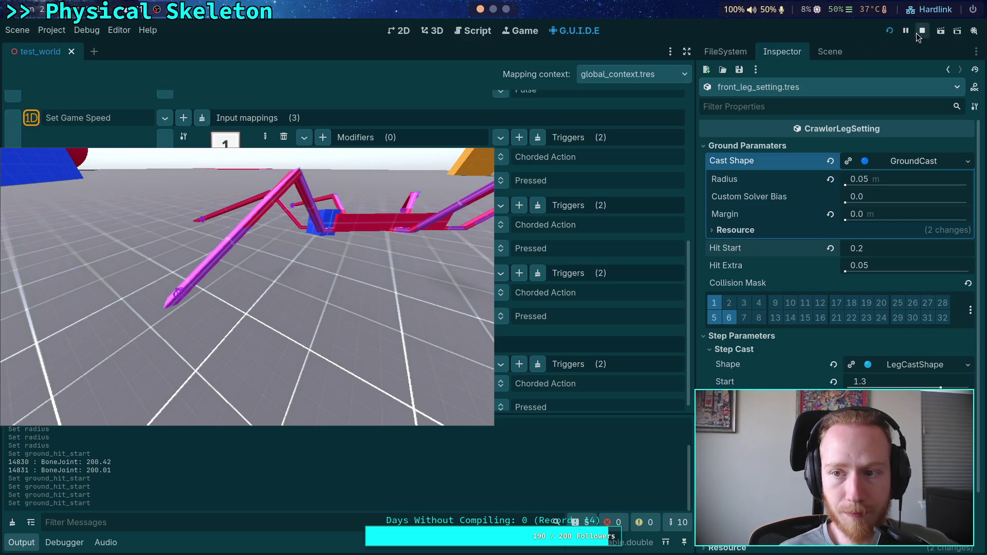
left_click(921, 31)
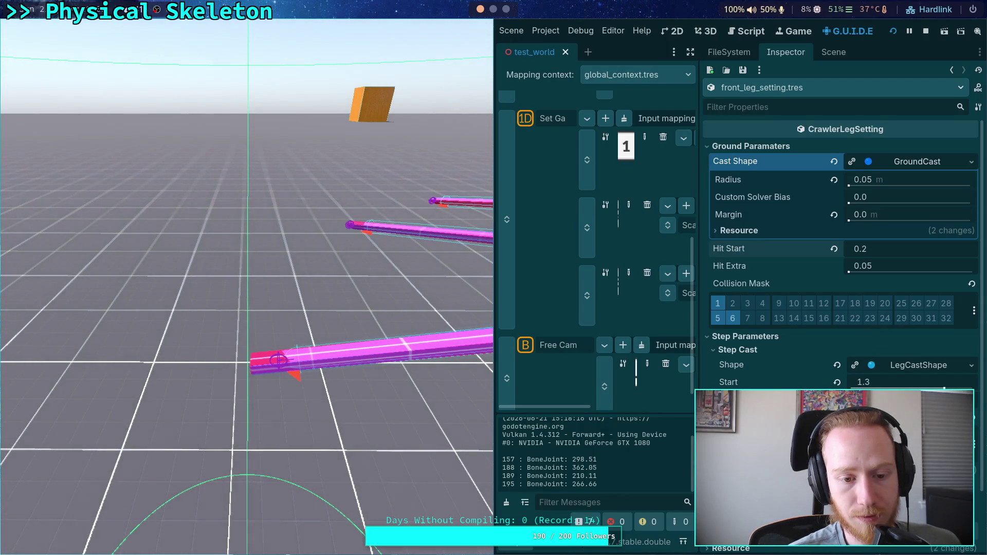
left_click(925, 31)
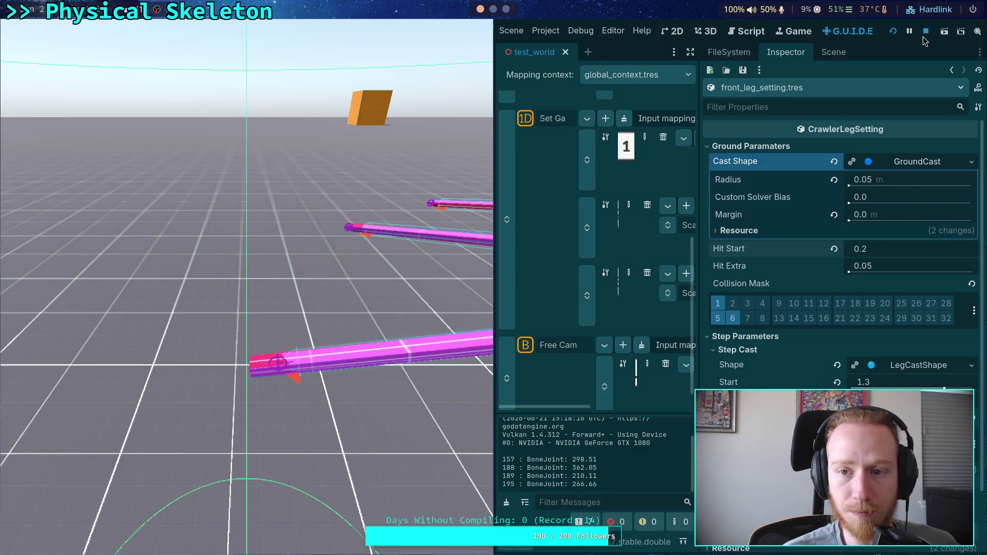
Open the CrawlerBot scene for editing and view it in 3D near a leg
left_click(829, 51)
left_click(753, 318)
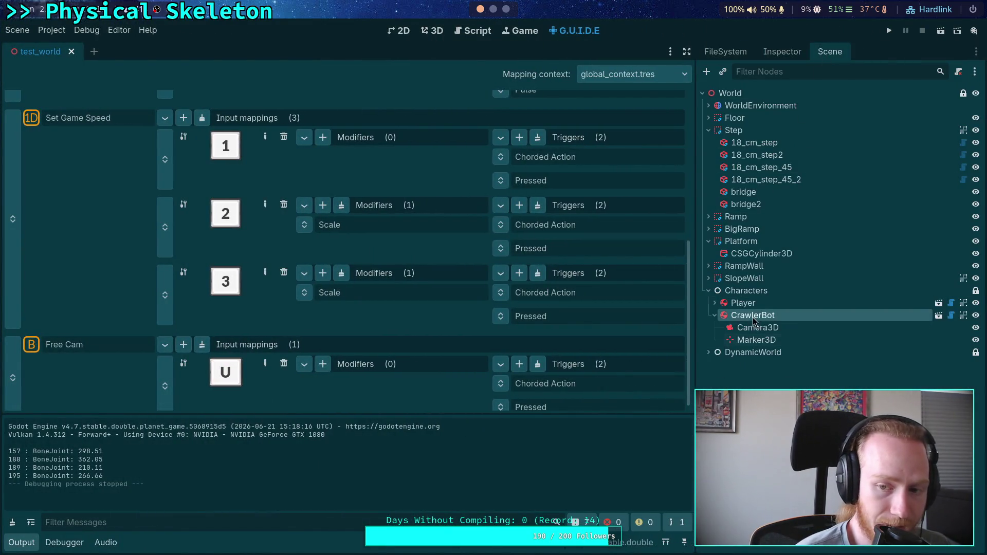
left_click(939, 317)
left_click(432, 30)
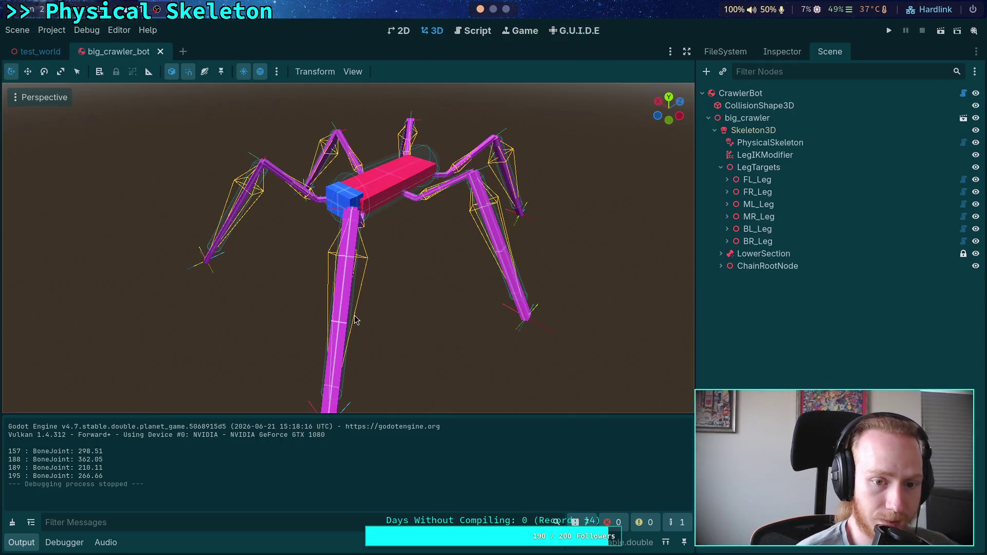
mouse_move(352, 318)
left_mouse_down()
mouse_move(356, 282)
mouse_move(369, 270)
left_mouse_up()
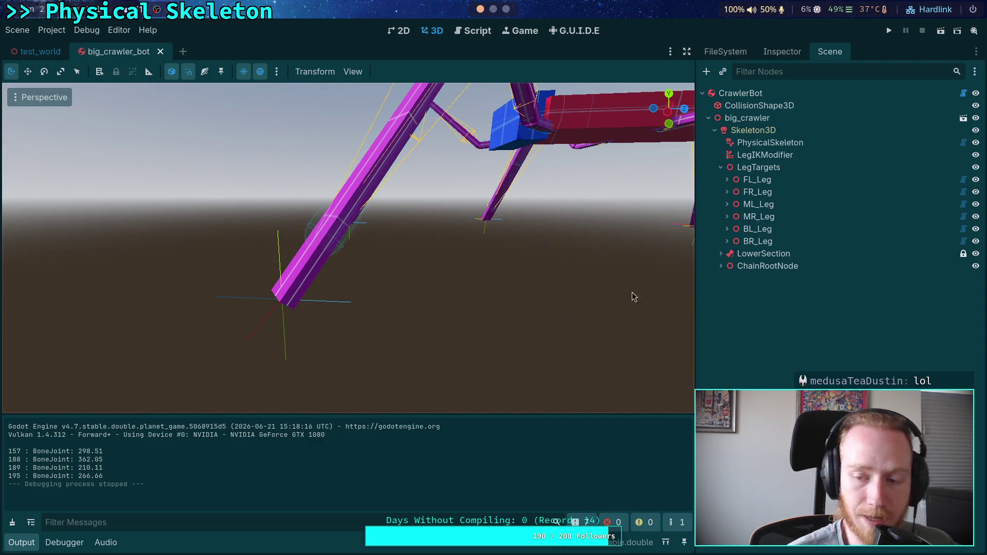
Expand ChainRootNode and select the FL_Leg node
left_click(720, 266)
scroll(785, 301, "down", 2)
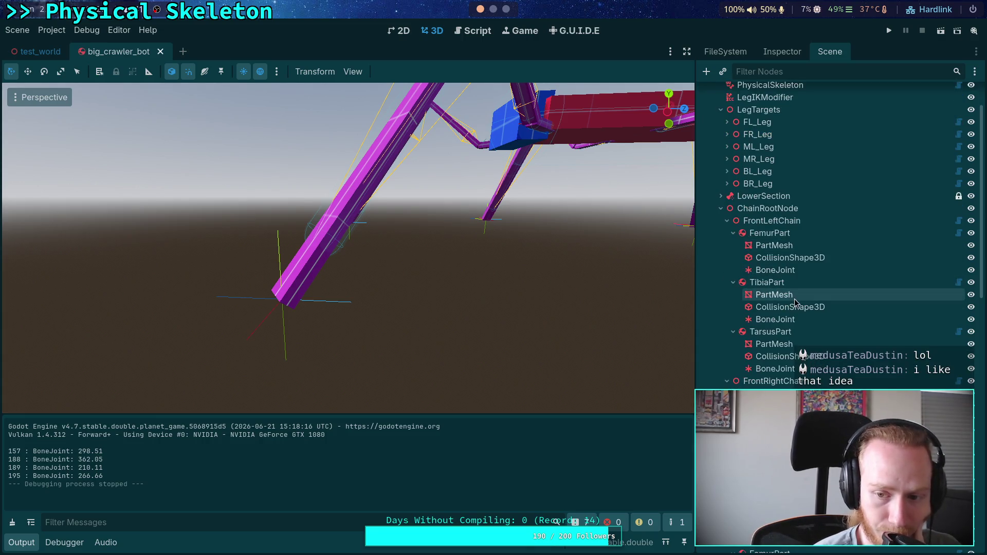
scroll(794, 301, "up", 2)
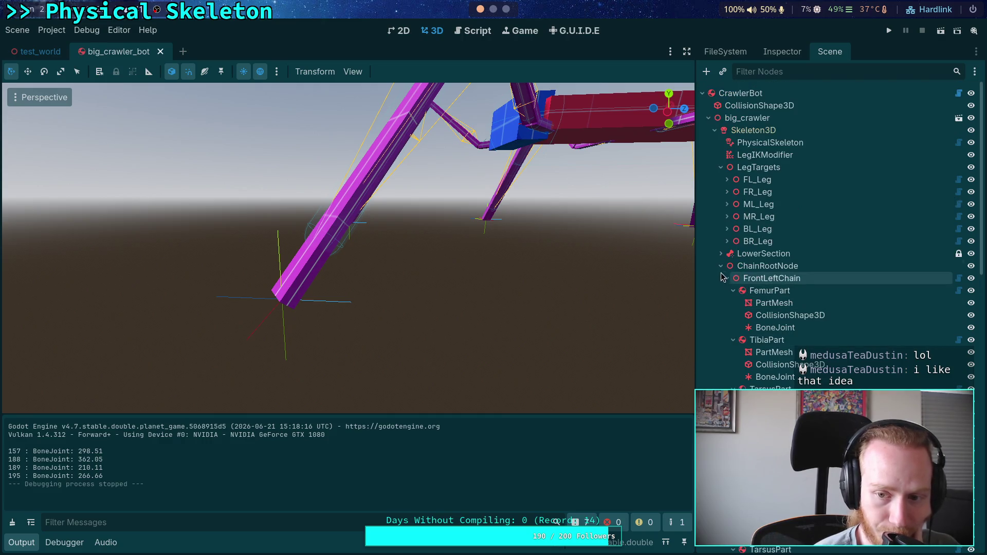
left_click(765, 181)
Set FL_Leg's TarsusPart collision capsule height to 1.6
left_click(785, 54)
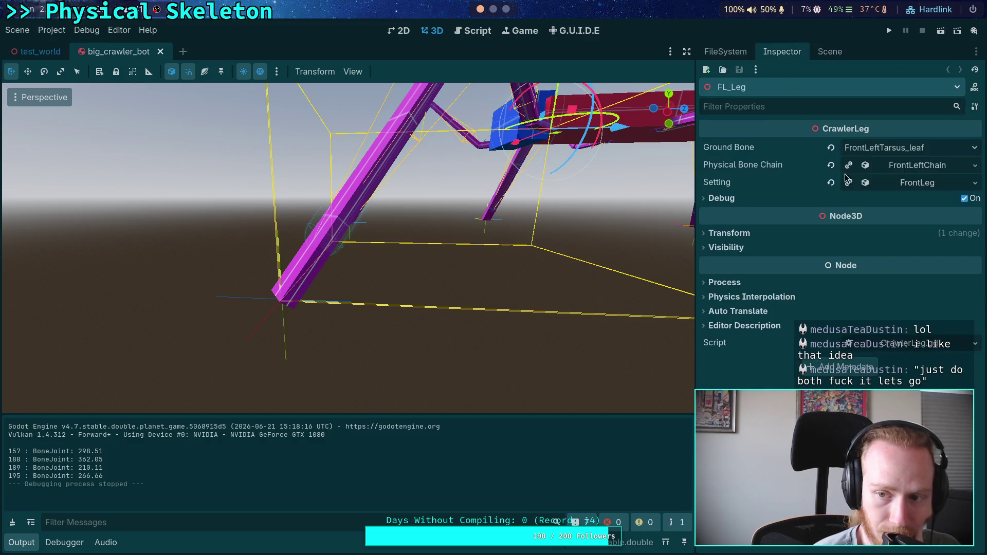
left_click(914, 167)
left_click(853, 308)
left_click(724, 186)
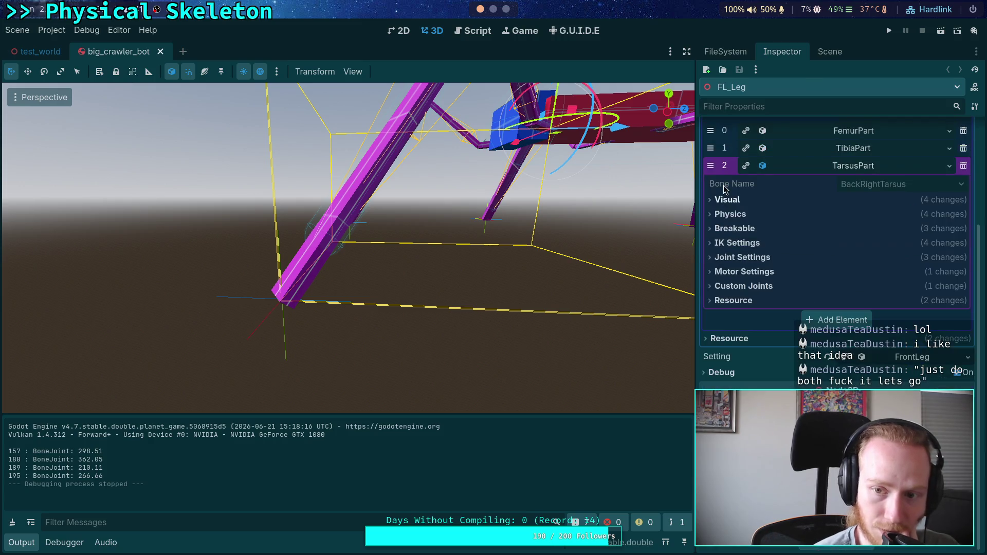
left_click(730, 214)
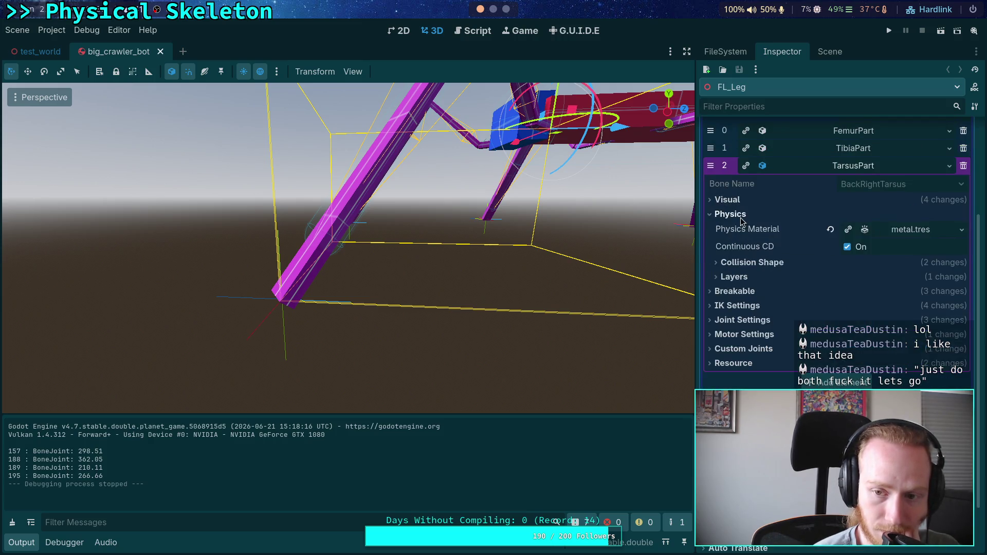
left_click(755, 263)
left_click(917, 312)
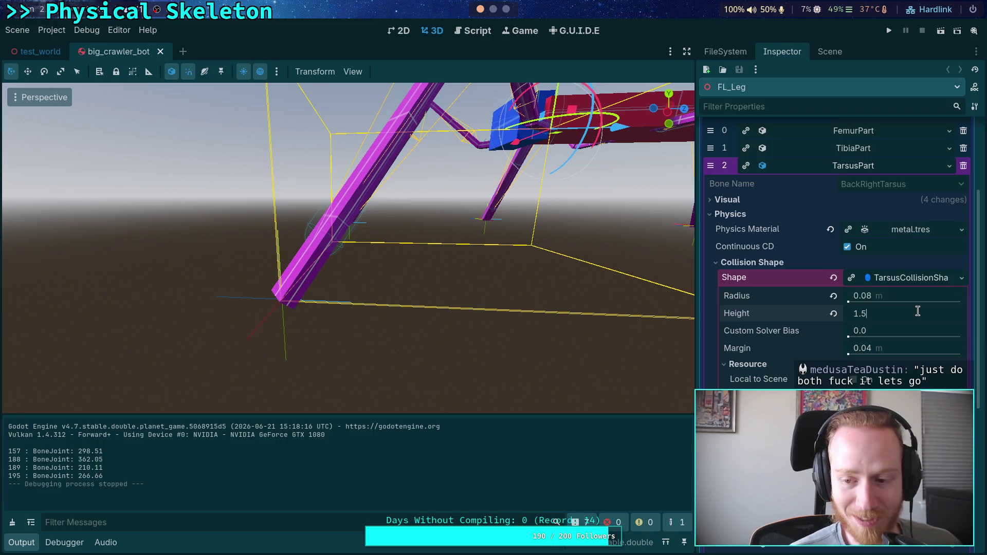
type("1.6")
key("Return")
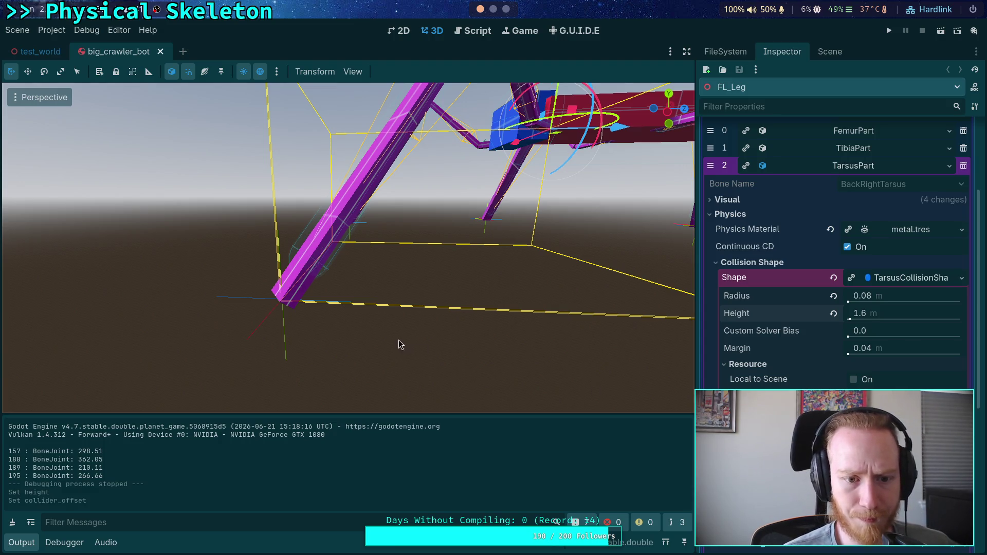
Try raising the tarsus collision offset, then undo it back to 0.8
scroll(399, 340, "down", 5)
scroll(379, 329, "up", 3)
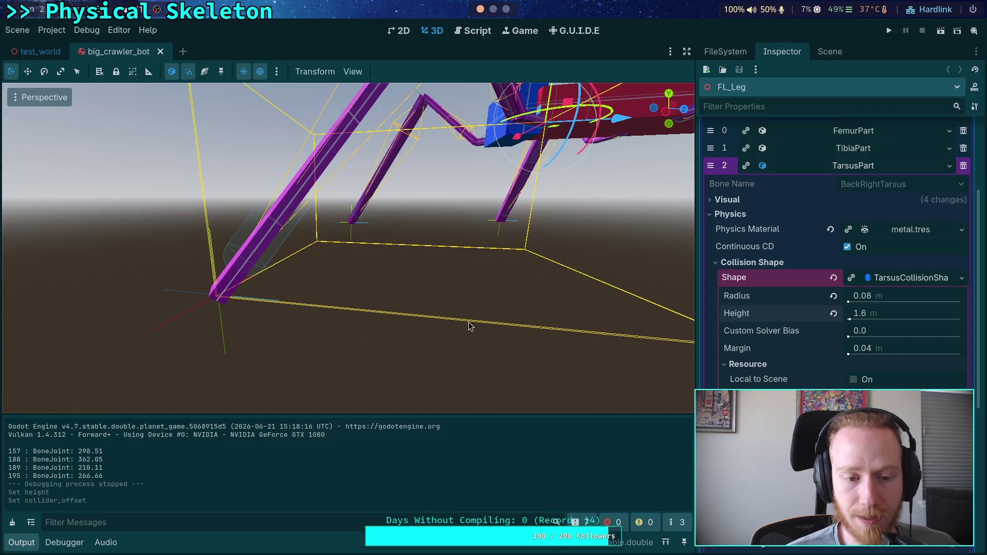
left_click_drag(398, 315, 411, 311)
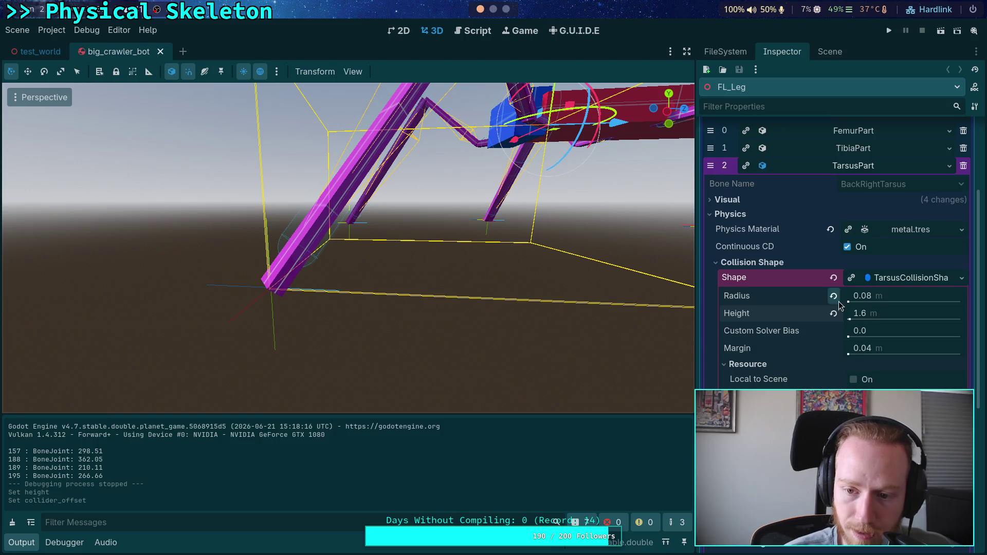
left_click(887, 283)
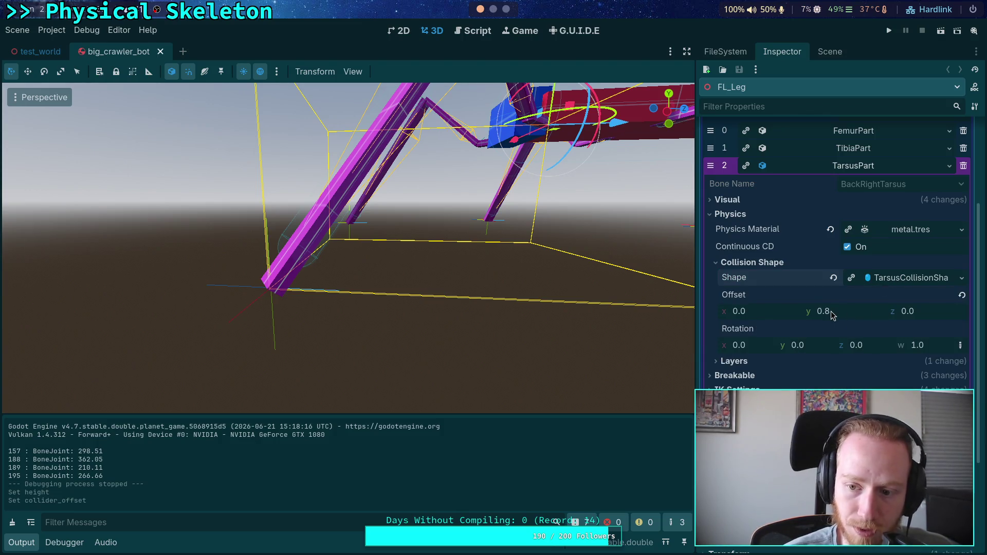
left_click_drag(831, 312, 852, 313)
scroll(433, 295, "down", 2)
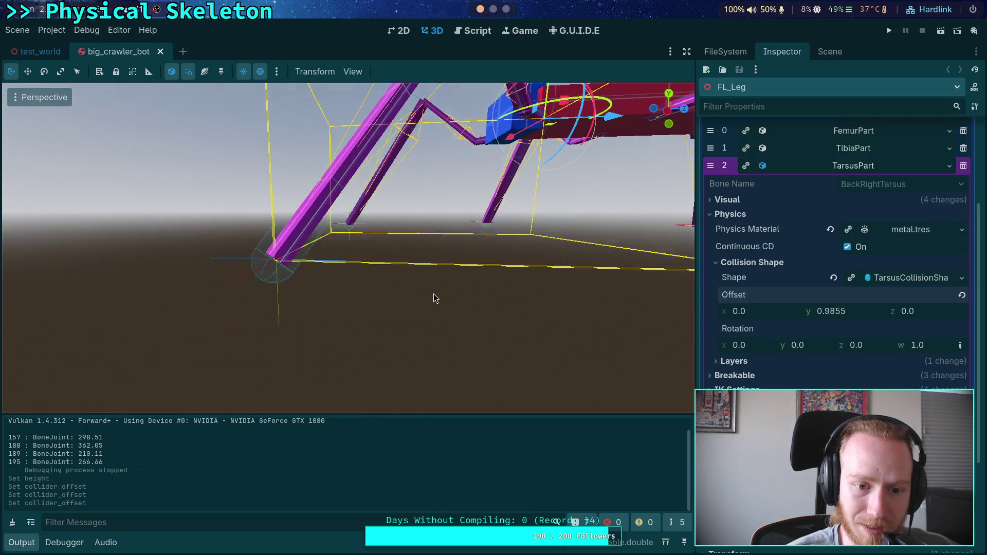
key("ctrl+z")
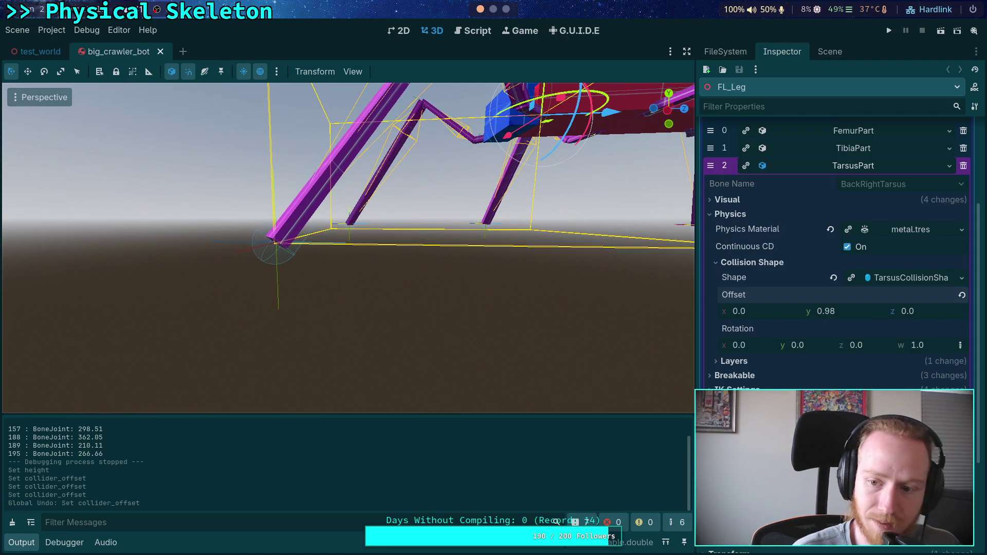
key("ctrl+z")
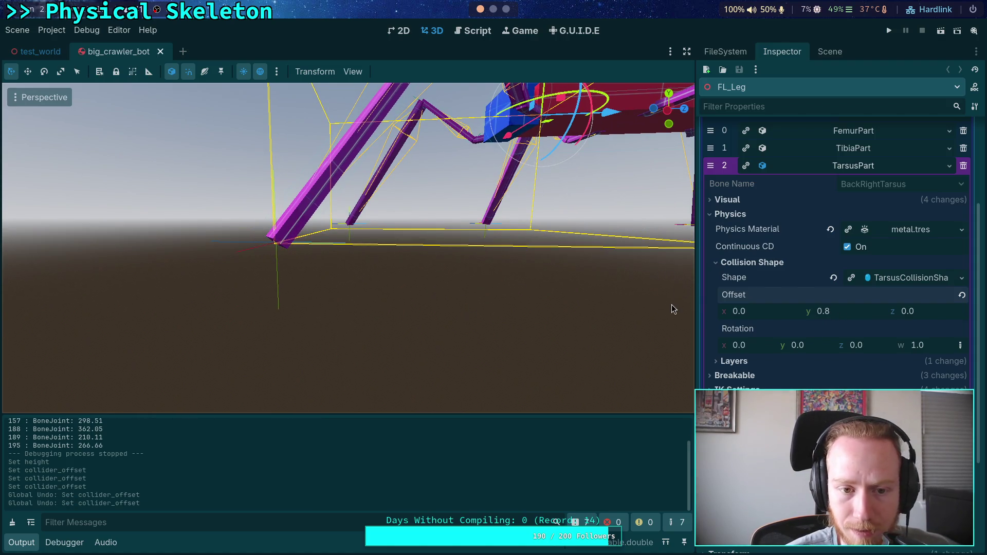
left_click_drag(502, 262, 411, 239)
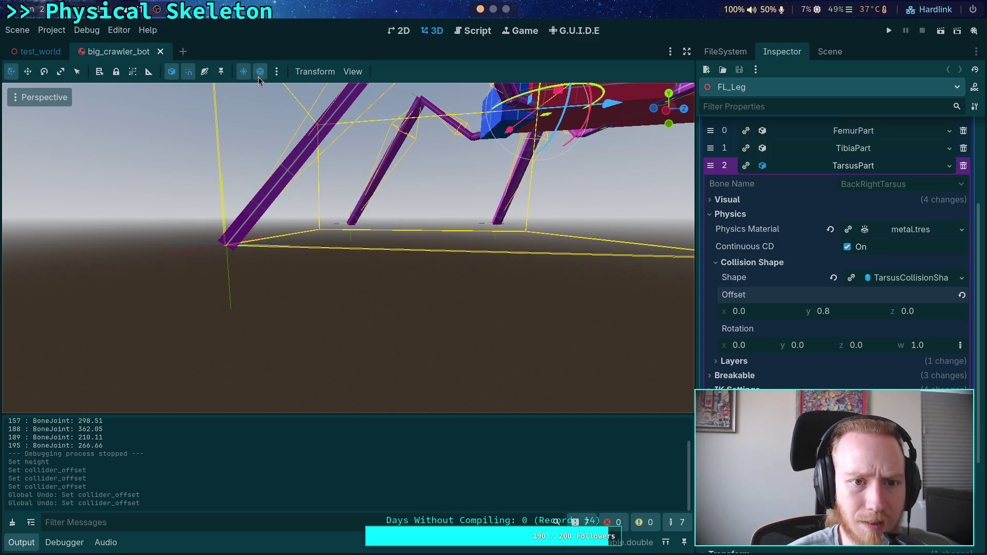
left_click(276, 72)
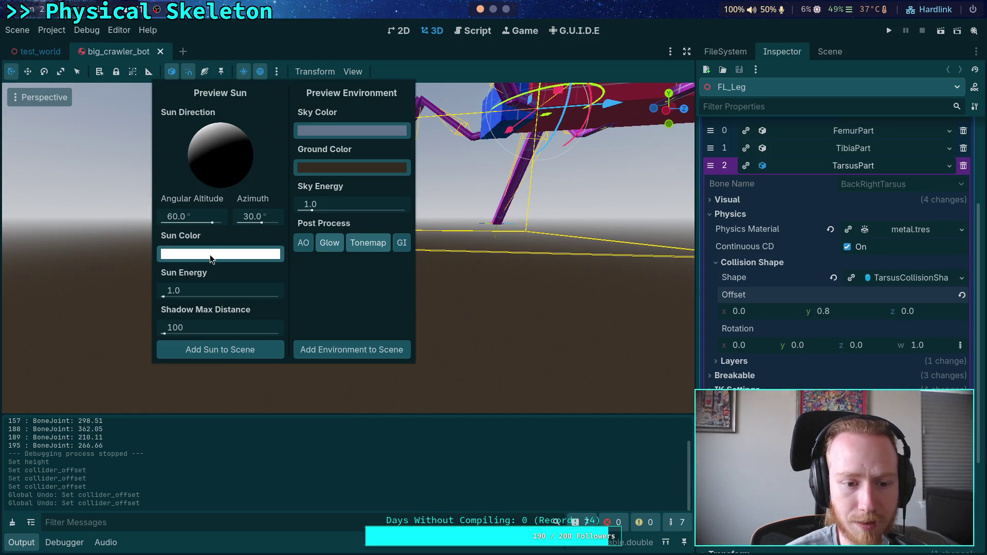
Set the preview environment's sky and ground colours to black
left_click(222, 260)
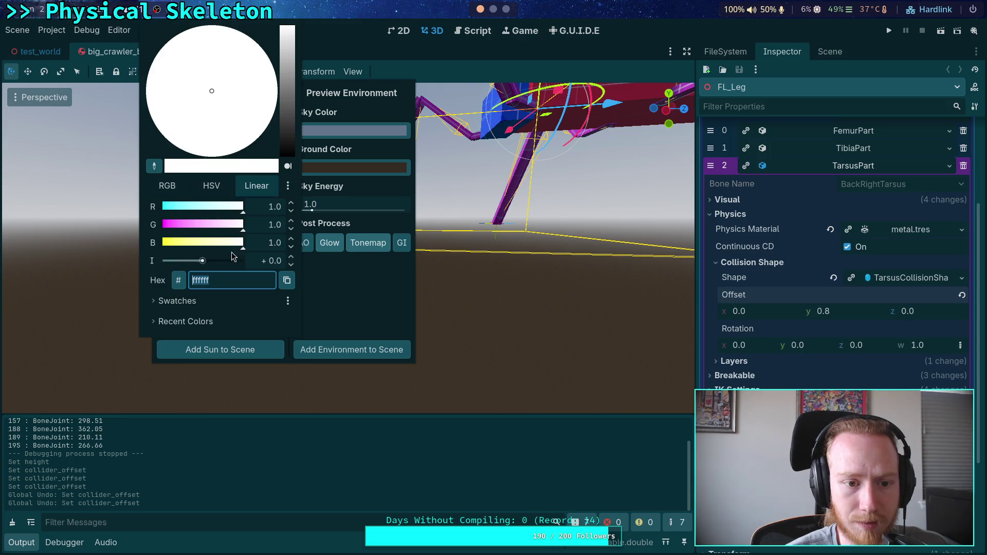
left_click(349, 300)
left_click(352, 130)
left_click_drag(420, 155, 420, 269)
left_click(263, 119)
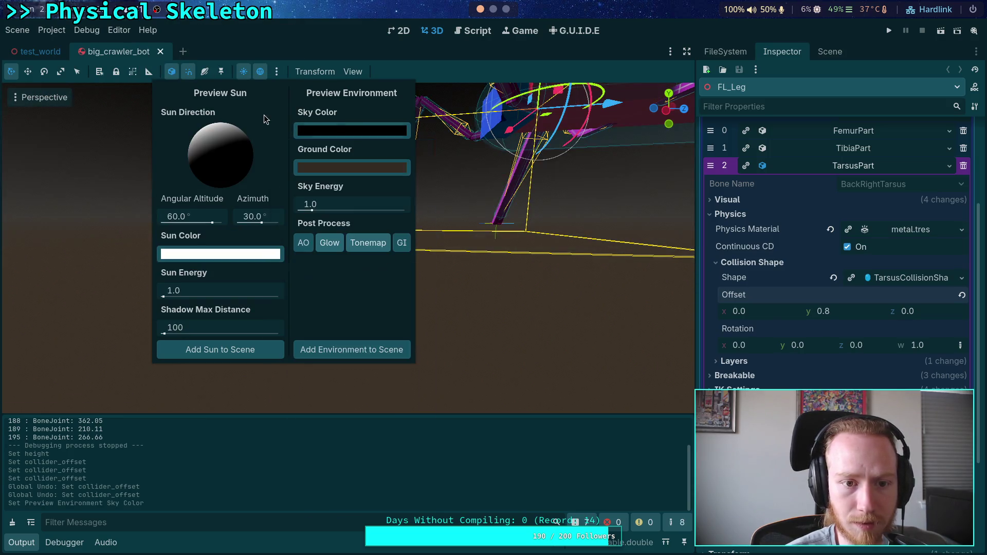
left_click(352, 167)
left_click_drag(421, 192, 420, 307)
left_click(261, 121)
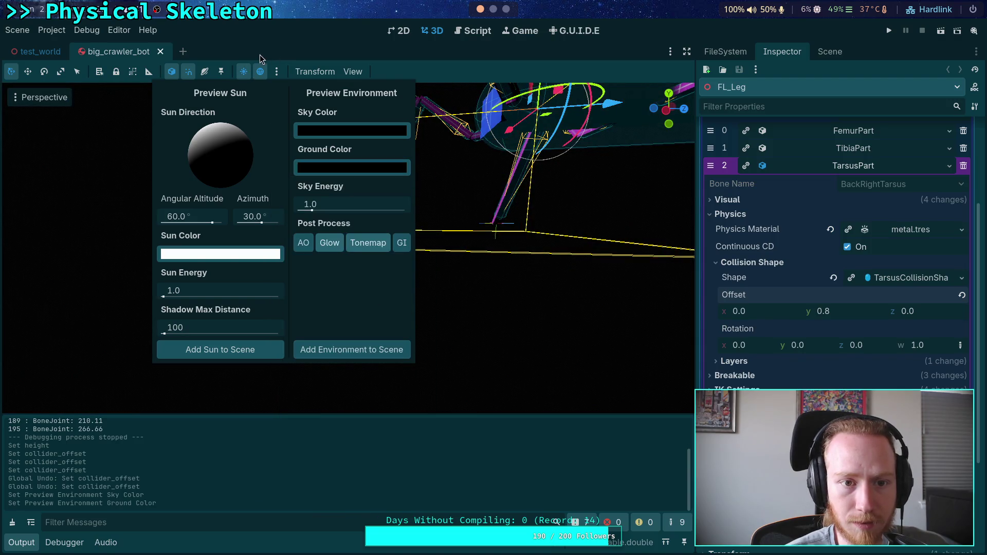
left_click(262, 57)
Move in close to a leg and view its tip in Right Orthogonal view
mouse_move(323, 257)
left_mouse_down()
mouse_move(339, 242)
mouse_move(329, 252)
left_mouse_up()
left_click_drag(437, 262, 442, 264)
left_click(665, 109)
scroll(454, 249, "up", 6)
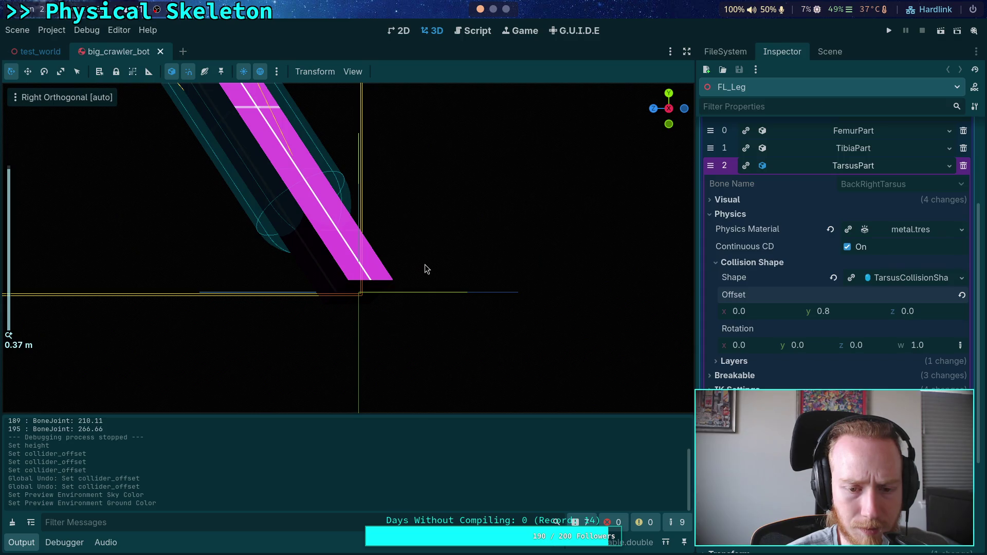
Select FL_LegTarget and frame the front-left leg target in the viewport
left_click_drag(425, 268, 406, 262)
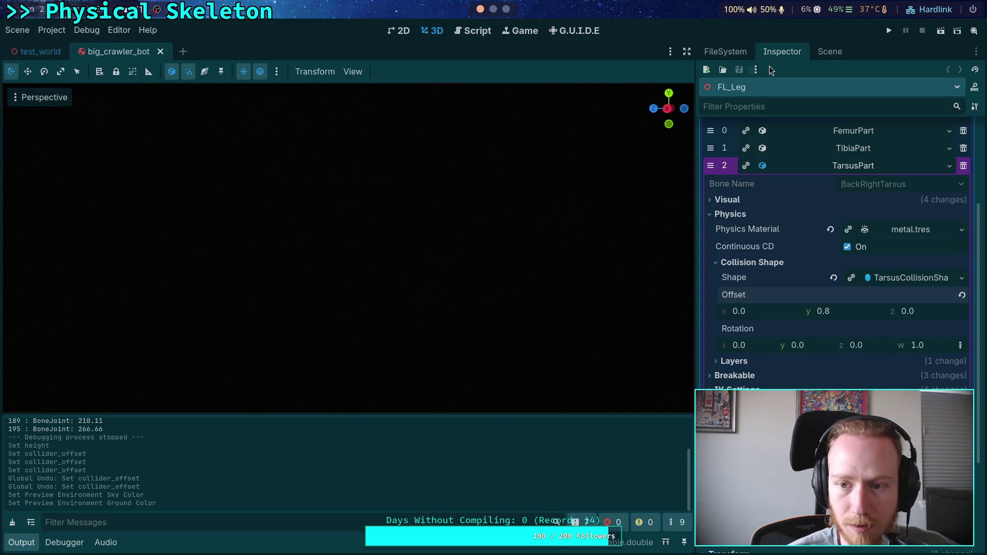
left_click(830, 51)
left_click(727, 180)
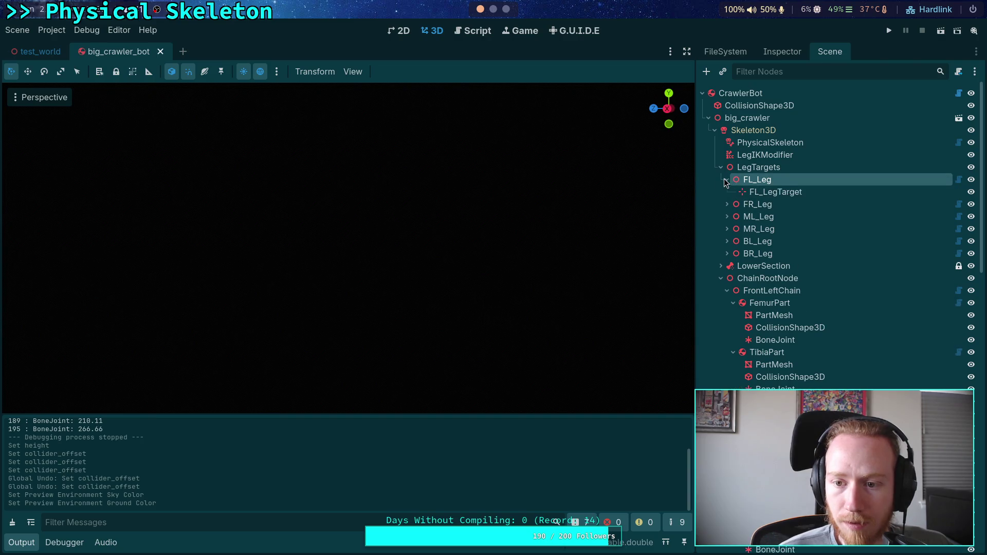
left_click(774, 191)
key("f")
left_click_drag(432, 236, 378, 229)
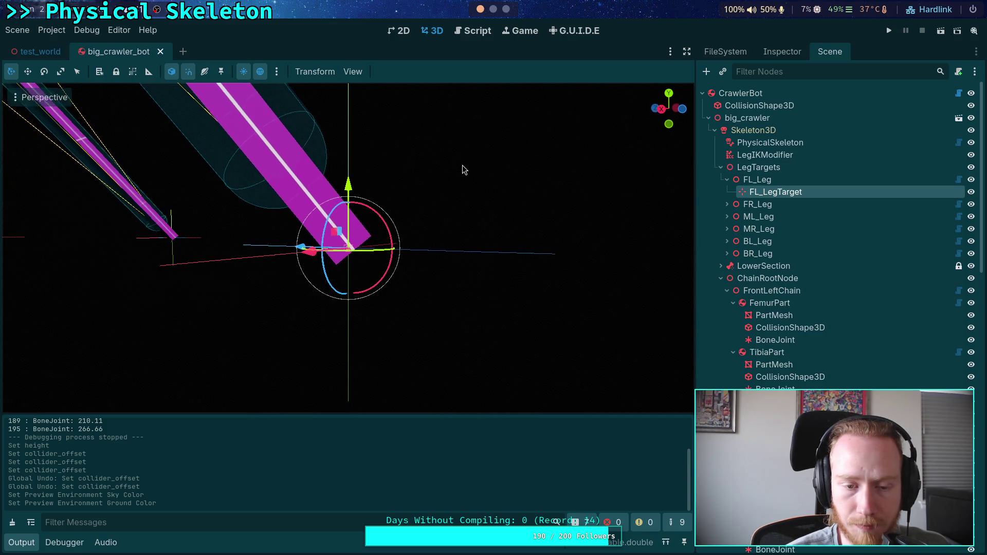
On FL_Leg, trial a higher tarsus collision offset, undo it to 0.8, and collapse TarsusPart
left_click(755, 180)
left_click(782, 51)
left_click(837, 305)
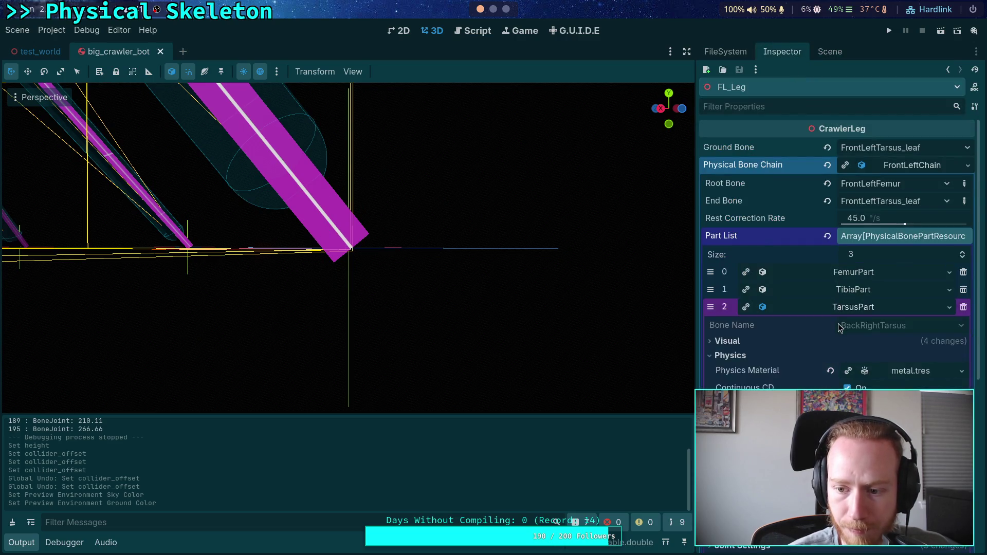
scroll(770, 322, "down", 5)
left_click_drag(826, 297, 850, 297)
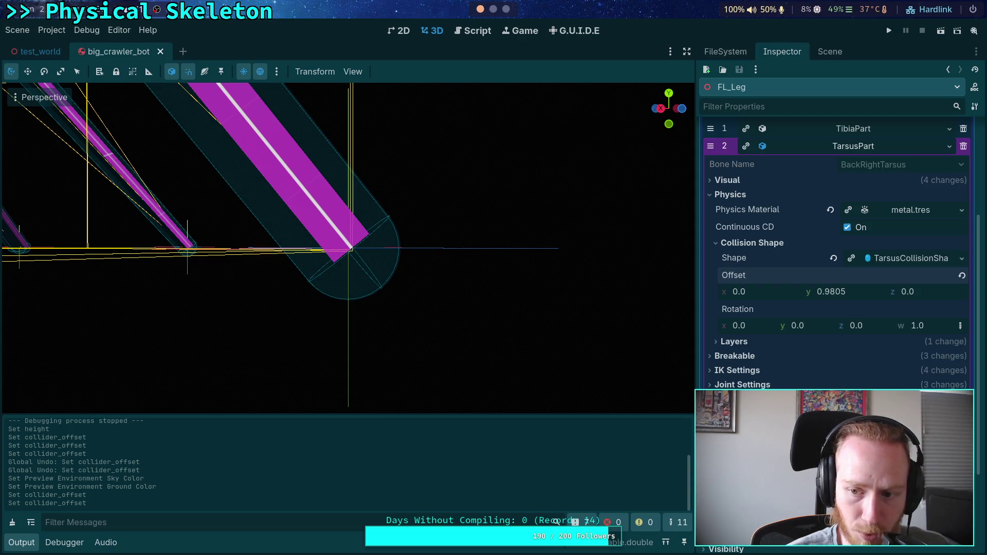
key("ctrl+z")
key("ctrl+z")
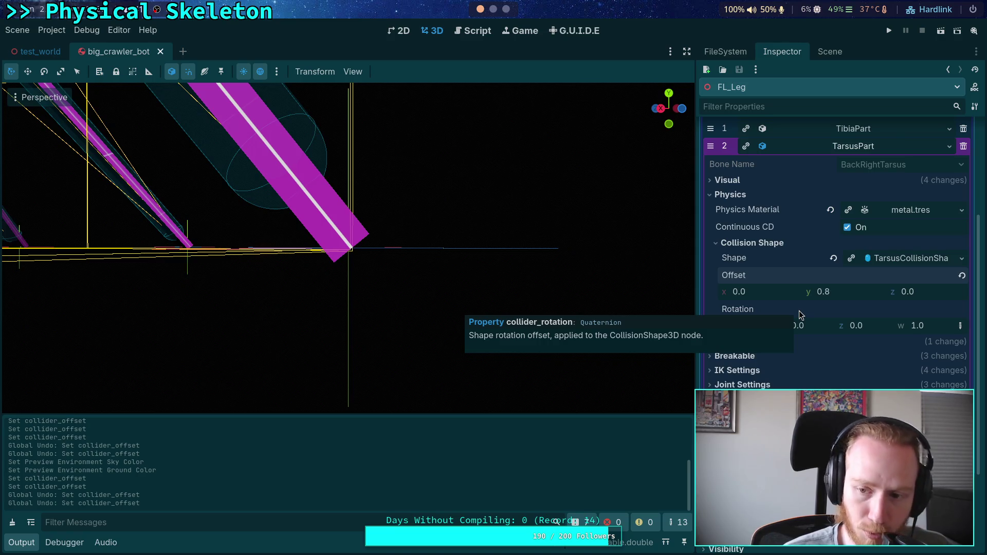
scroll(770, 245, "up", 3)
left_click(840, 253)
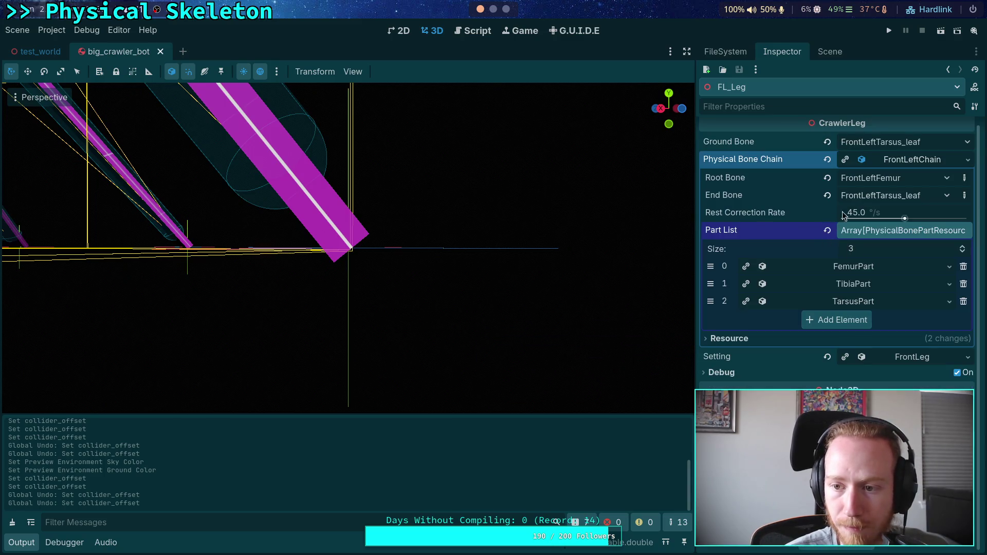
Set FL_Leg's ground Hit Start to 0.18
left_click(906, 162)
left_click(909, 186)
left_click(908, 301)
key("BackSpace")
type("18")
key("Return")
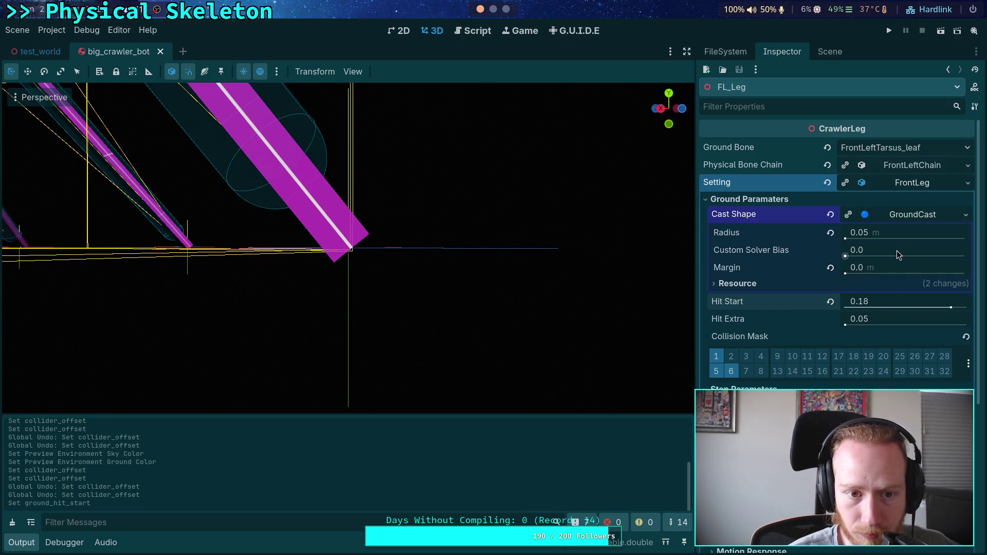
Check the tarsus collision shape size, then set the ground cast radius to 0.06
scroll(788, 287, "down", 2)
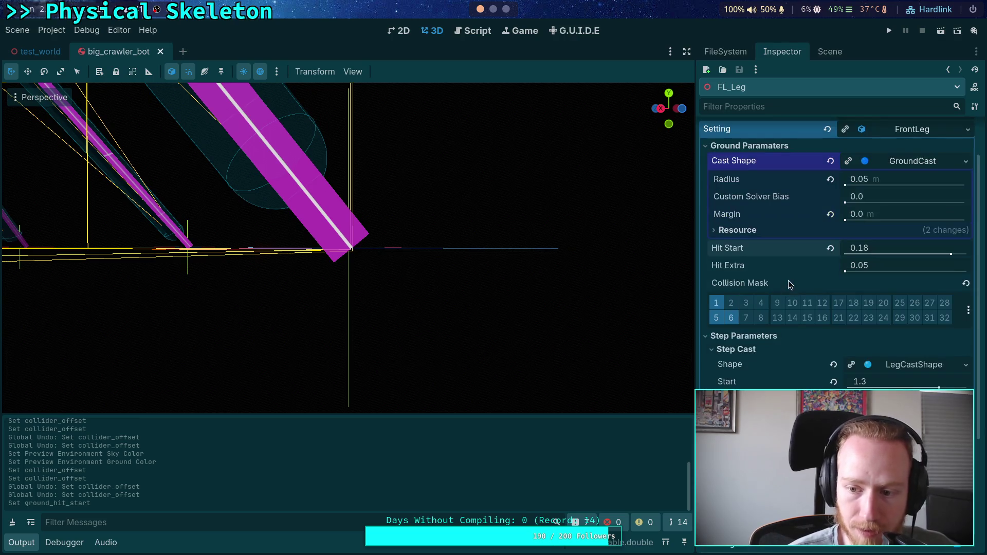
scroll(790, 290, "up", 2)
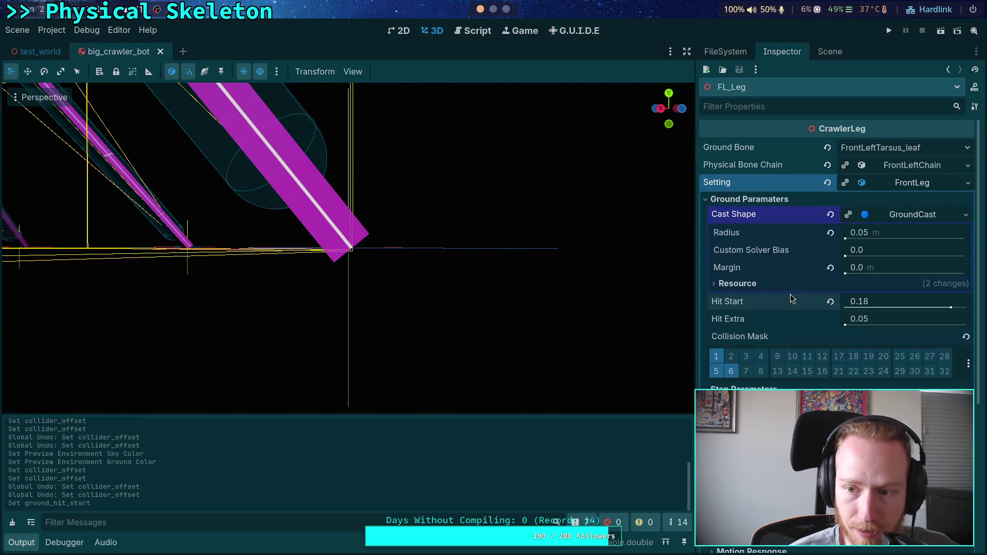
left_click(914, 166)
left_click(859, 309)
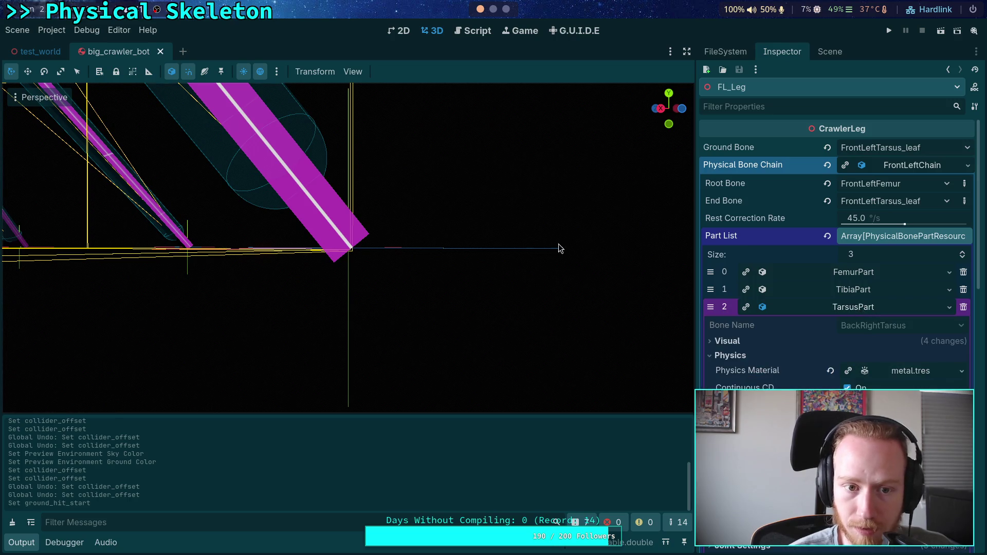
scroll(830, 340, "down", 4)
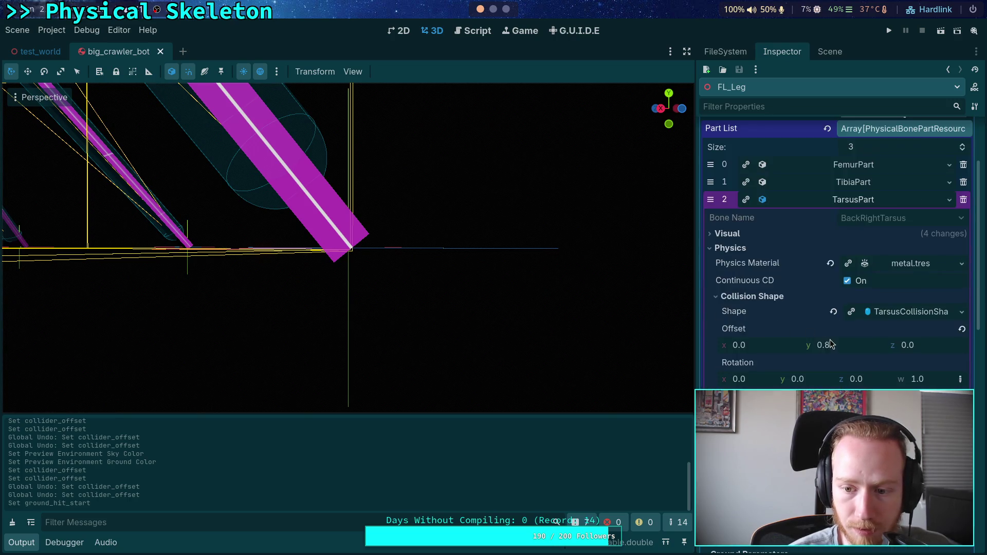
left_click(900, 313)
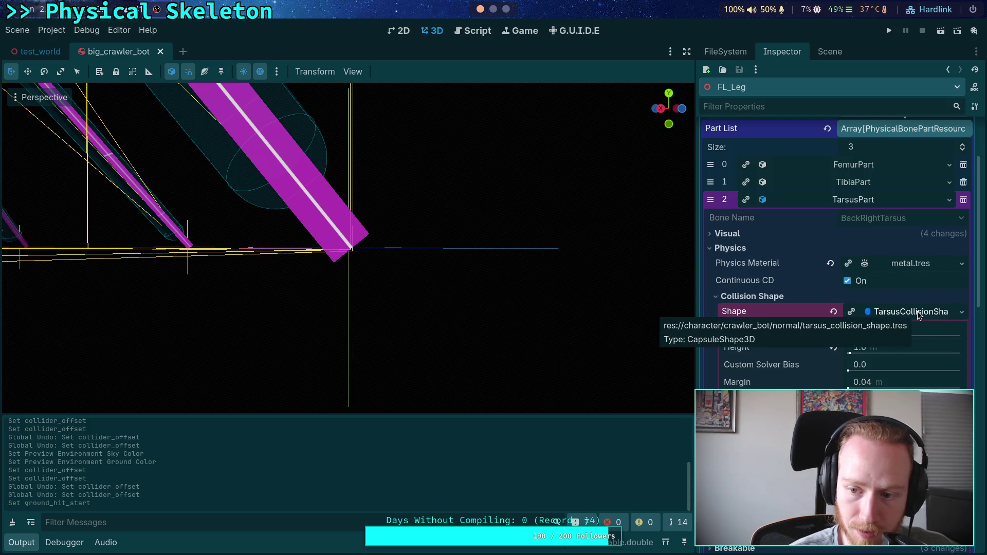
left_click(918, 313)
scroll(751, 298, "up", 4)
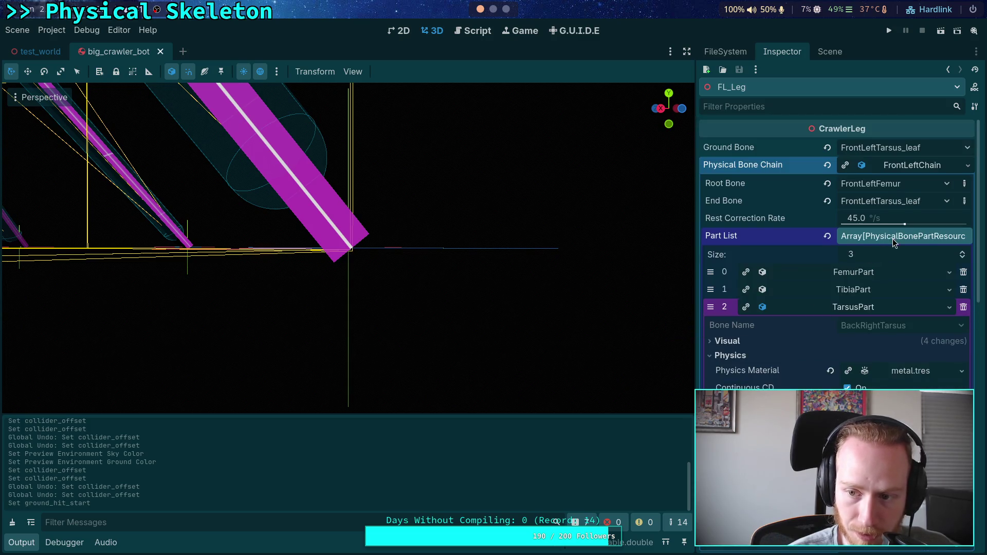
left_click(897, 241)
left_click(905, 320)
key("BackSpace")
type("6")
key("Return")
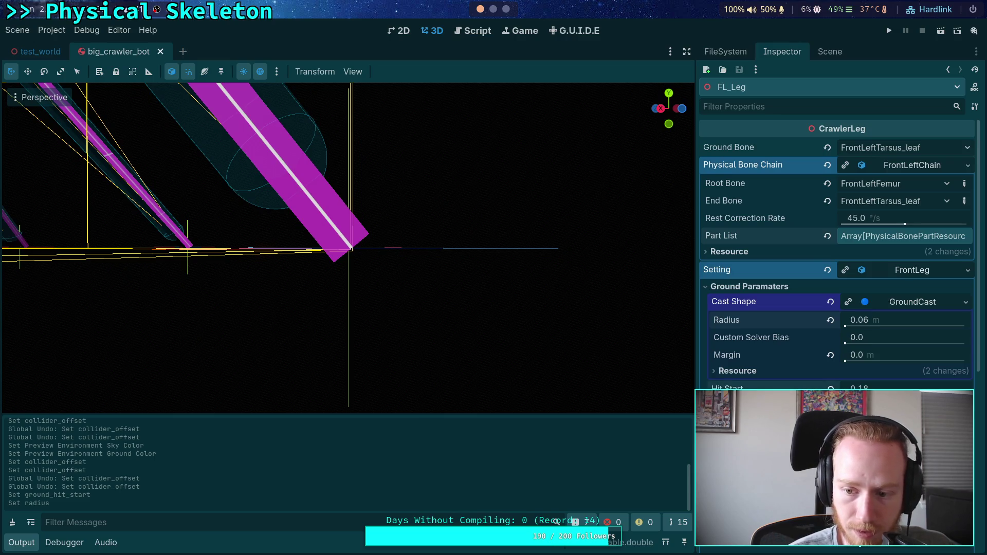
Set ML_Leg's ground Hit Start to 0.18
left_click(911, 166)
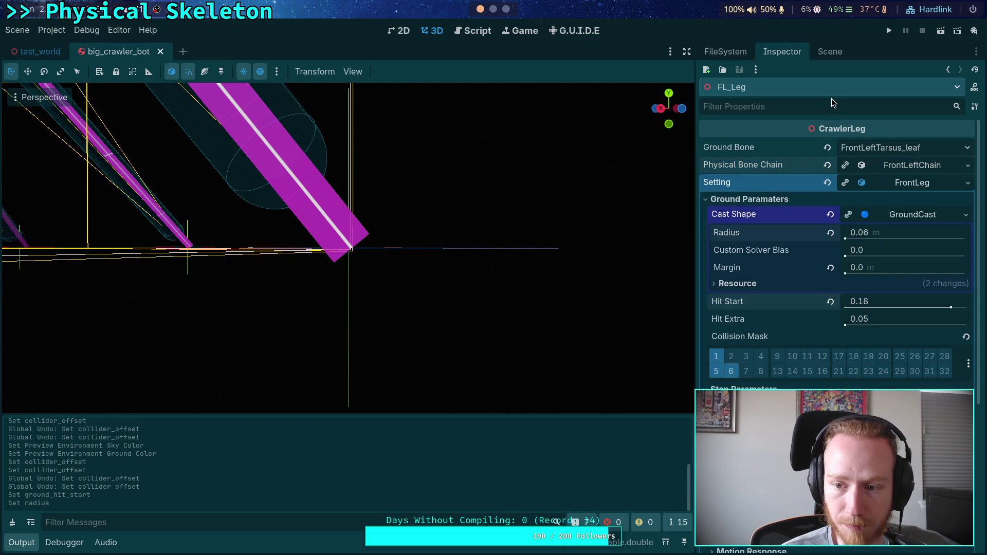
left_click(902, 218)
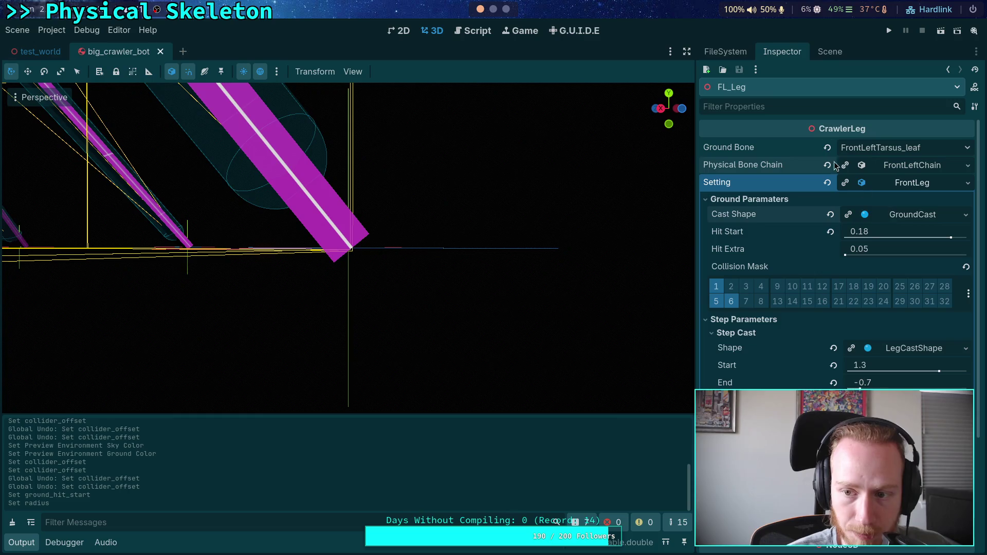
left_click(829, 51)
left_click(726, 180)
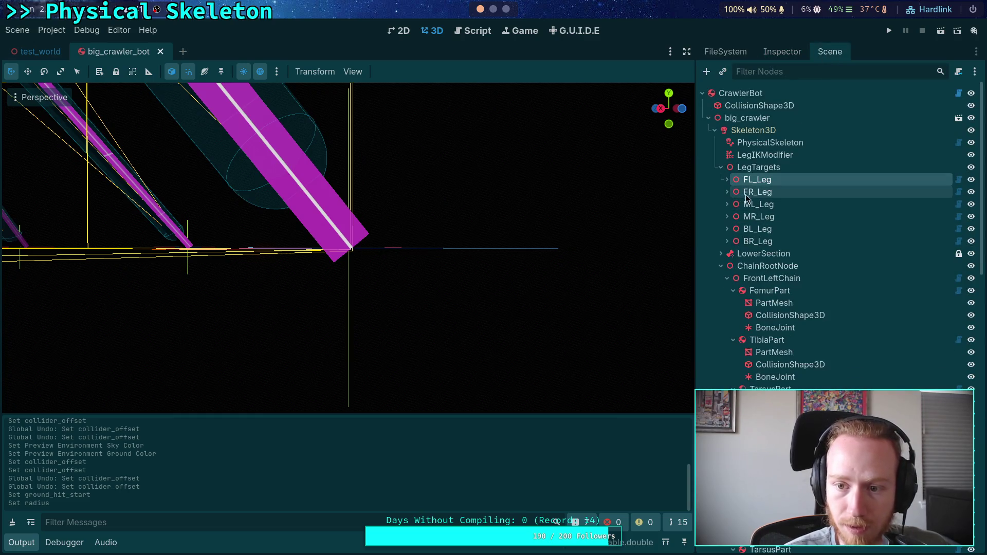
left_click(759, 204)
left_click(782, 51)
left_click(924, 234)
key("Return")
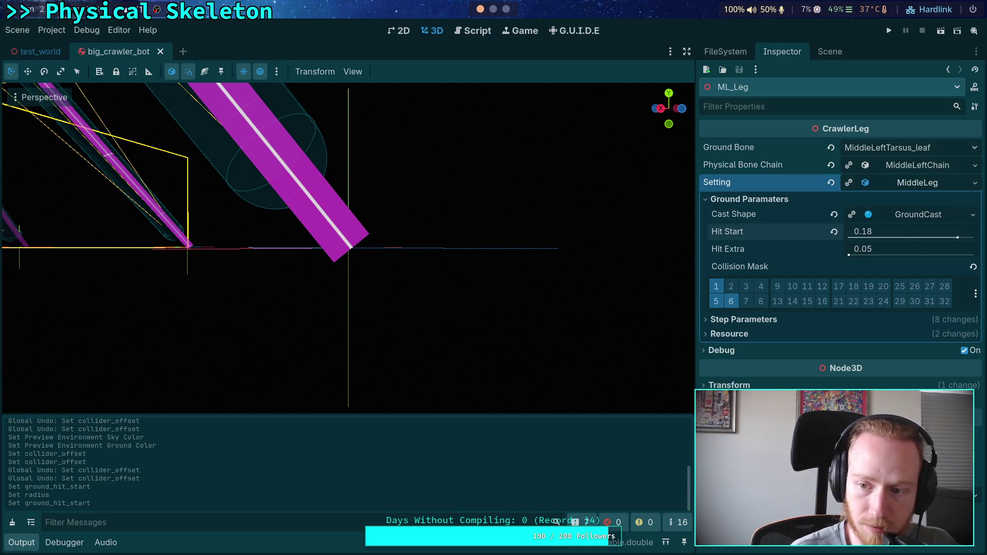
Set BR_Leg's ground Hit Start to 0.18 and save the crawler bot scene
left_click(829, 52)
left_click(762, 240)
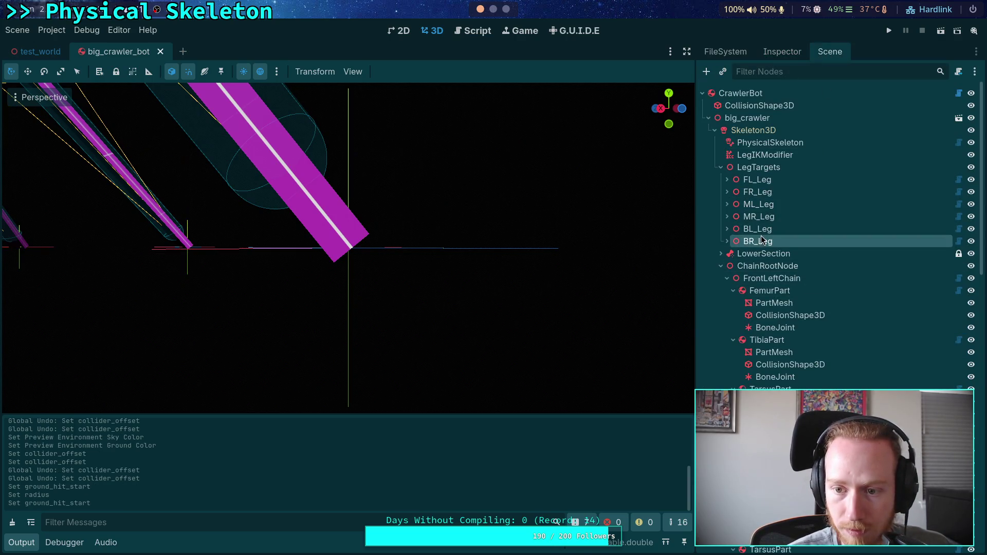
left_click(781, 54)
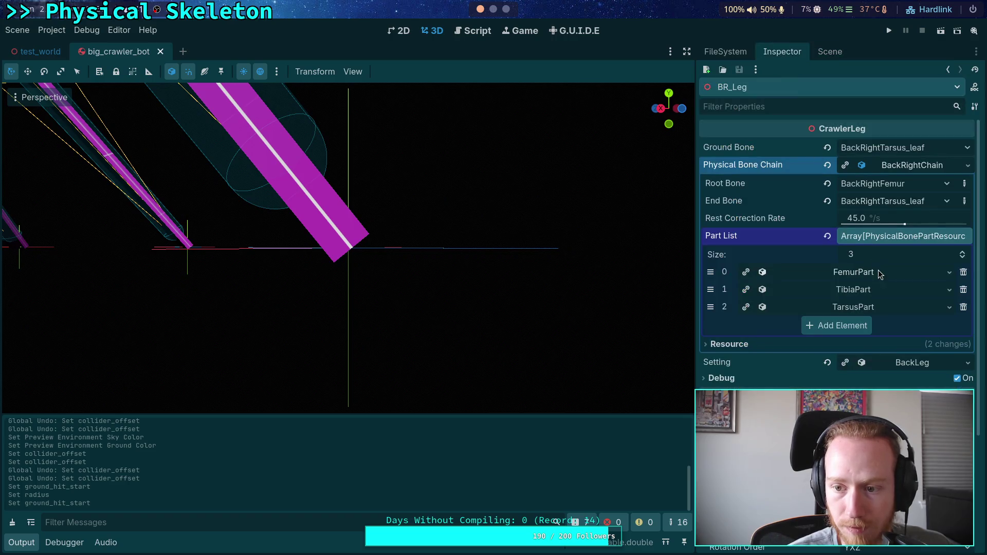
left_click(897, 167)
left_click(909, 183)
left_click(917, 217)
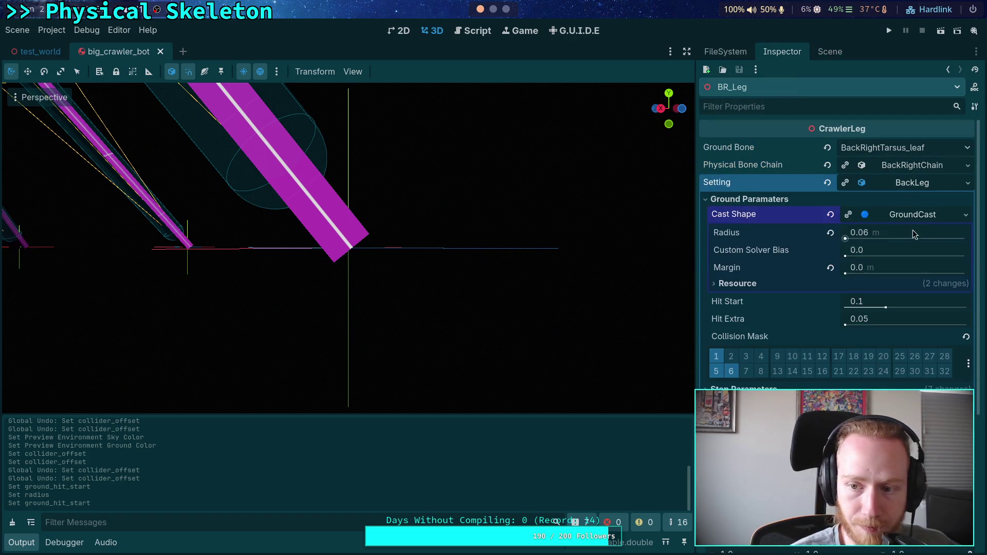
left_click(912, 214)
left_click_drag(924, 230, 941, 229)
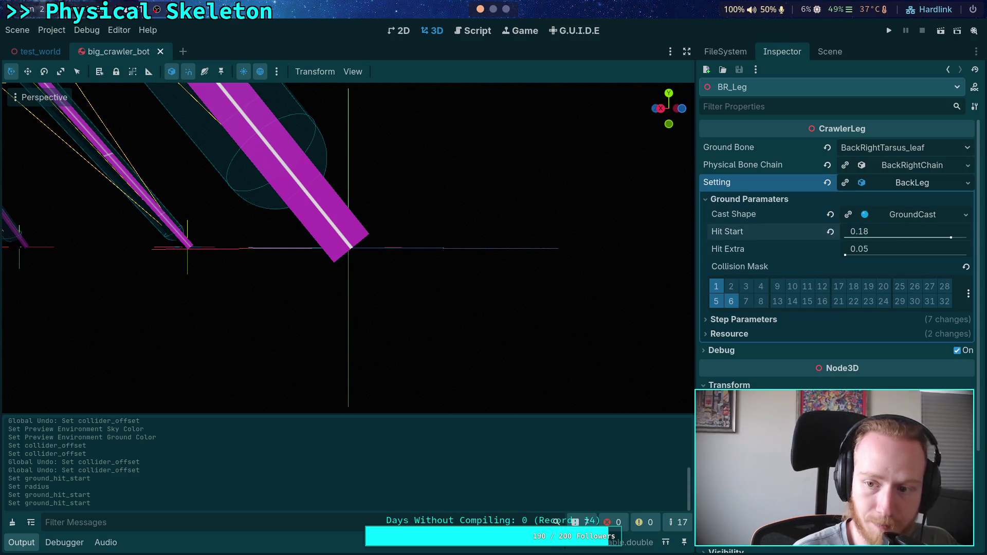
key("ctrl+s")
left_click(889, 31)
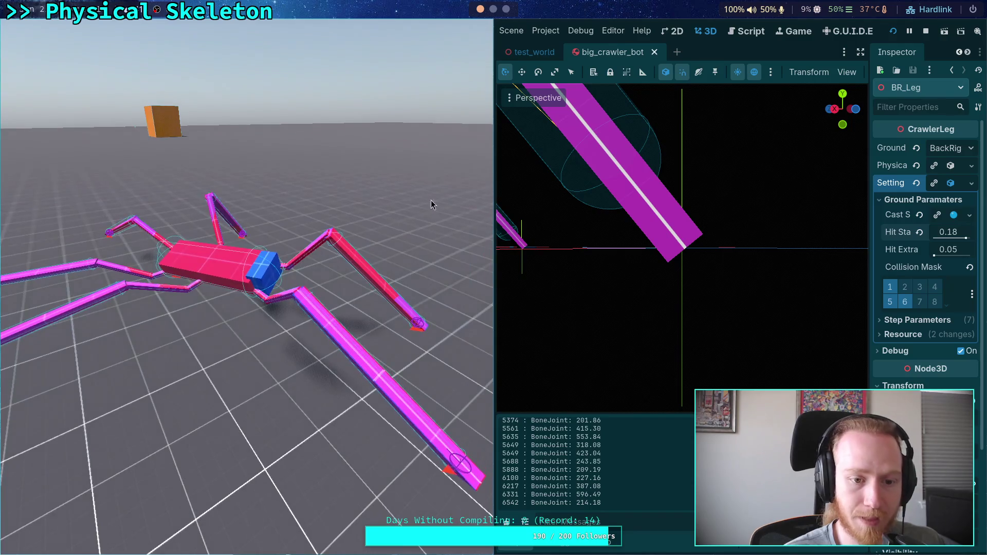
left_click(925, 31)
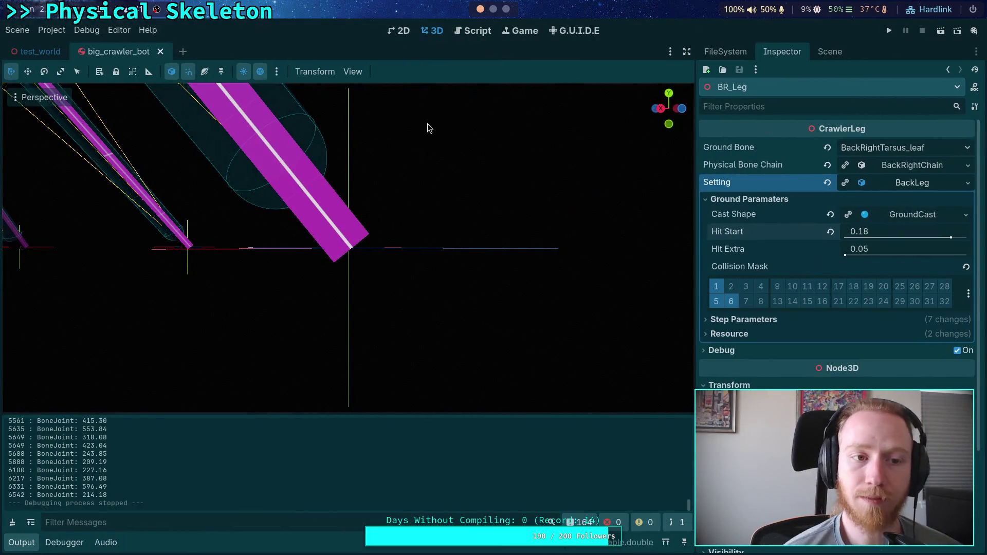
left_click(160, 51)
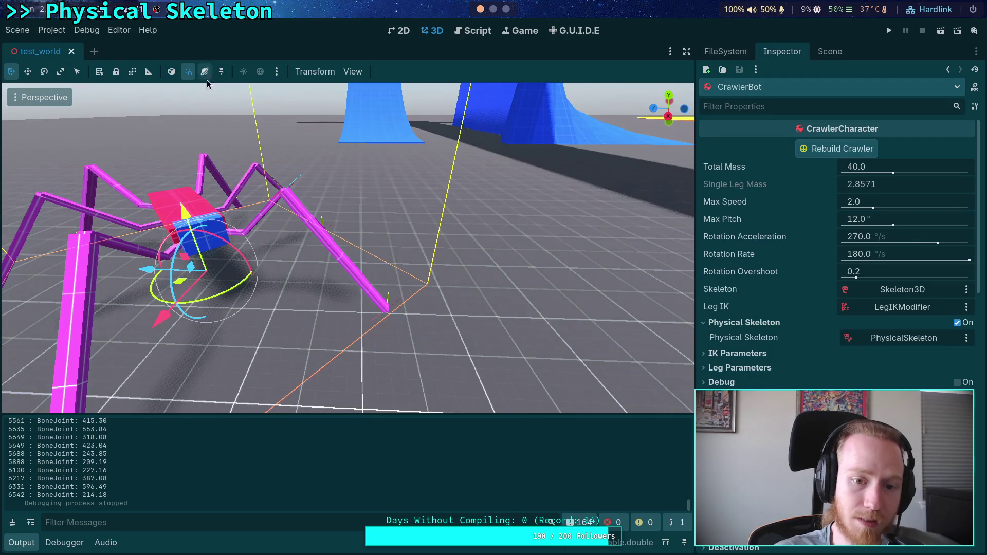
Delete the commented-out lines 341 and 334 from CrawlerLeg.gd
left_click(468, 32)
left_click(103, 301)
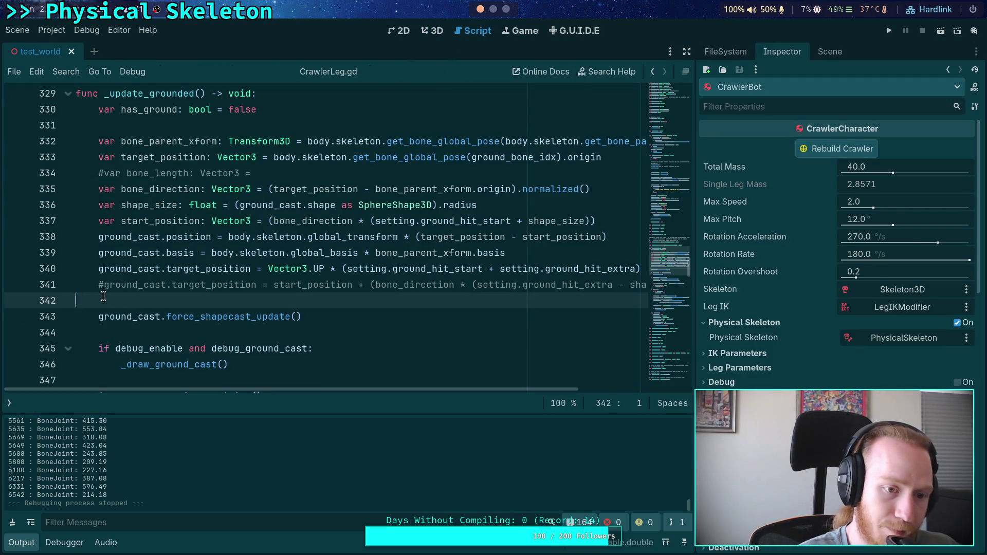
key("shift+Up")
key("BackSpace")
left_click_drag(273, 174, 23, 181)
key("BackSpace")
key("BackSpace")
Review how target_position, bone_direction, start_position and shape_size are used in _update_grounded
double_click(163, 156)
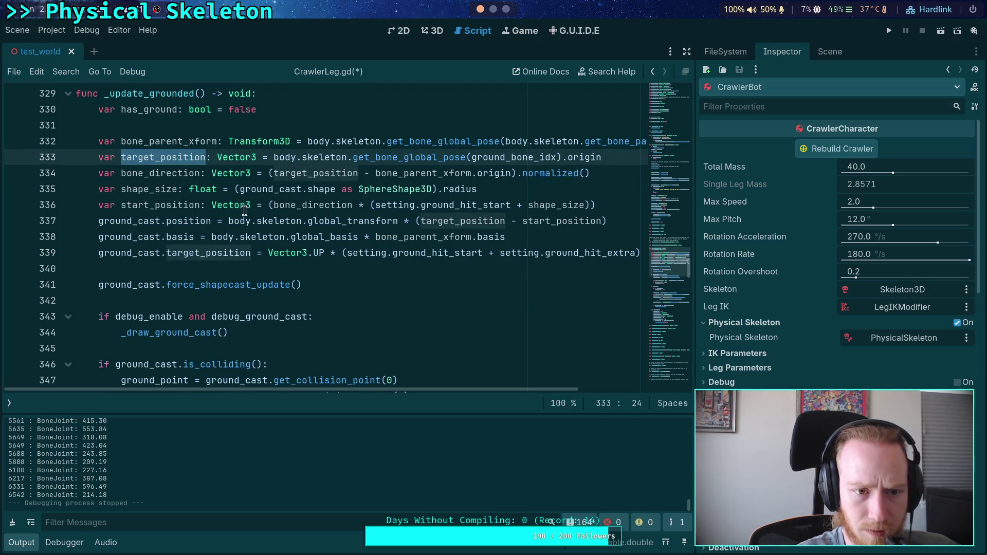
double_click(149, 174)
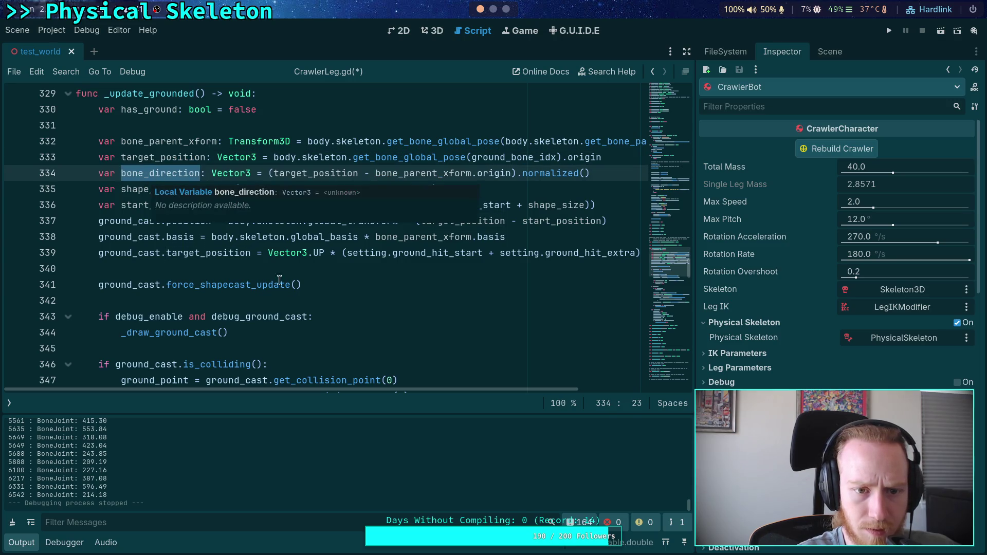
scroll(334, 334, "up", 1)
left_click_drag(411, 389, 417, 392)
double_click(177, 252)
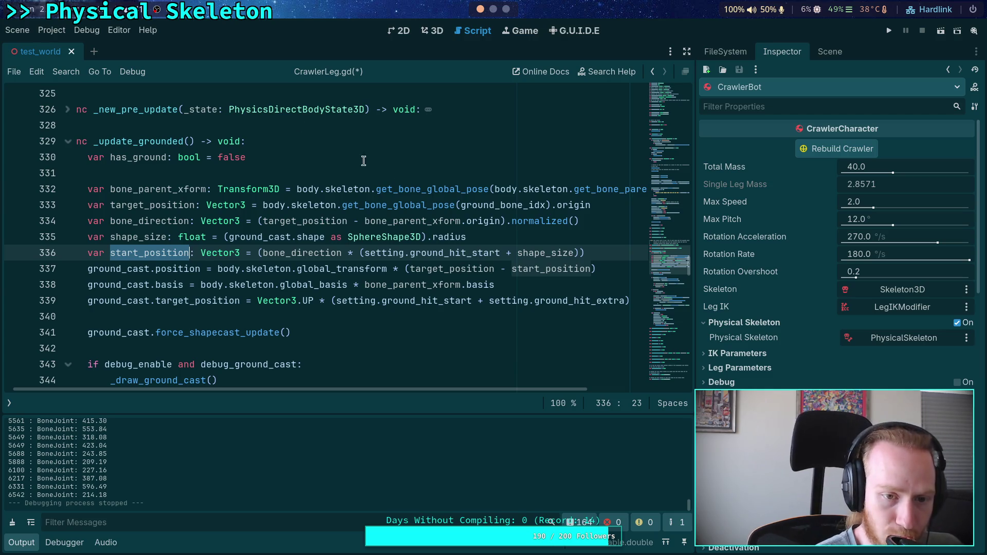
double_click(145, 234)
scroll(438, 391, "right", 1)
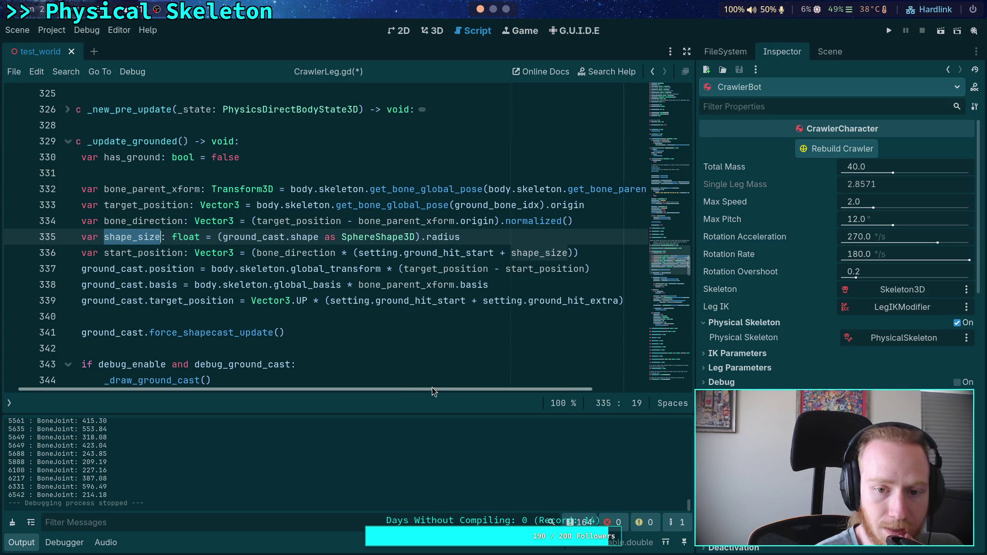
scroll(438, 391, "left", 1)
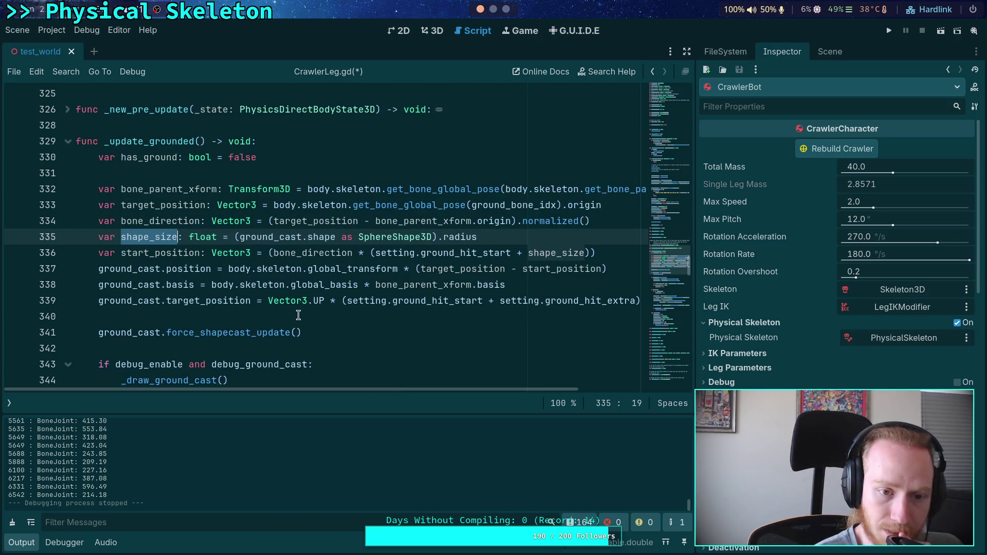
scroll(294, 312, "down", 2)
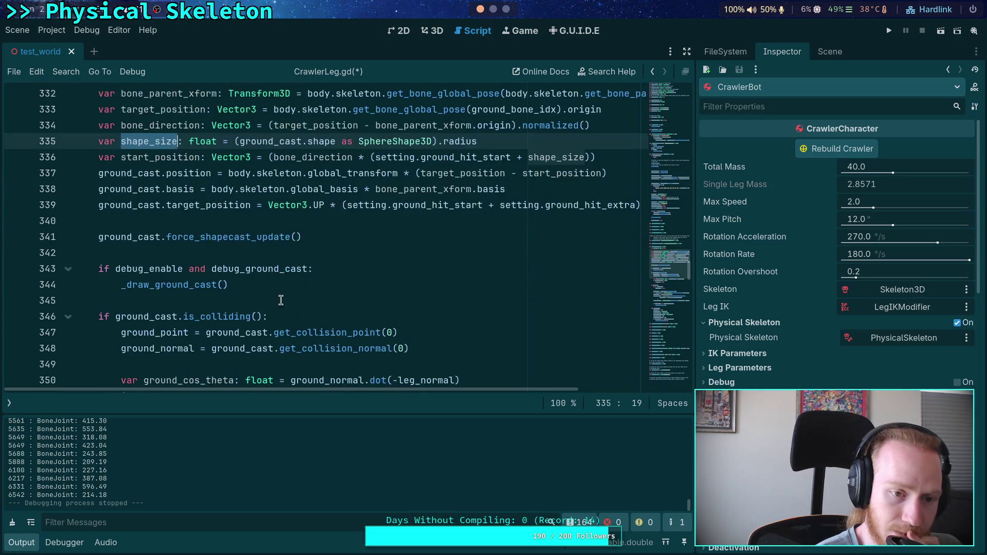
left_click(253, 216)
left_click(28, 542)
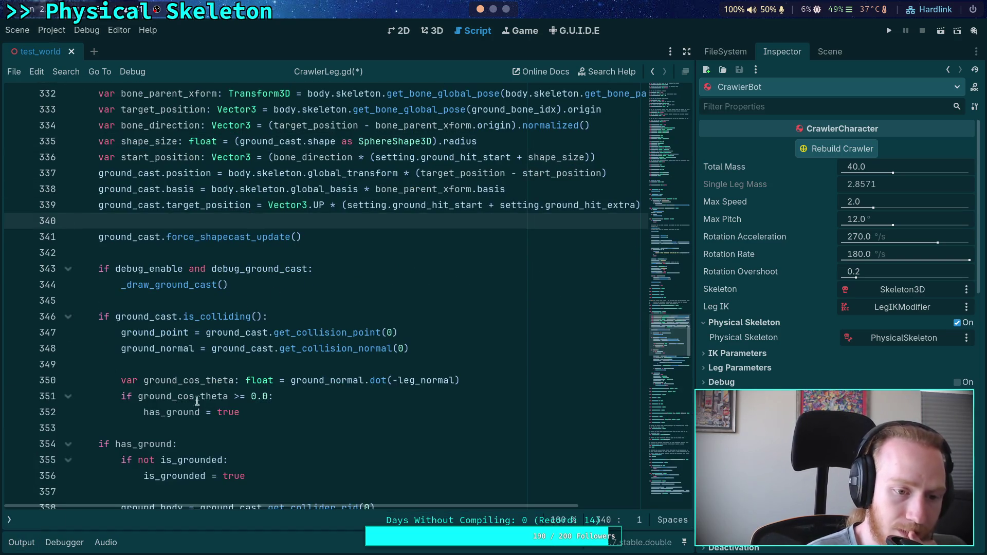
left_click(252, 302)
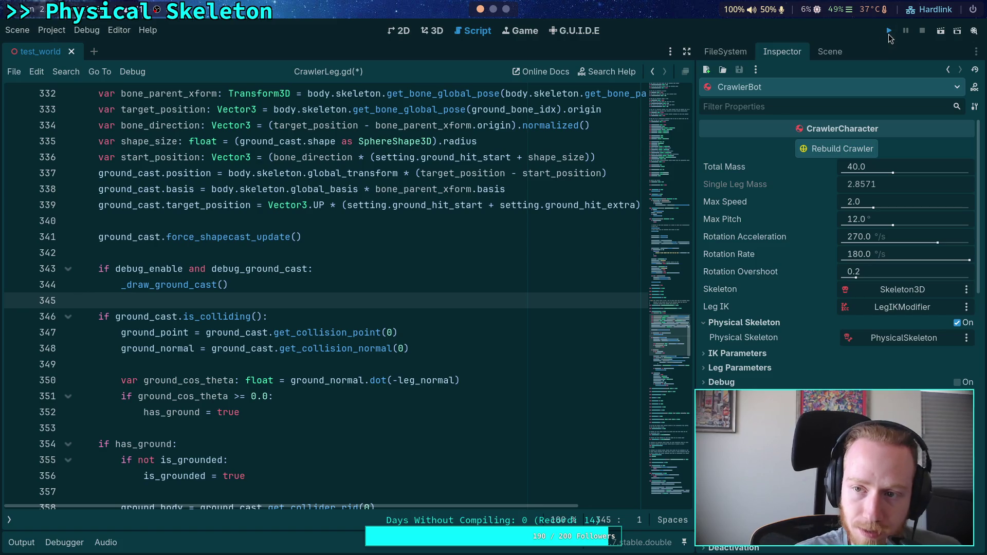
Run the crawler test, stop it, and switch to the terminal workspace
key("F5")
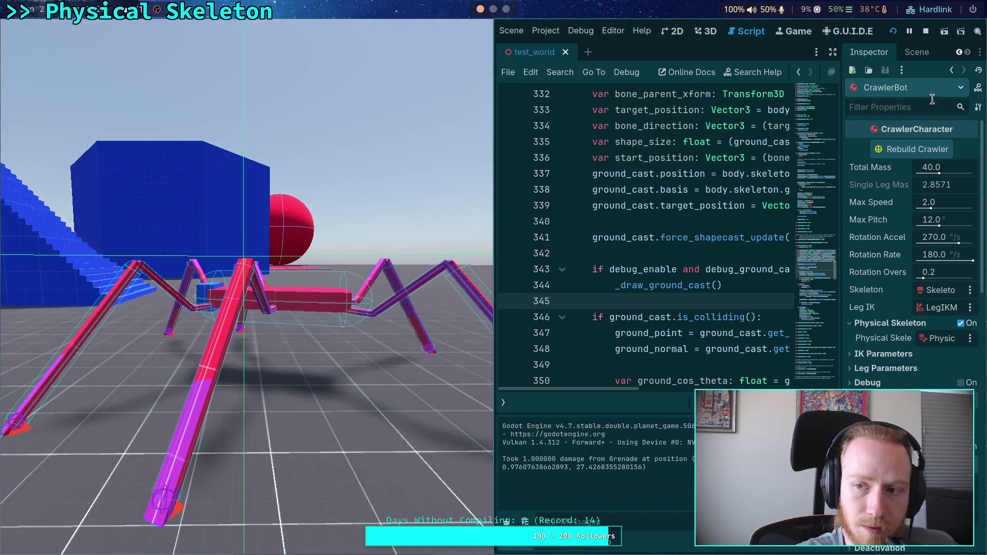
left_click(926, 31)
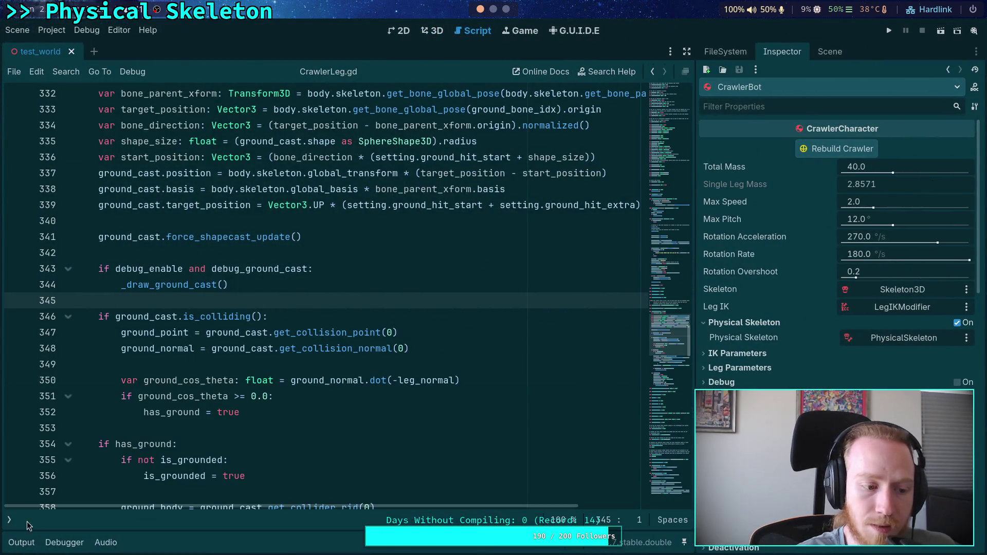
left_click(493, 9)
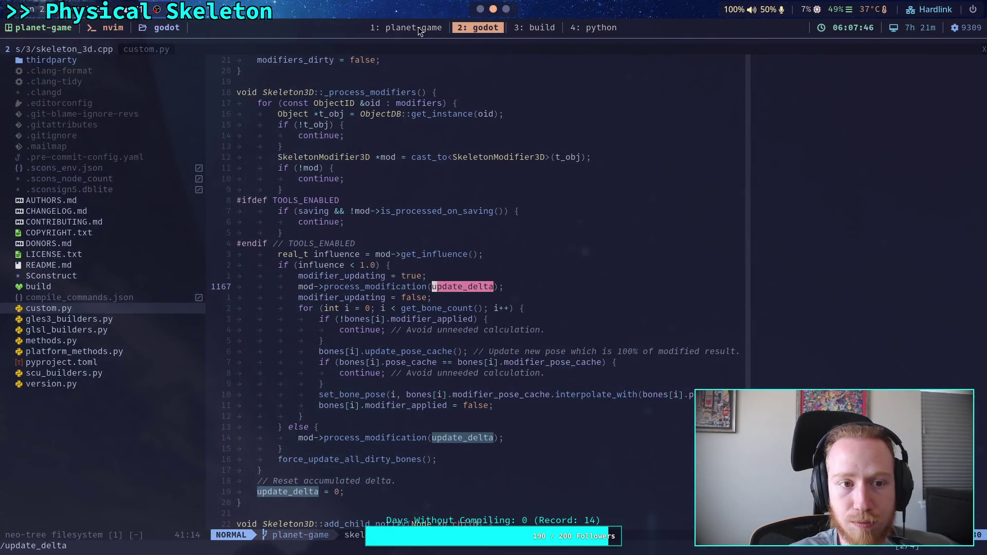
Run git status and git diff in the planet-game tmux window
key("ctrl+b")
type("1git status")
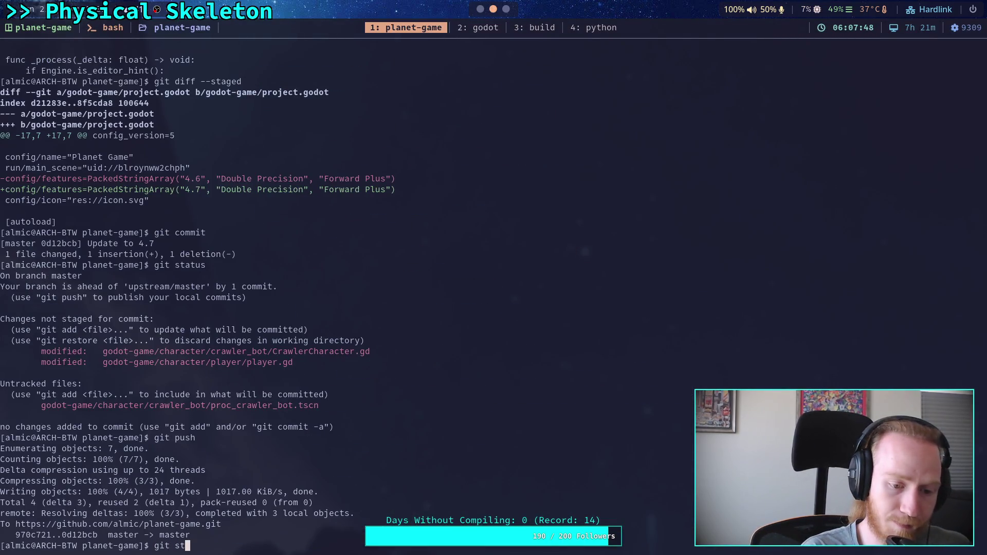
key("Return")
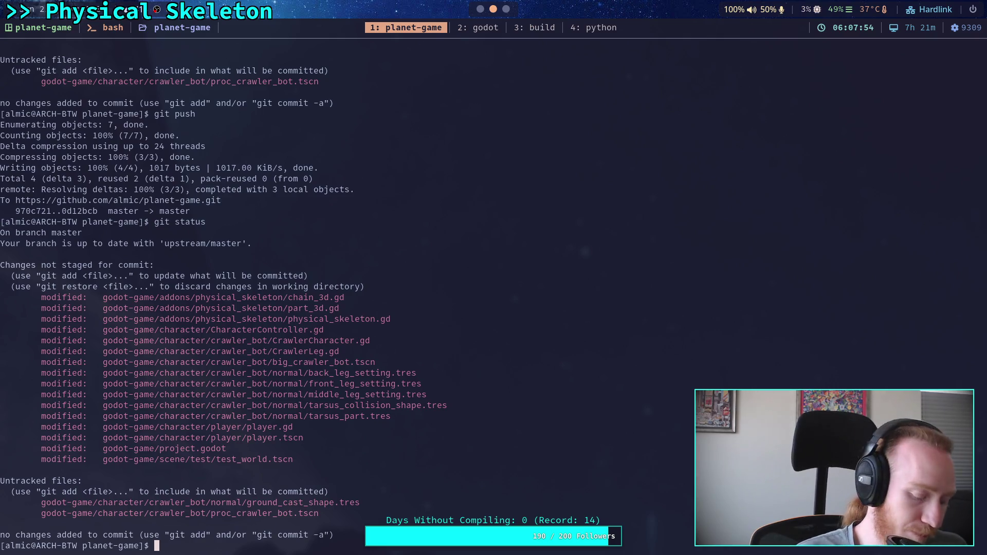
type("git diff")
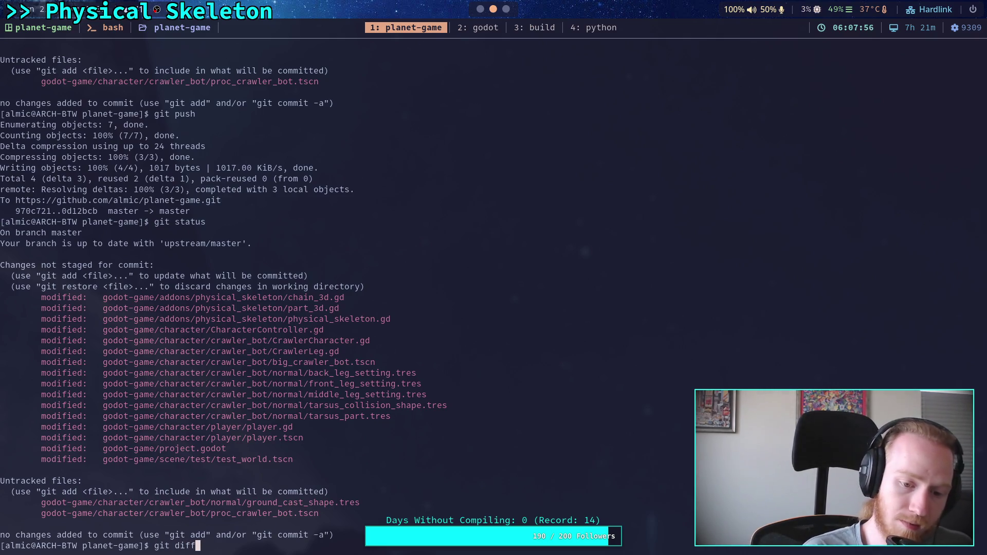
key("Return")
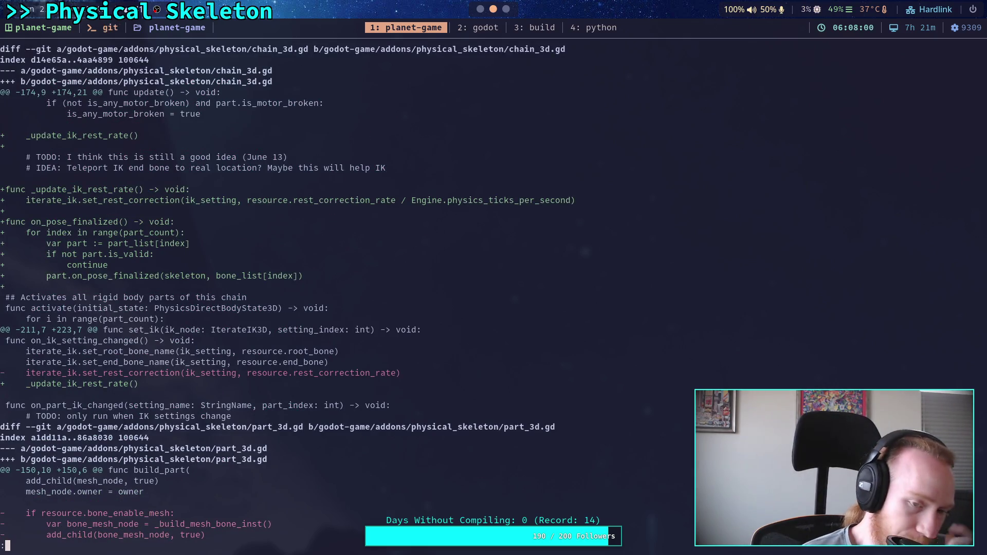
Page through the diff from chain_3d.gd to CrawlerLeg.gd, then close the terminal
key("Down")
key("Down")
key("Down")
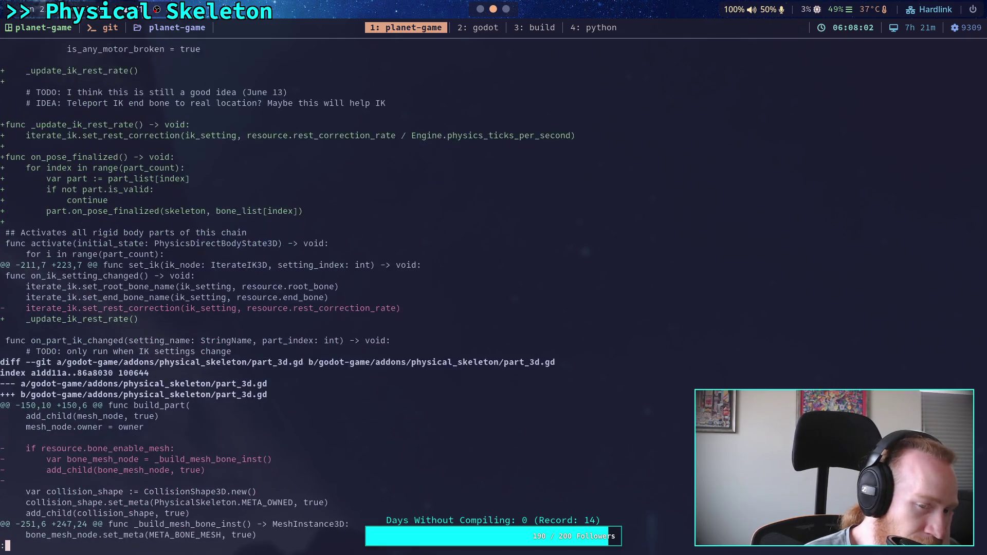
key("Down")
key("Down")
key("Down")
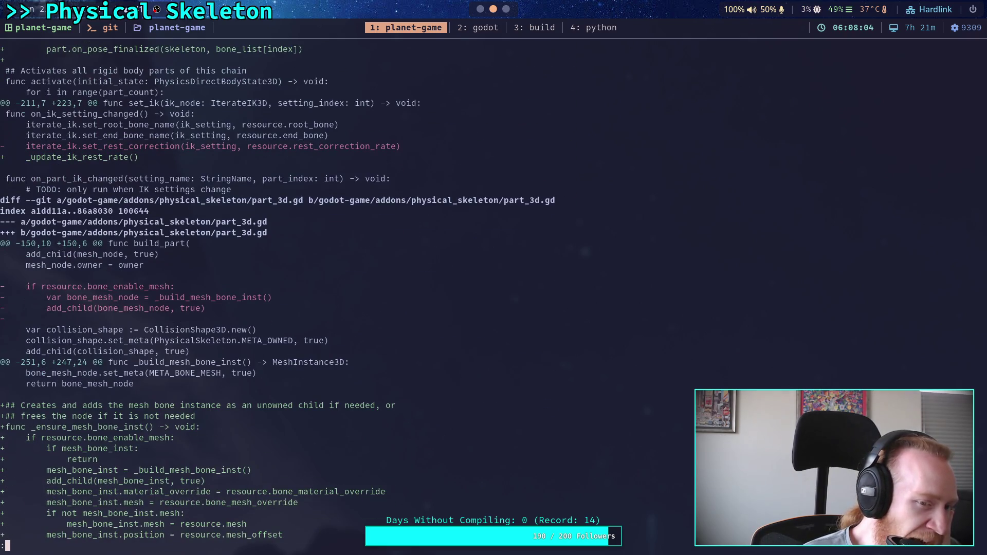
key("Down")
key("Down")
key("Down")
key("Down")
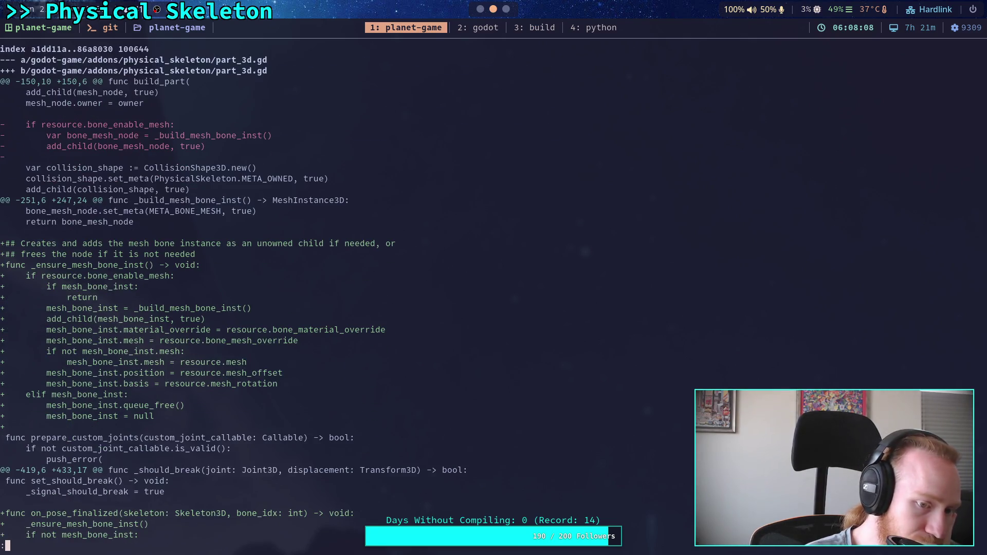
key("space")
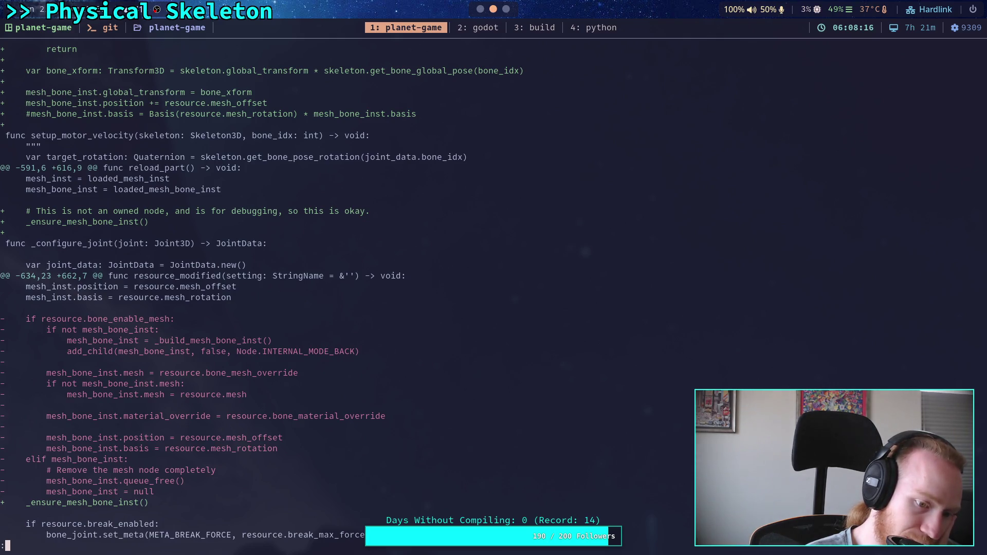
key("space")
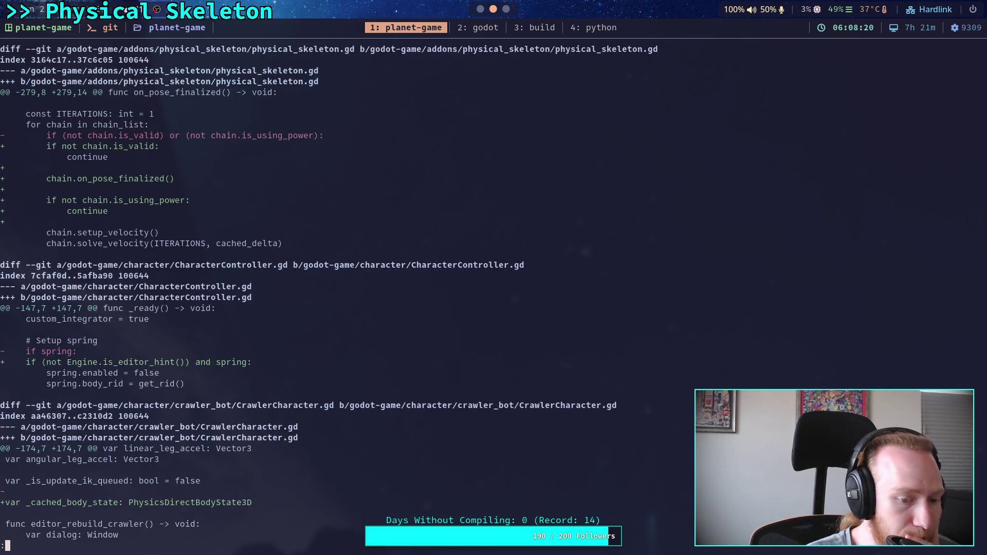
key("space")
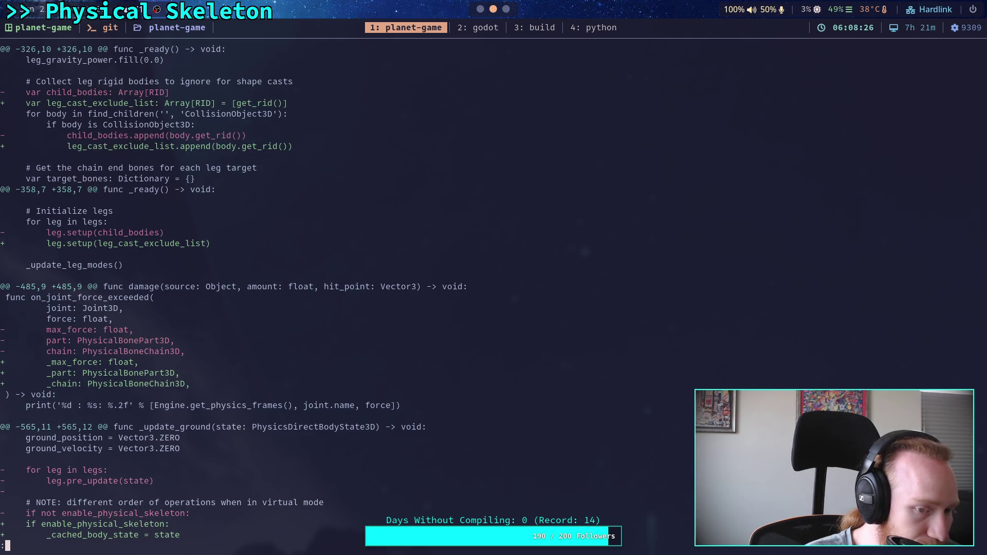
key("space")
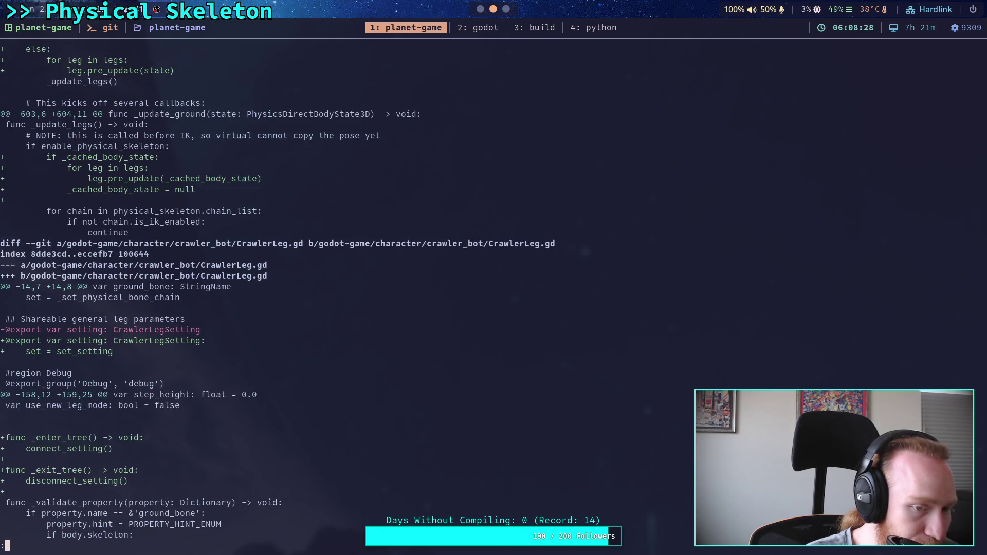
scroll(278, 292, "up", 4)
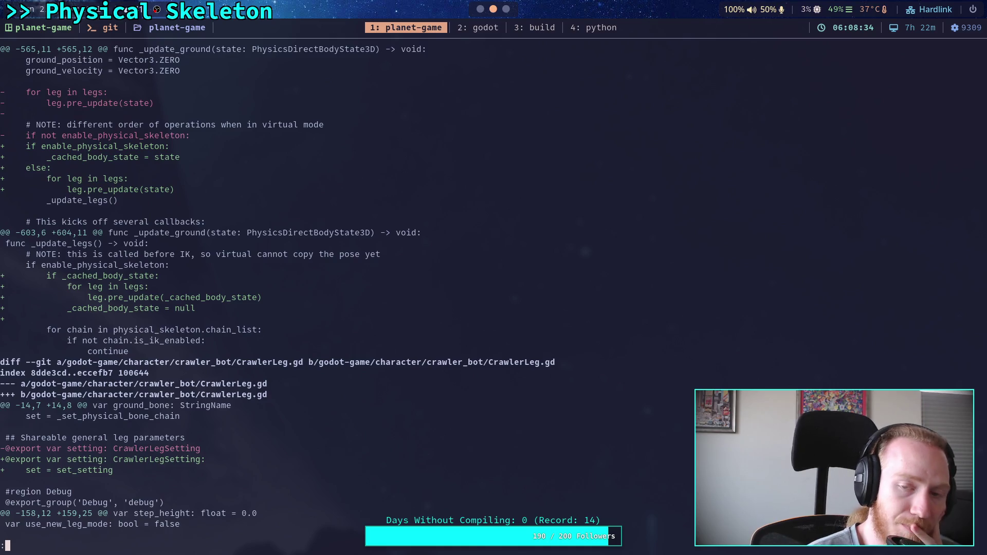
key("super+4")
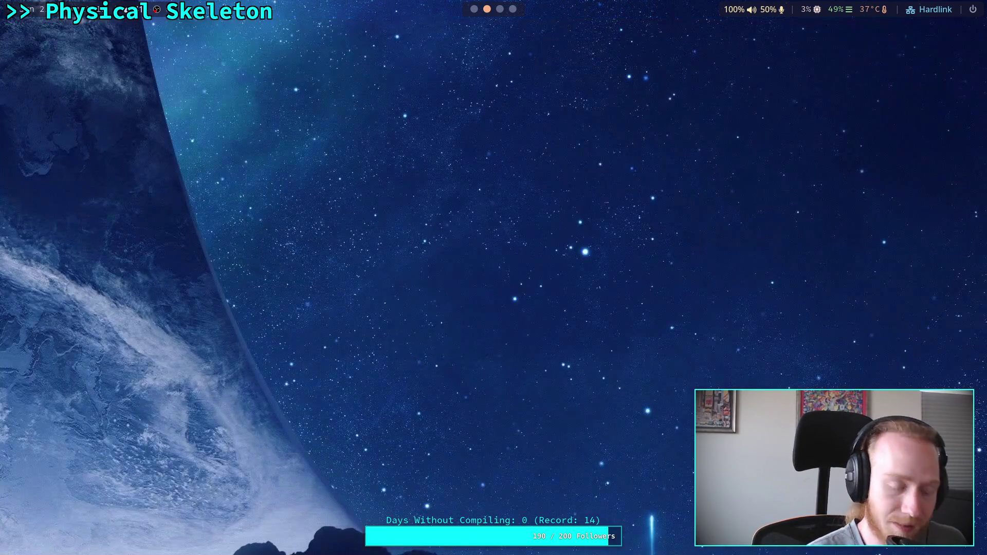
Launch the application matching 'ves' from the desktop launcher
key("super+d")
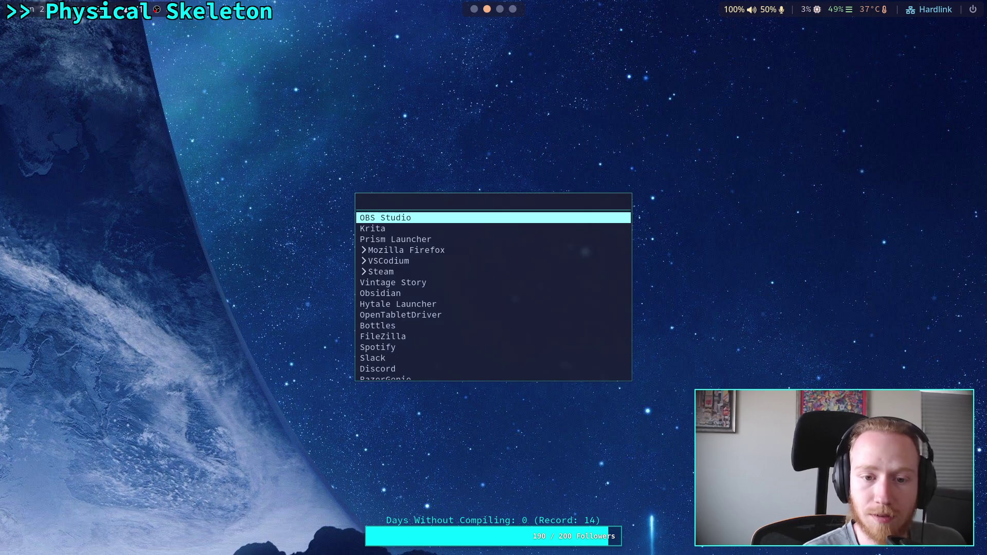
type("ves")
key("Return")
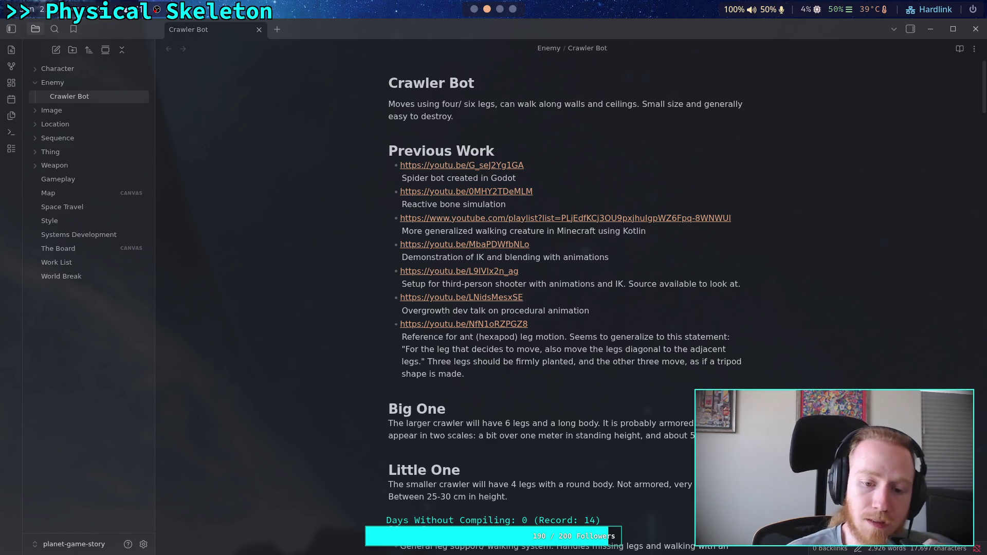
Delete the TODO NOW!!! section from the Crawler Bot note
scroll(529, 172, "down", 15)
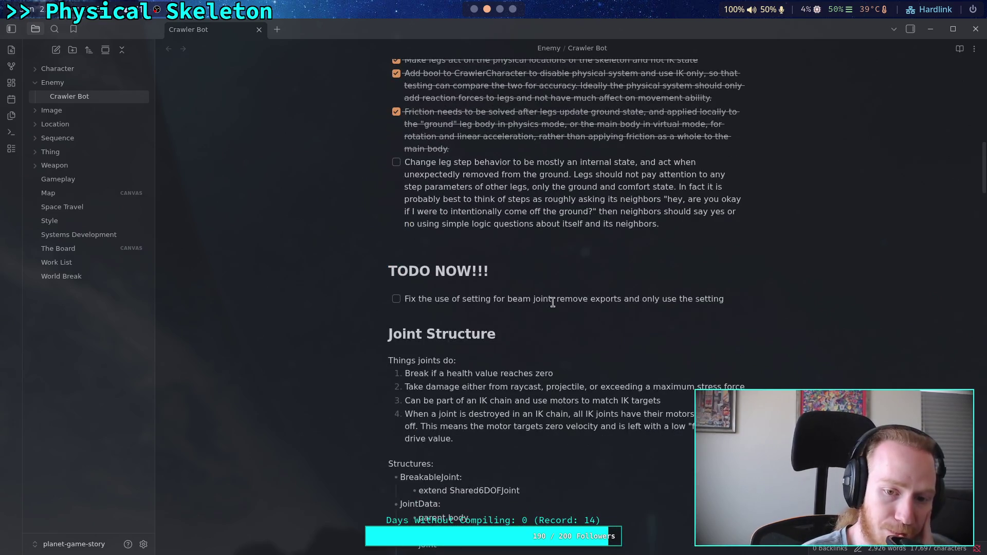
scroll(552, 303, "down", 3)
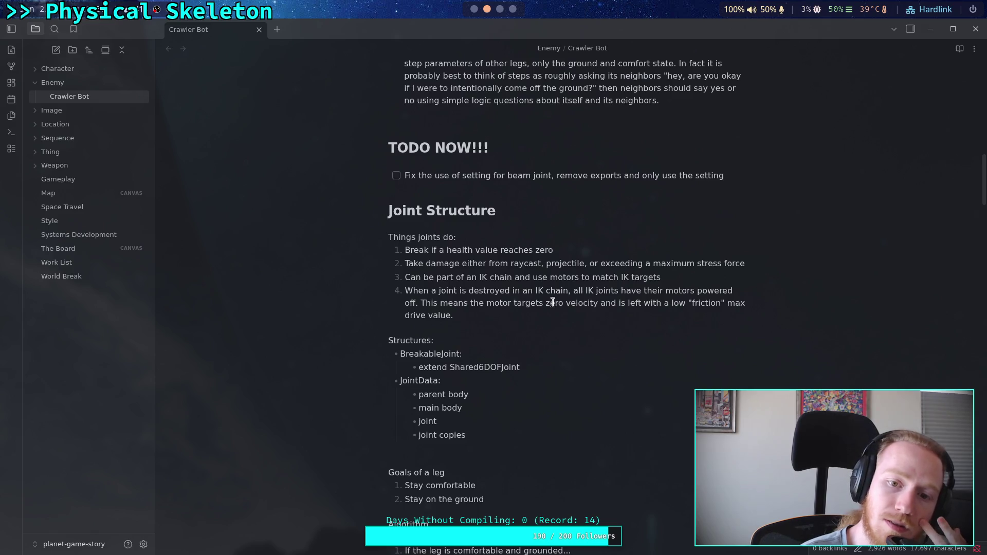
scroll(460, 241, "up", 2)
mouse_move(762, 236)
left_mouse_down()
mouse_move(328, 220)
mouse_move(326, 208)
left_mouse_up()
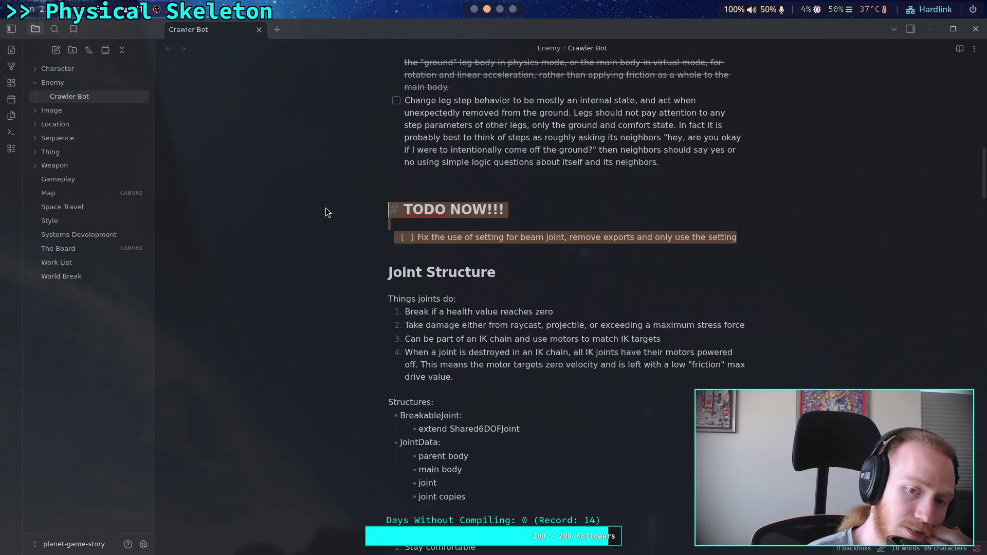
key("BackSpace")
key("BackSpace")
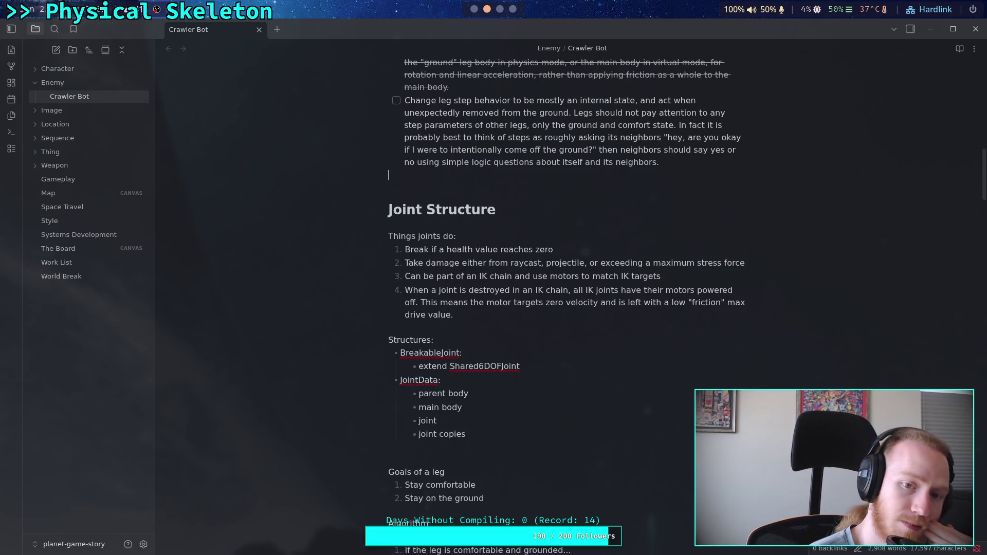
Delete the Structures list under Joint Structure and skim the rest of the note
scroll(475, 322, "up", 3)
scroll(475, 322, "down", 2)
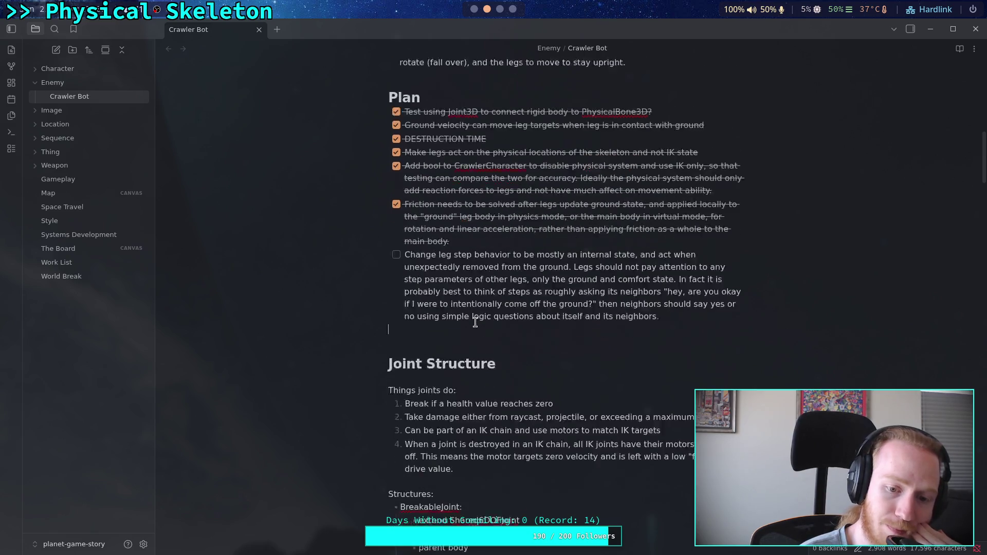
scroll(475, 322, "down", 2)
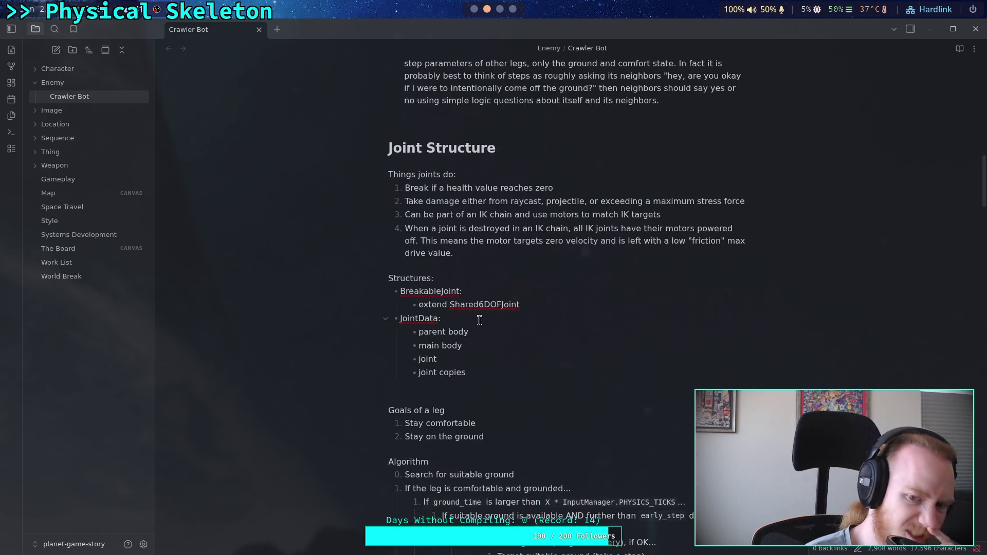
mouse_move(497, 372)
left_mouse_down()
mouse_move(332, 294)
mouse_move(335, 278)
left_mouse_up()
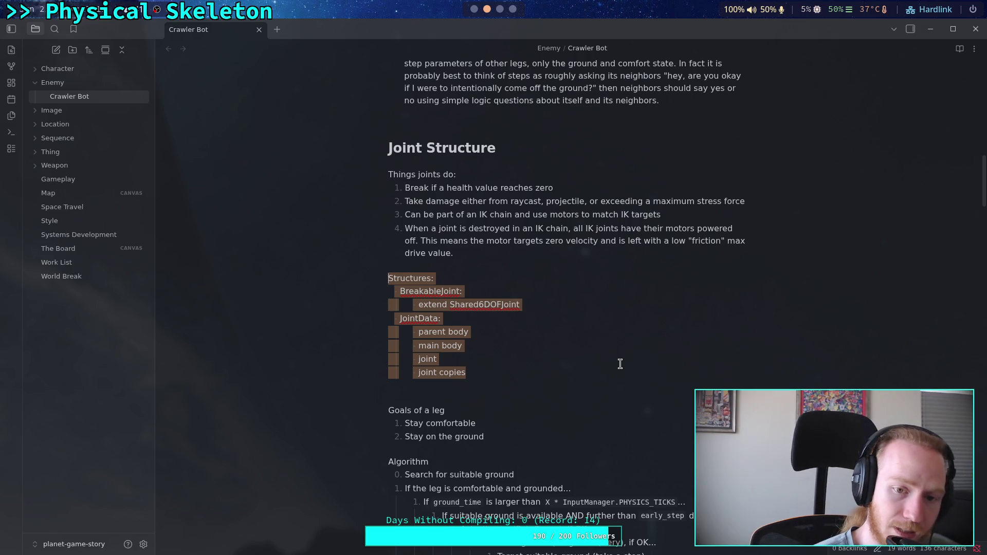
key("BackSpace")
key("BackSpace")
key("BackSpace")
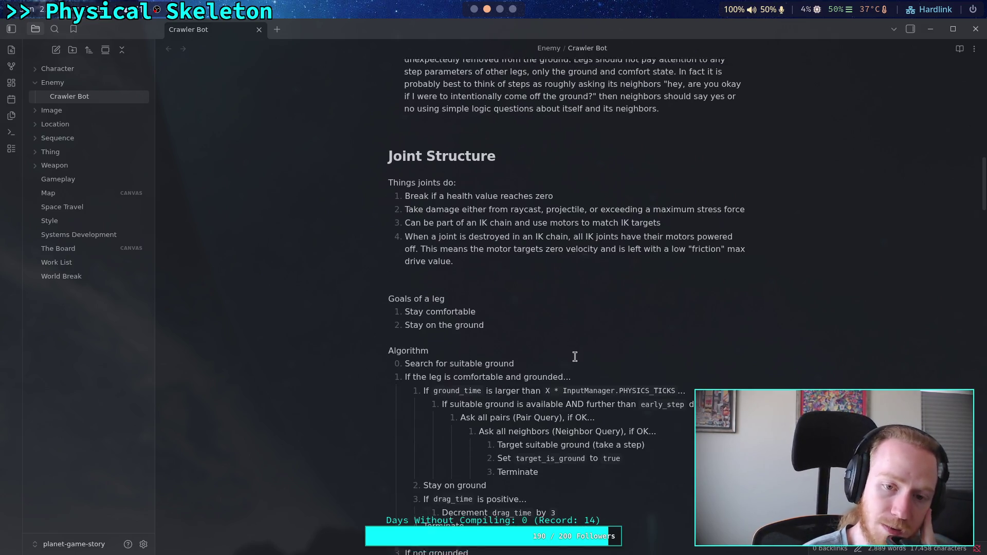
scroll(437, 343, "up", 1)
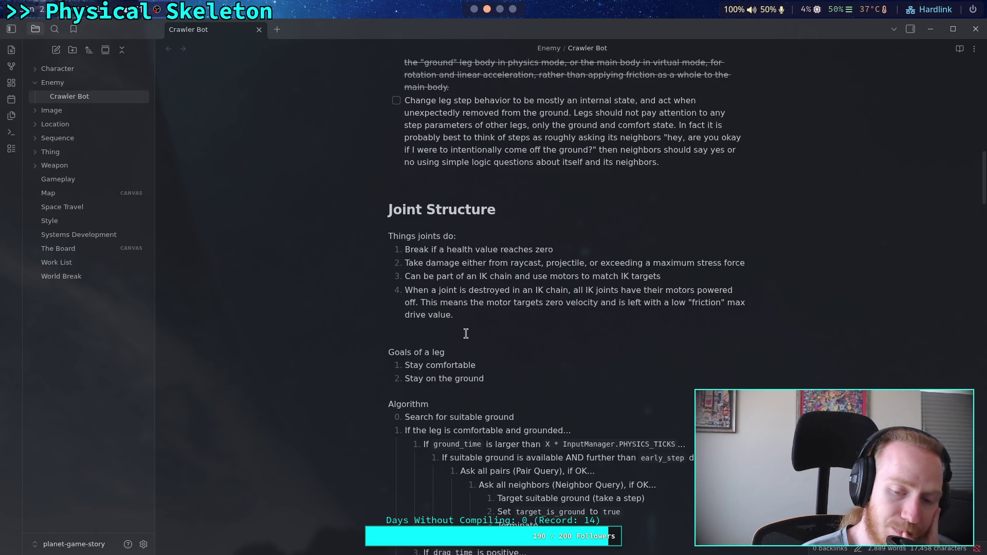
scroll(466, 334, "down", 3)
scroll(465, 333, "up", 6)
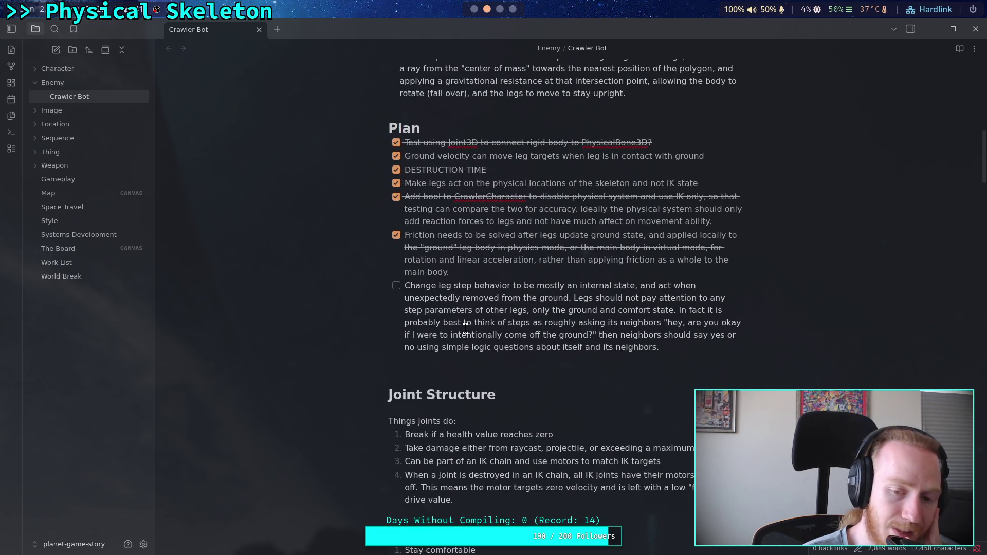
scroll(466, 328, "up", 6)
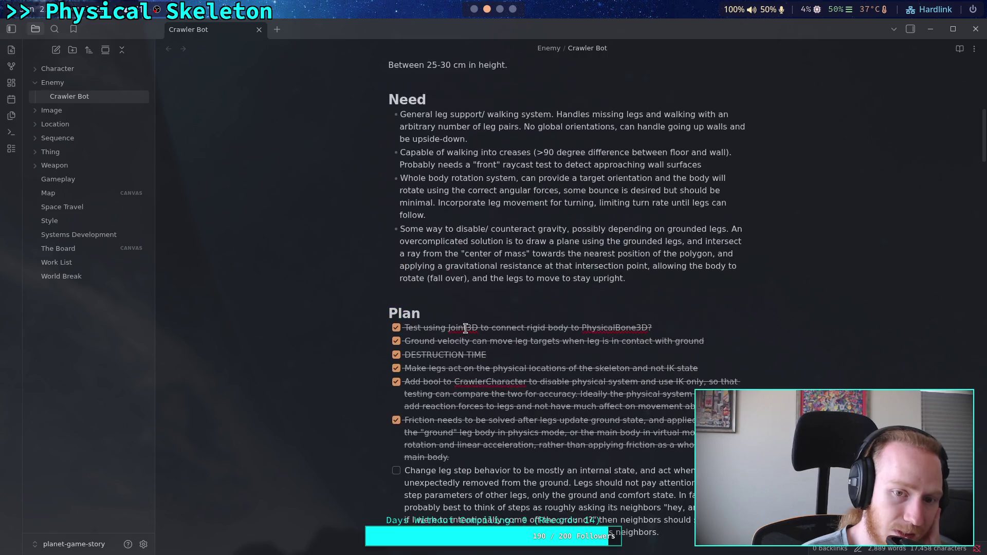
scroll(465, 328, "down", 20)
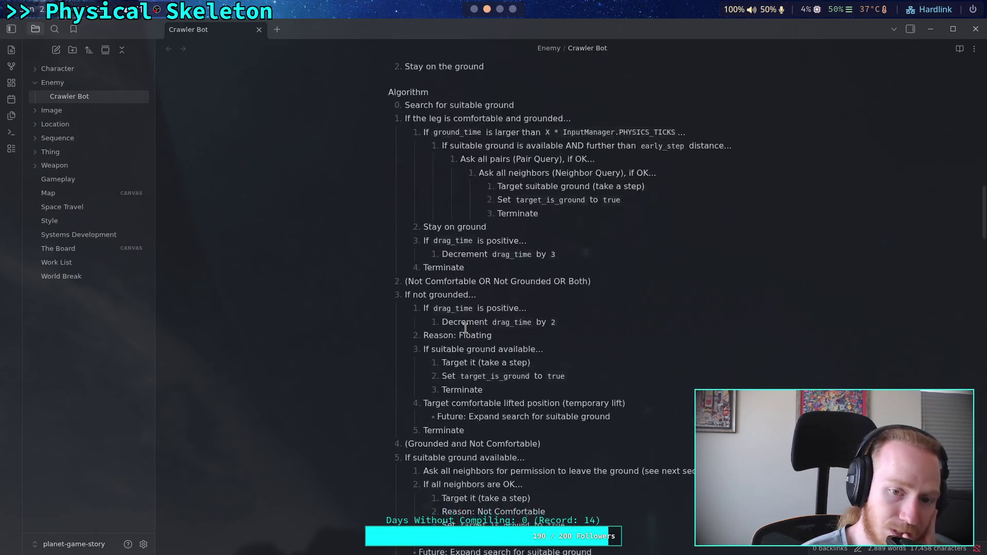
scroll(466, 327, "down", 14)
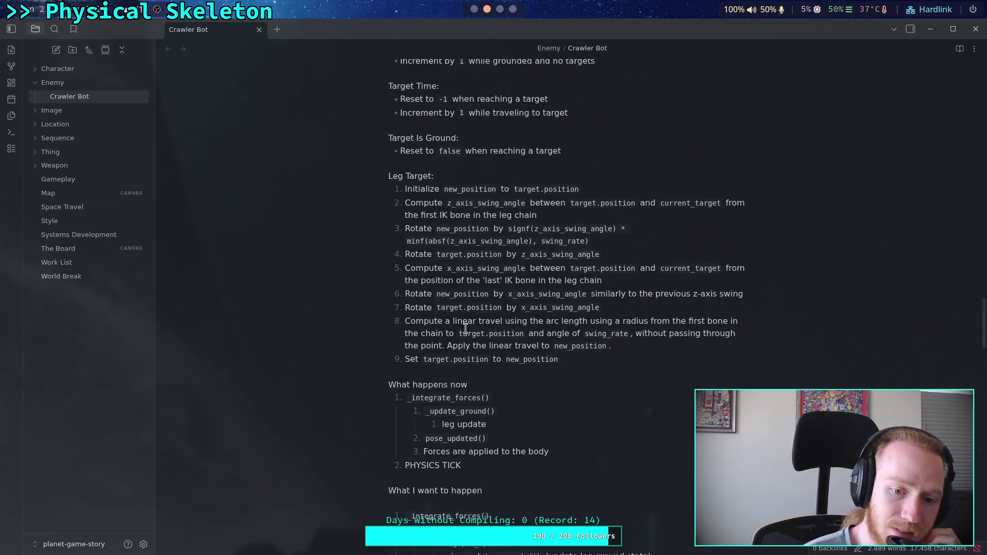
scroll(466, 327, "down", 3)
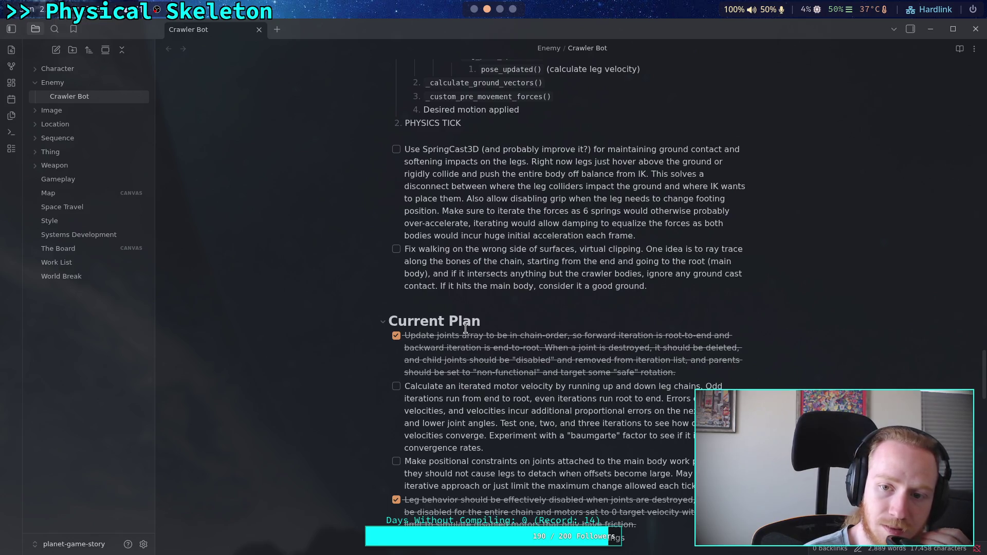
Return to Godot and bring up the test world's 3D view
left_click(477, 12)
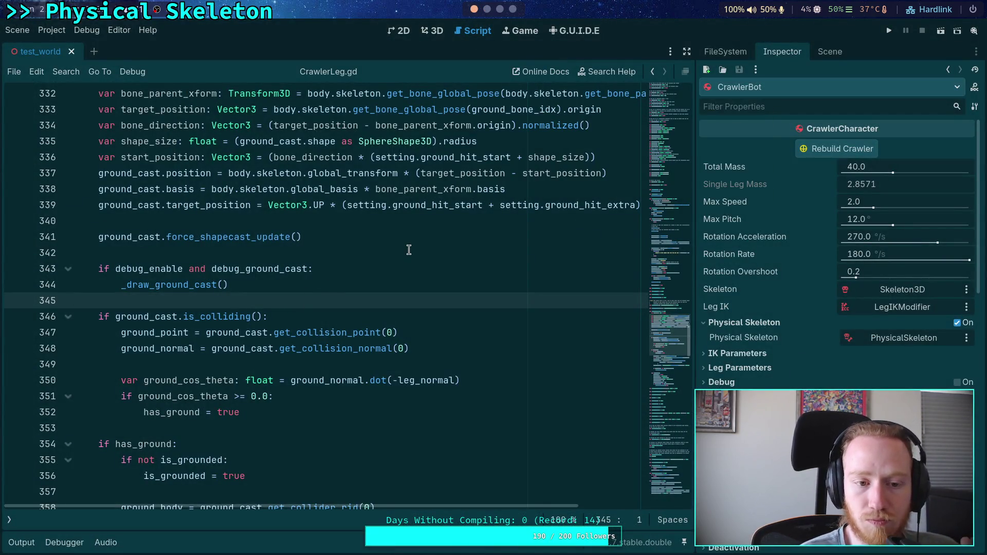
scroll(263, 280, "down", 2)
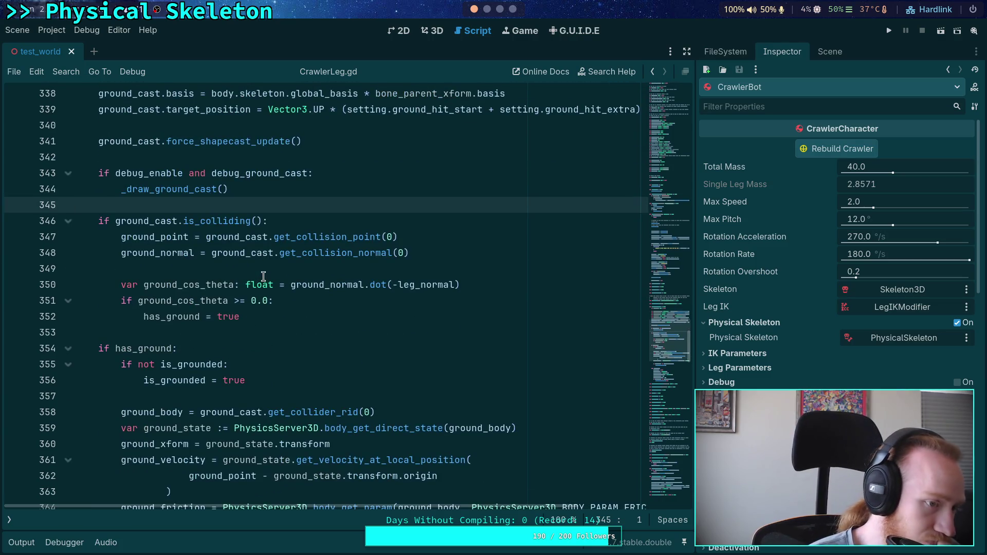
scroll(273, 277, "up", 6)
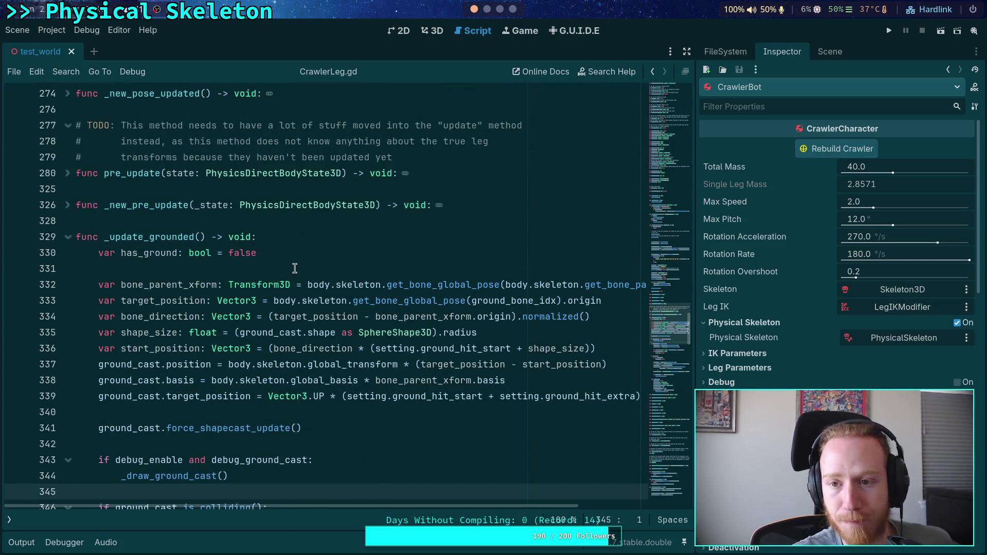
left_click(432, 31)
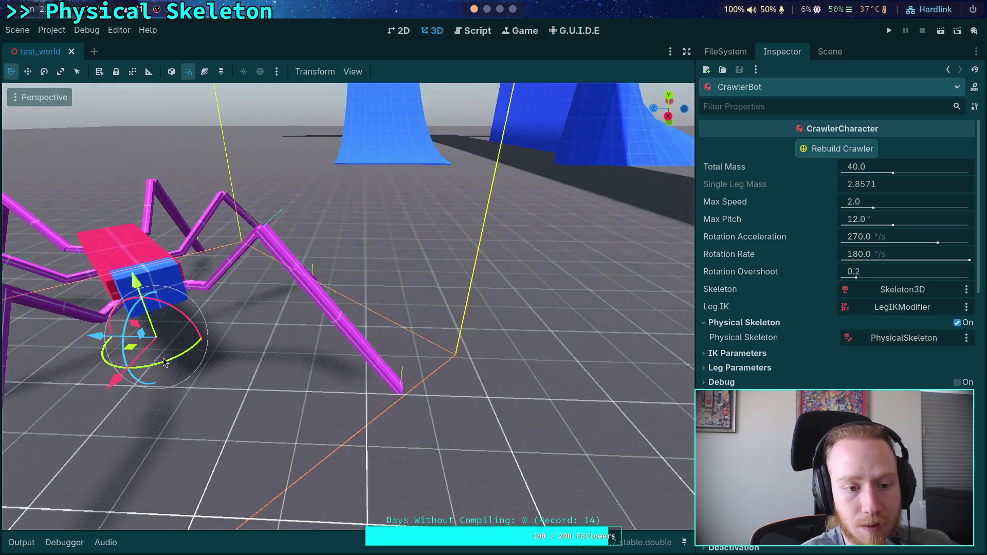
Rotate the crawler bot 45 degrees and shift both the player and crawler bot left
left_click_drag(164, 364, 191, 355)
scroll(191, 354, "down", 4)
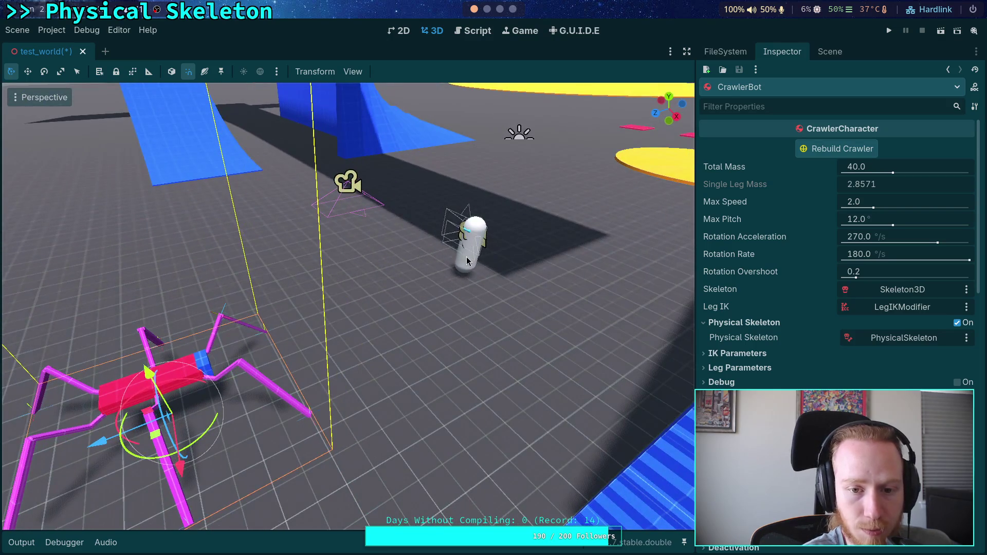
left_click(467, 261)
mouse_move(458, 302)
left_mouse_down()
mouse_move(354, 327)
mouse_move(360, 316)
left_mouse_up()
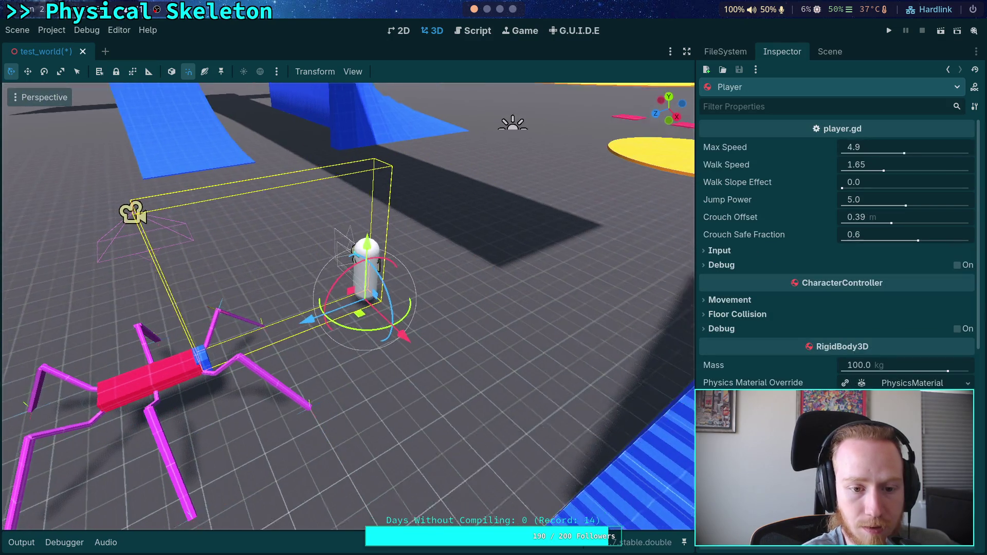
left_click(390, 369)
left_click_drag(445, 391, 377, 397)
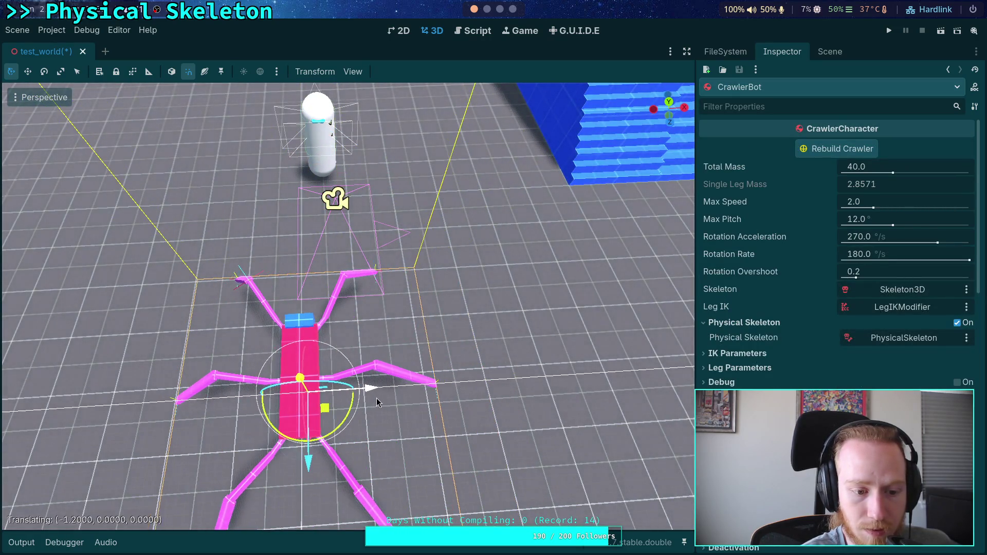
Move the crawler bot up and right, and bring the player up close behind it
key("shift+f")
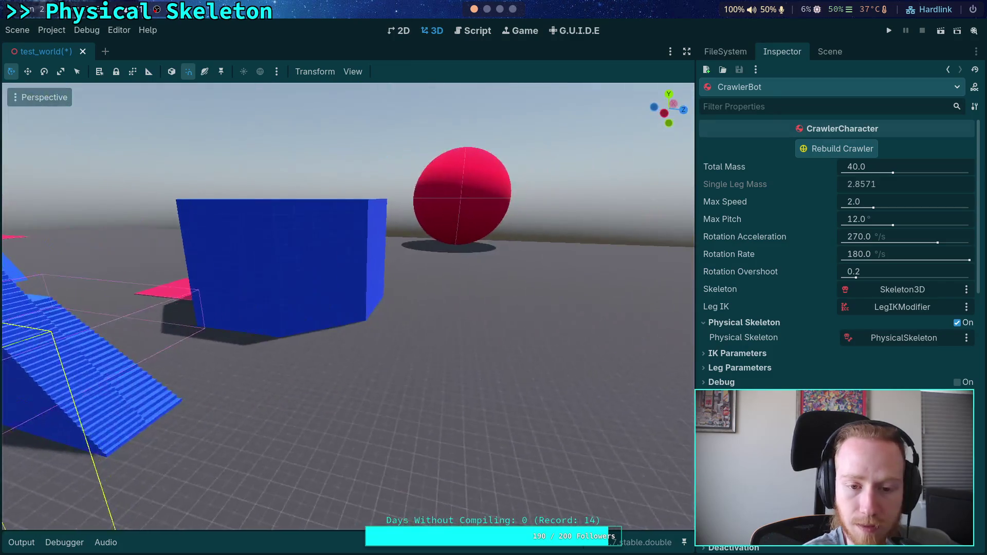
key("shift+f")
mouse_move(300, 432)
left_mouse_down()
mouse_move(487, 216)
mouse_move(514, 202)
left_mouse_up()
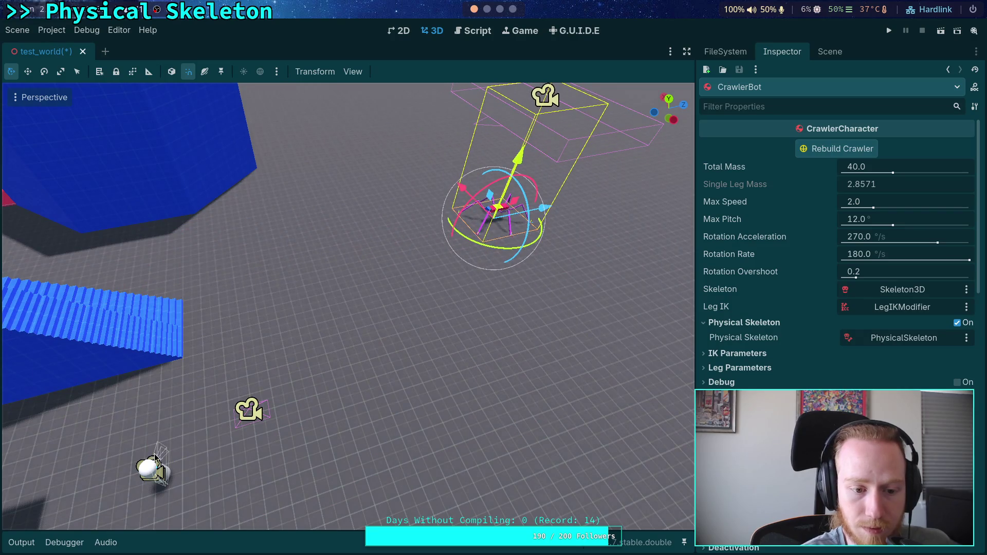
left_click(156, 457)
mouse_move(192, 457)
left_mouse_down()
mouse_move(337, 239)
mouse_move(420, 244)
left_mouse_up()
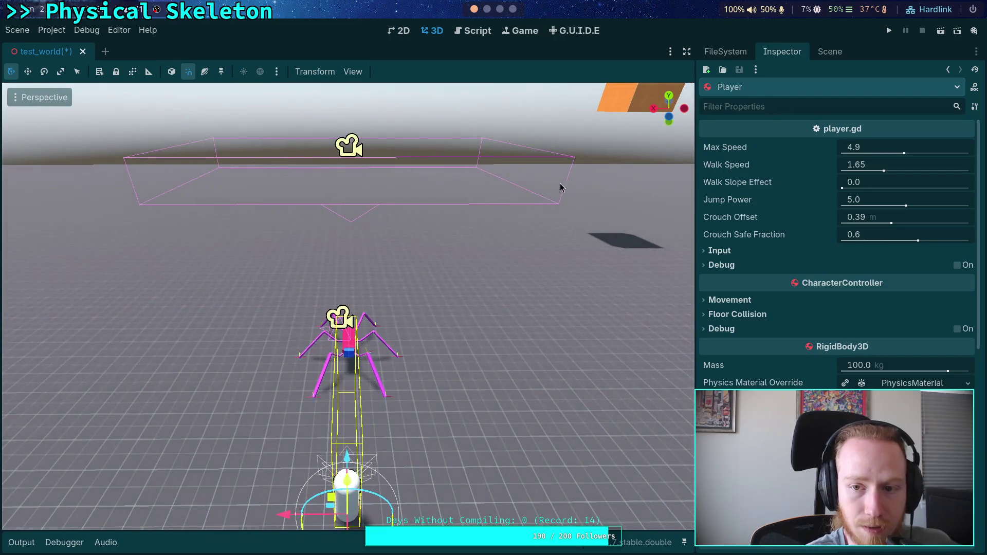
key("KP_7")
Set the player's position to x 25, z 40
scroll(406, 355, "up", 5)
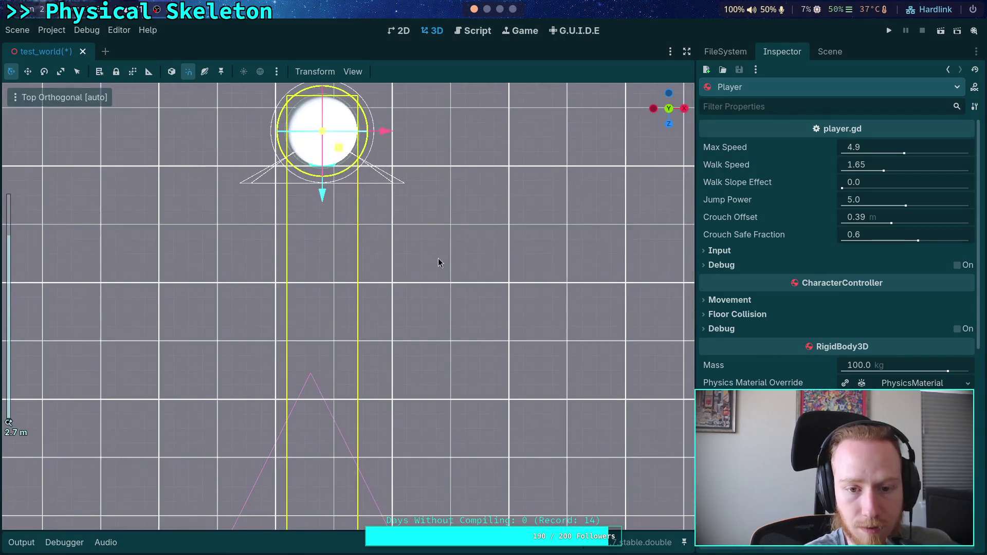
scroll(811, 315, "down", 5)
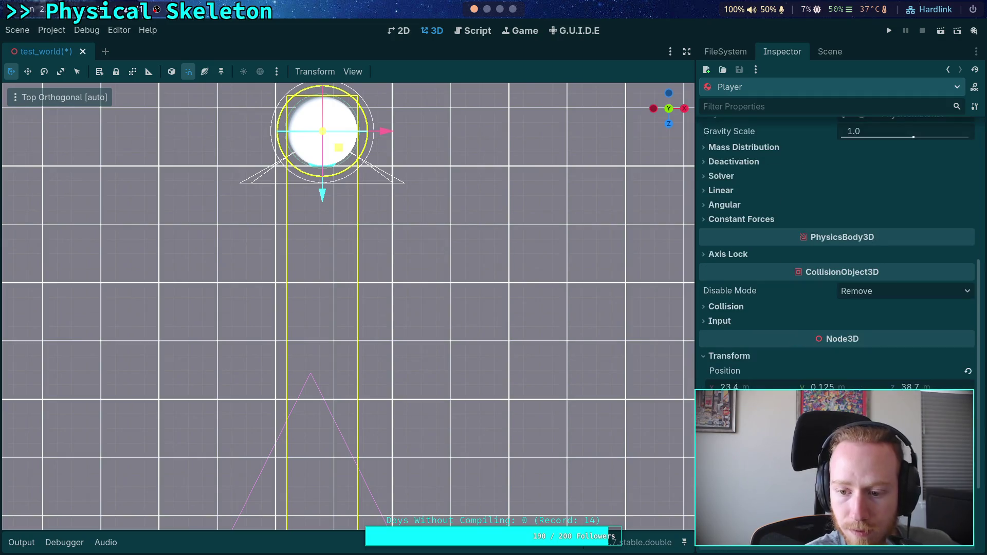
left_click(772, 386)
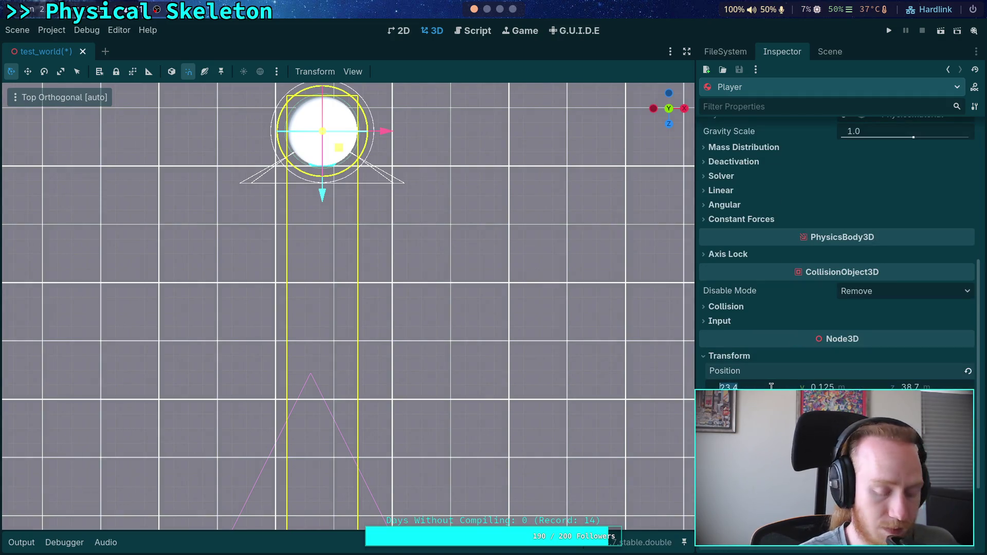
type("25")
key("Return")
left_click(909, 386)
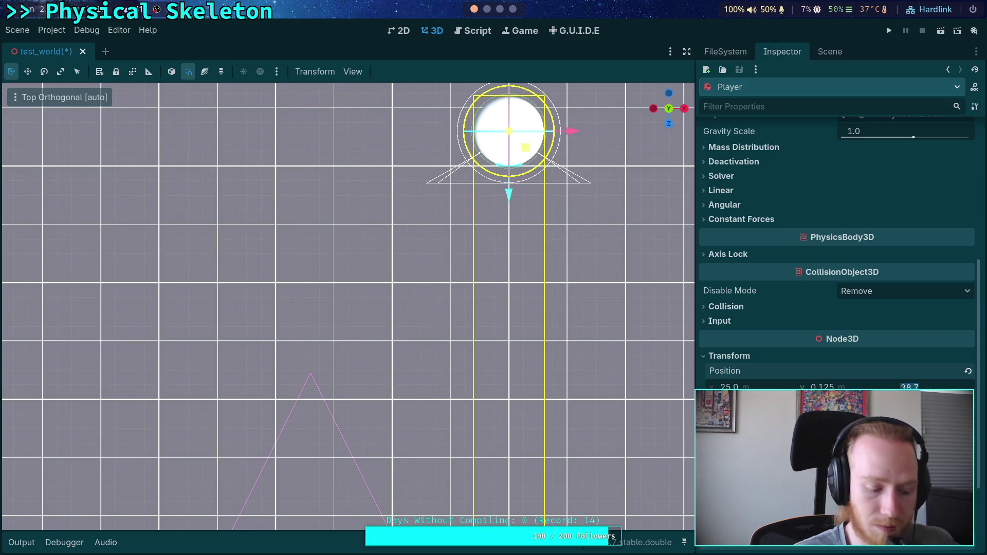
type("40")
key("Return")
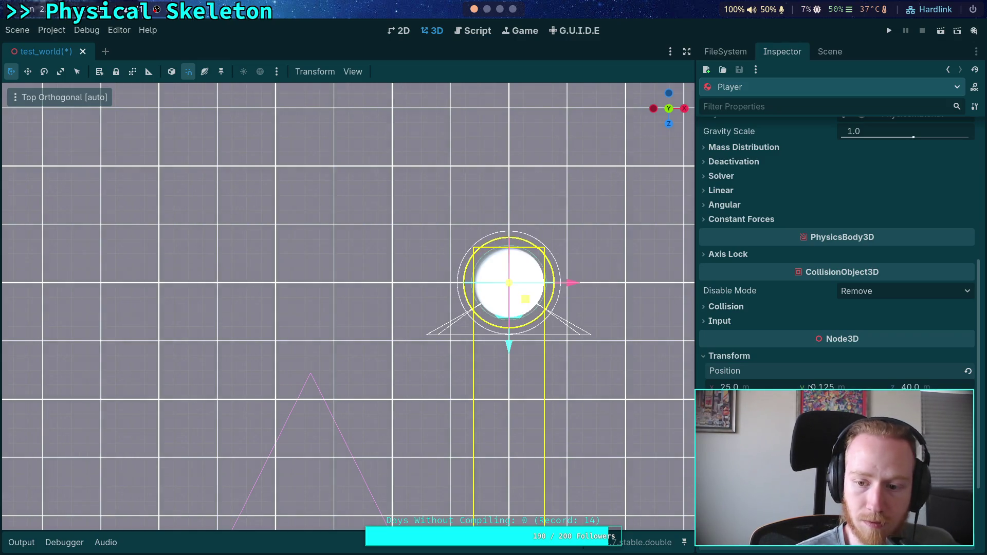
Select the whole crawler bot and set its z position to 44
scroll(254, 286, "down", 5)
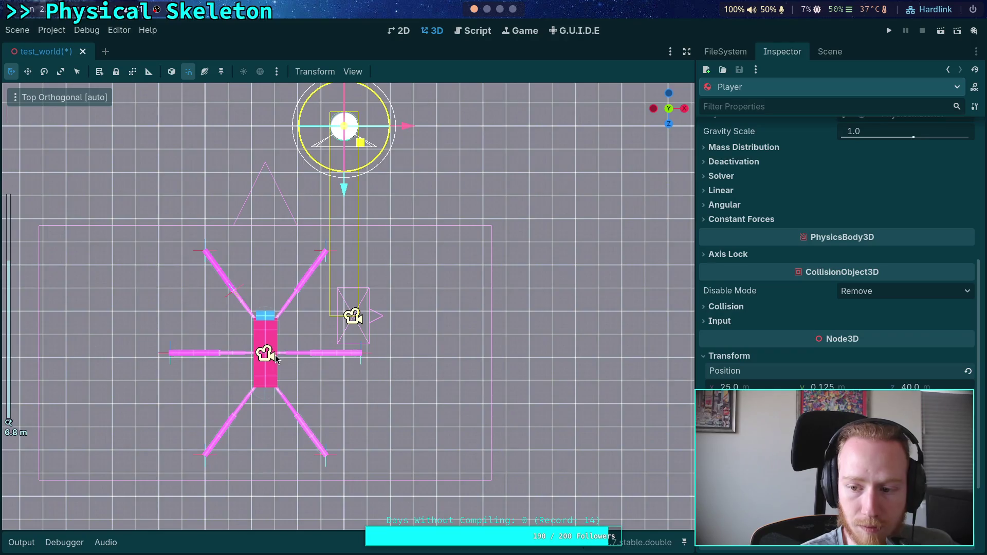
left_click(276, 359)
scroll(747, 377, "down", 3)
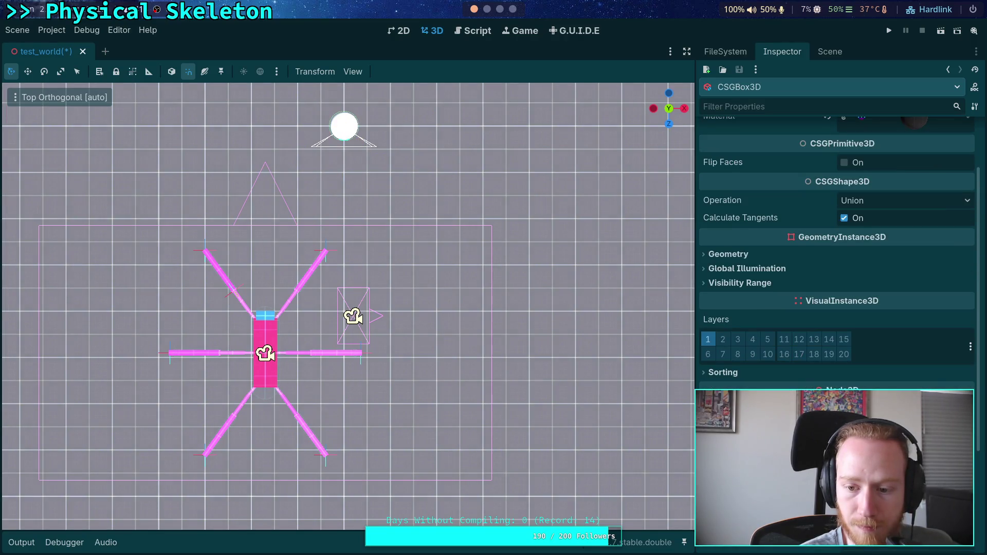
left_click(270, 388)
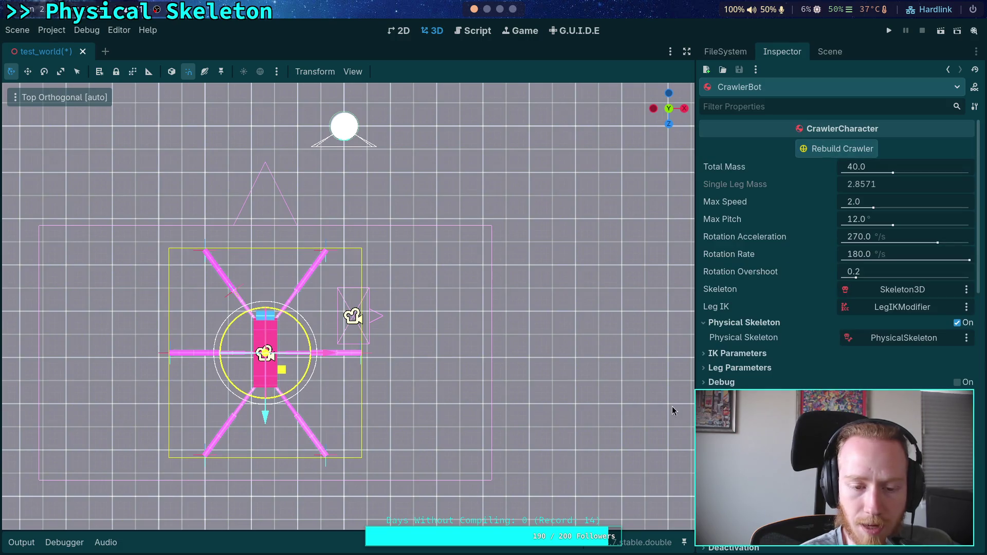
left_click(445, 390)
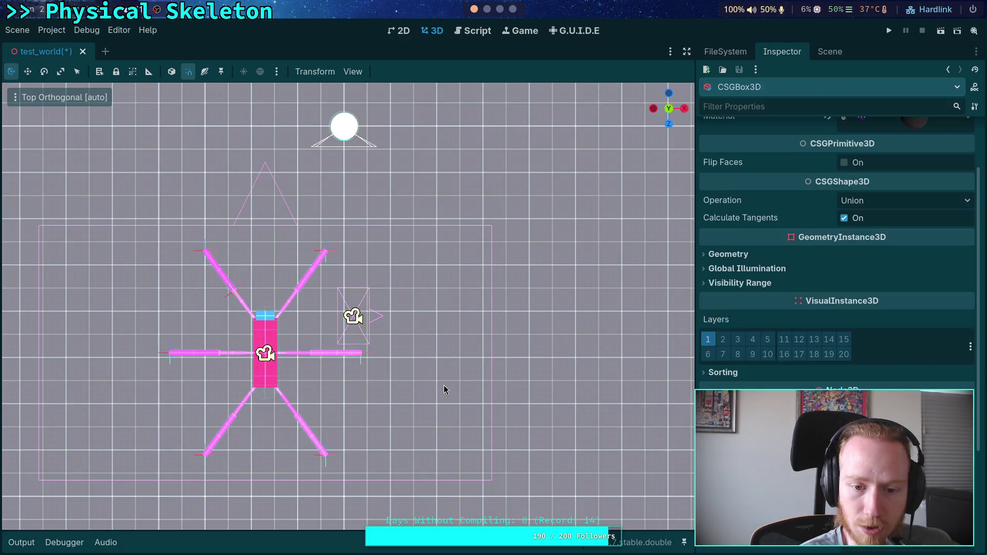
left_click(266, 384)
scroll(838, 257, "down", 15)
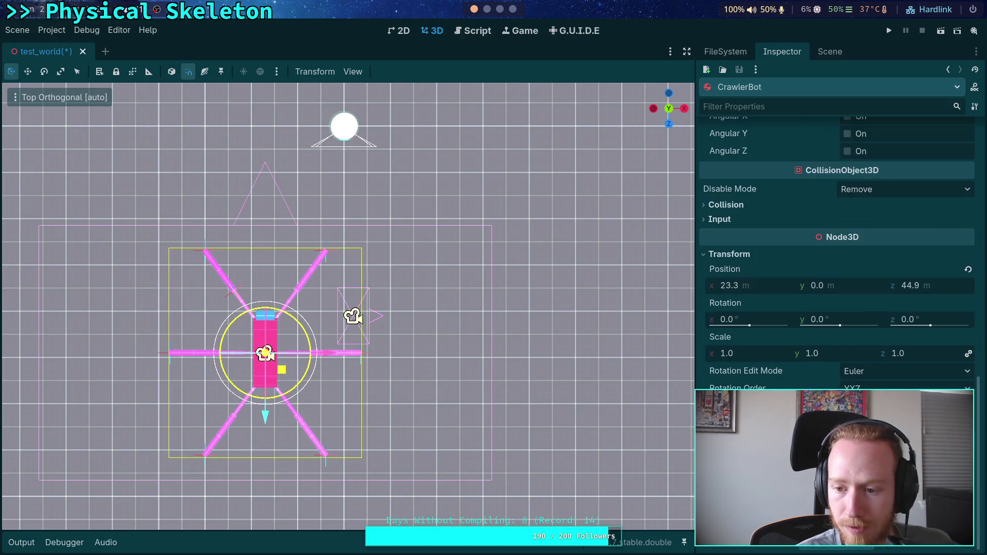
left_click(931, 288)
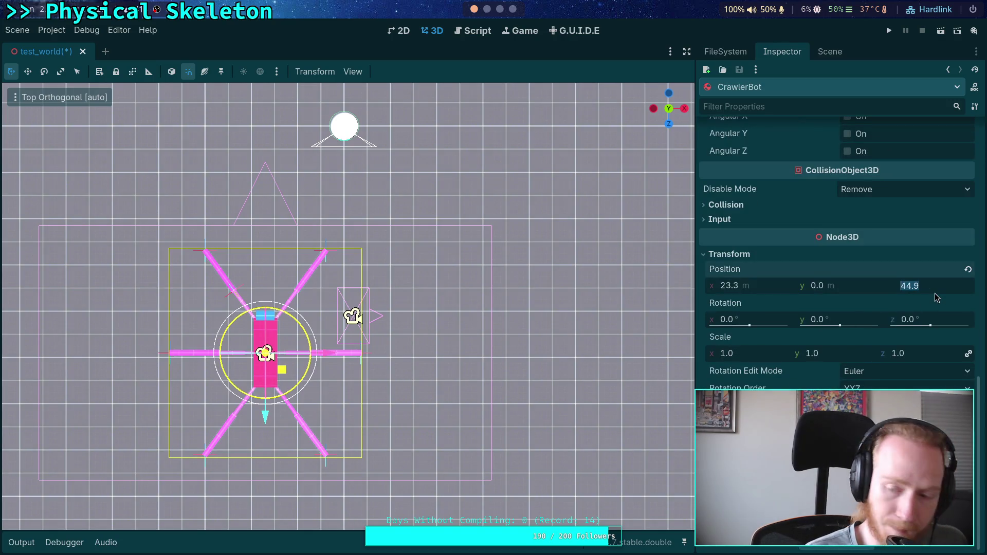
type("45")
key("Return")
left_click(941, 288)
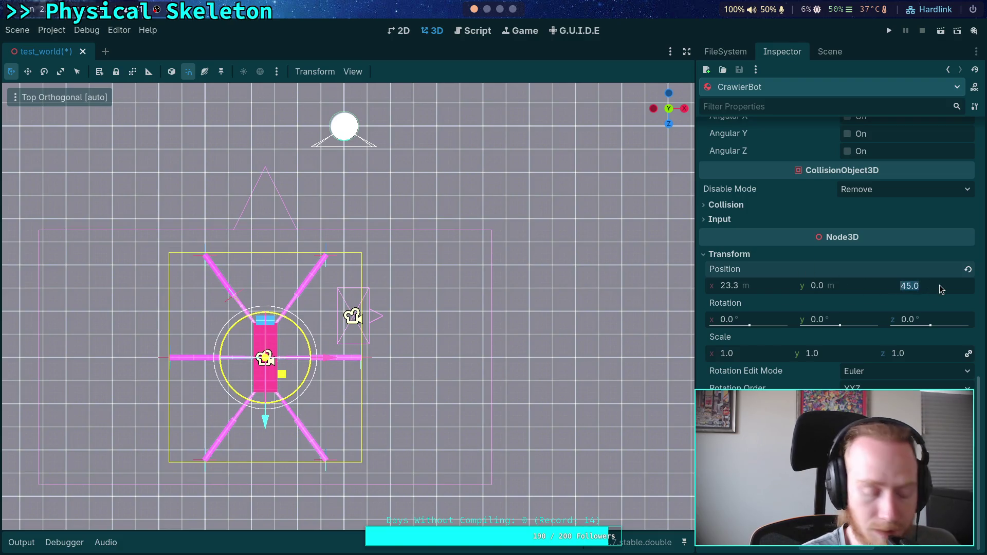
type("43")
key("Return")
left_click(941, 288)
type("44")
key("Return")
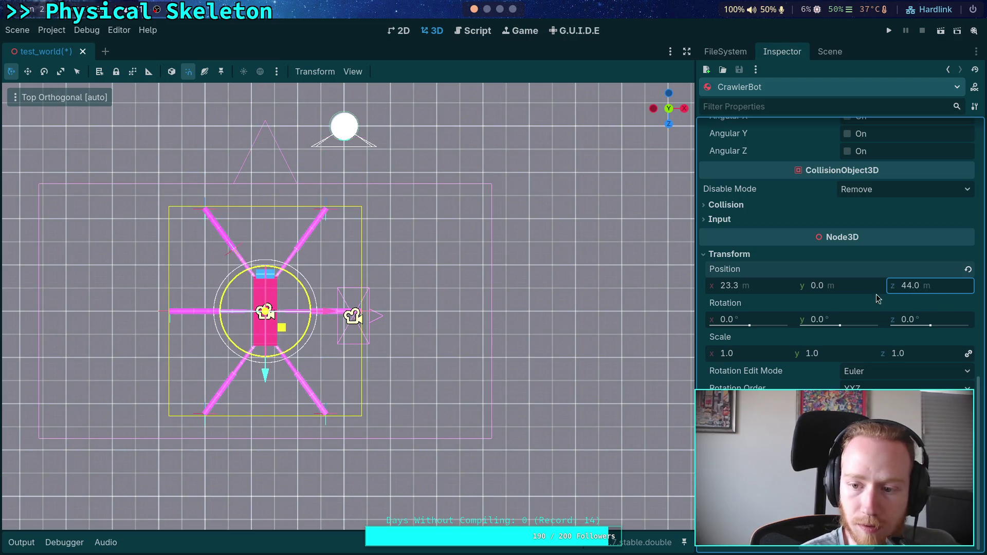
Set the crawler bot's x position to 25
left_click(765, 291)
type("25")
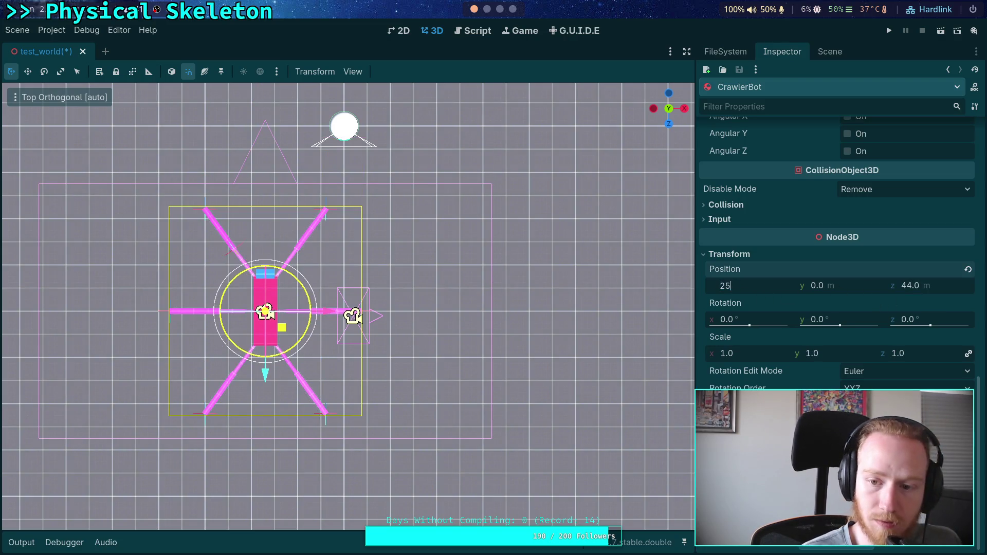
key("Return")
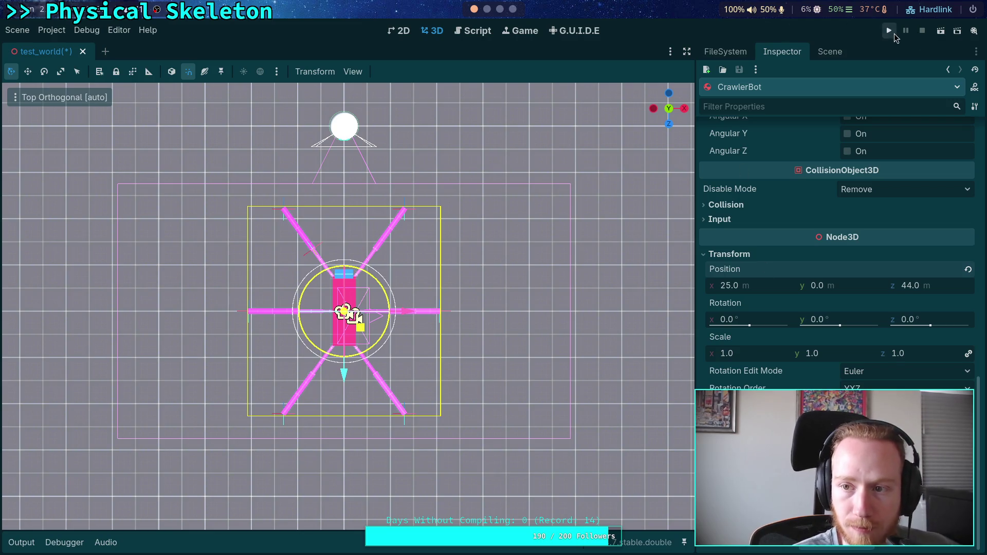
Test-run the scene, then turn CrawlerBot -45° about Y and rotate the Player to face it
left_click(888, 30)
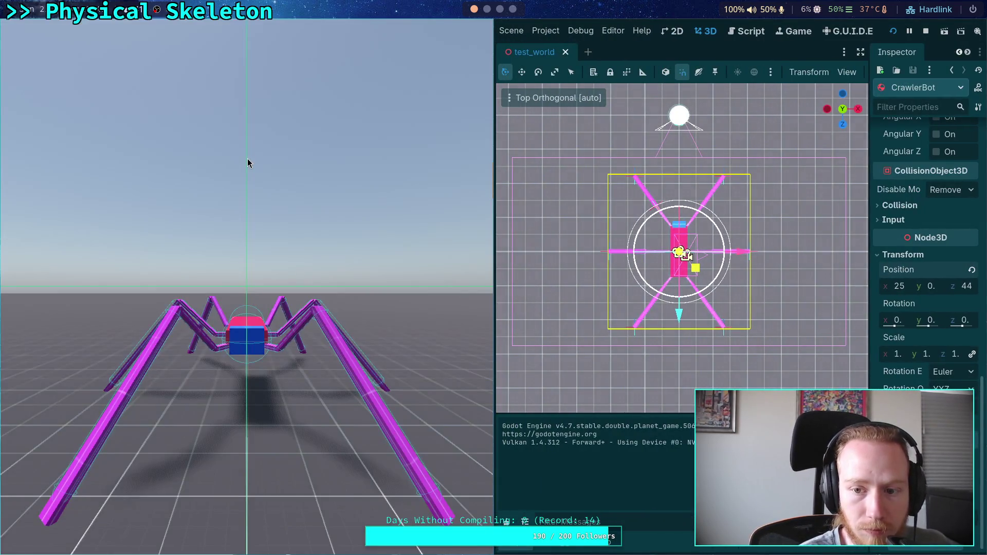
left_click(926, 32)
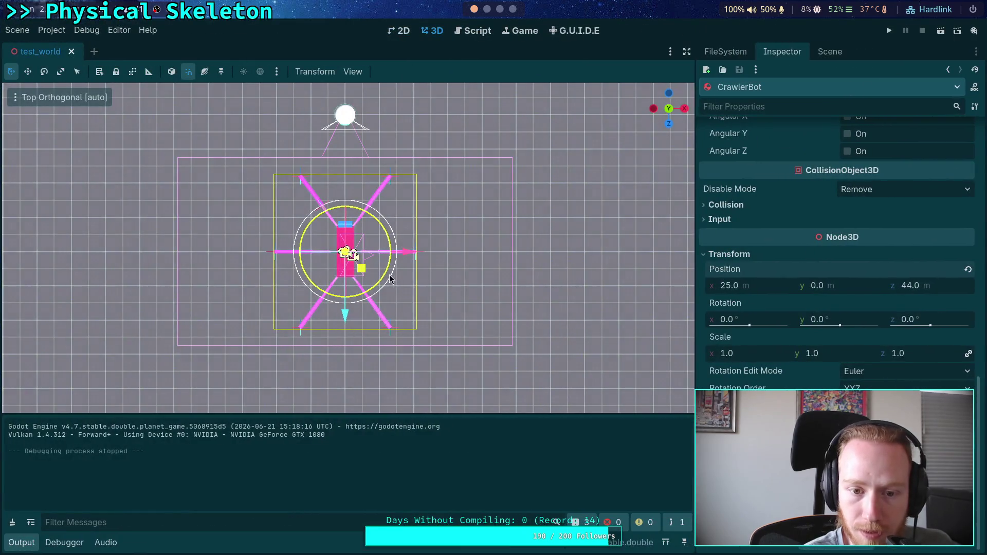
left_click_drag(384, 275, 359, 298)
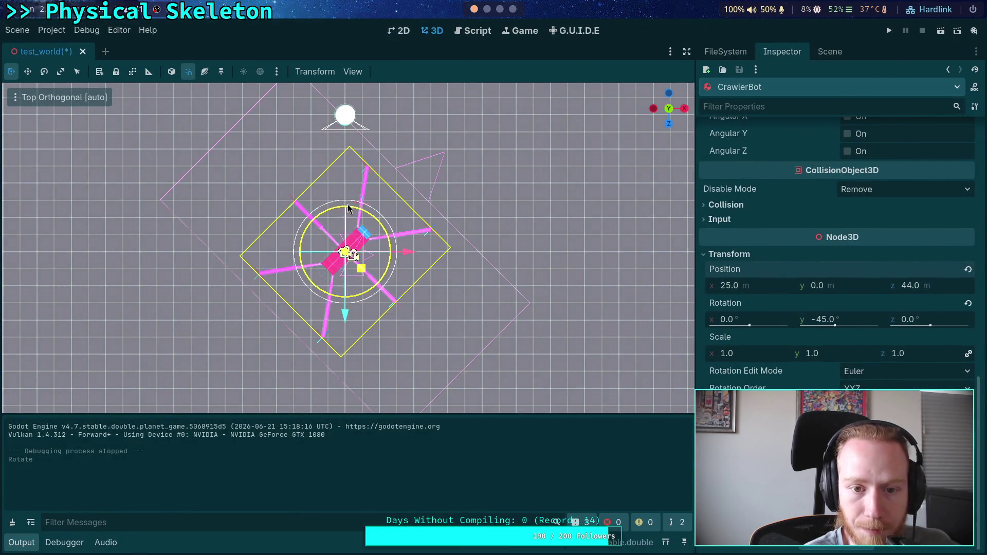
left_click(358, 123)
mouse_move(379, 146)
left_mouse_down()
mouse_move(360, 159)
mouse_move(480, 154)
mouse_move(486, 144)
left_mouse_up()
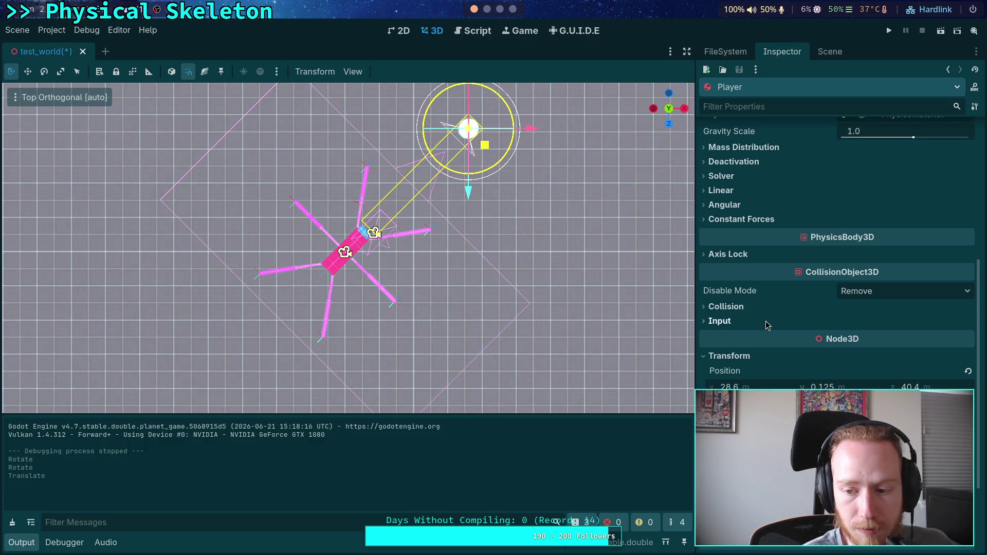
Set the Player's position to x 28.5, z 40.5 and briefly test-run the scene again
left_click(776, 386)
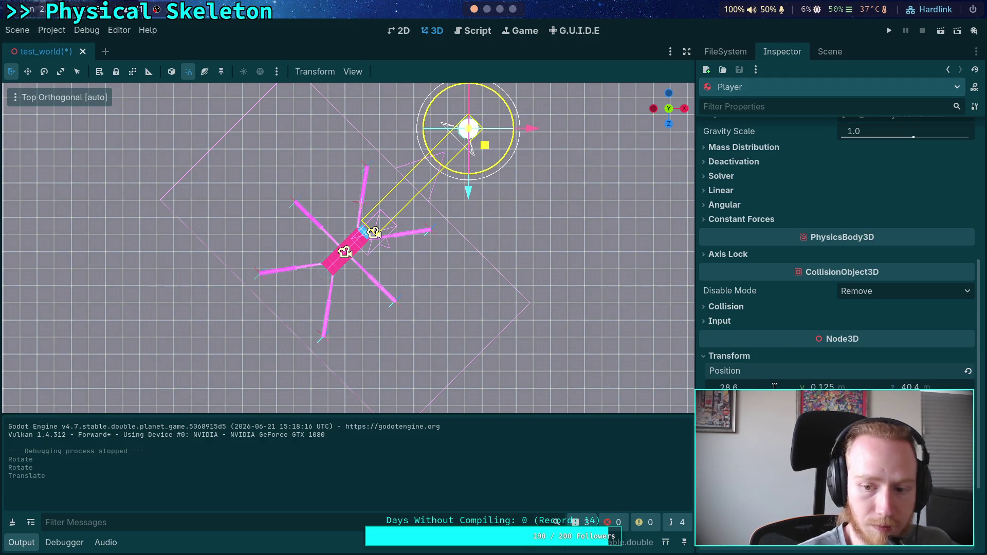
type("28.5")
key("Return")
left_click(950, 387)
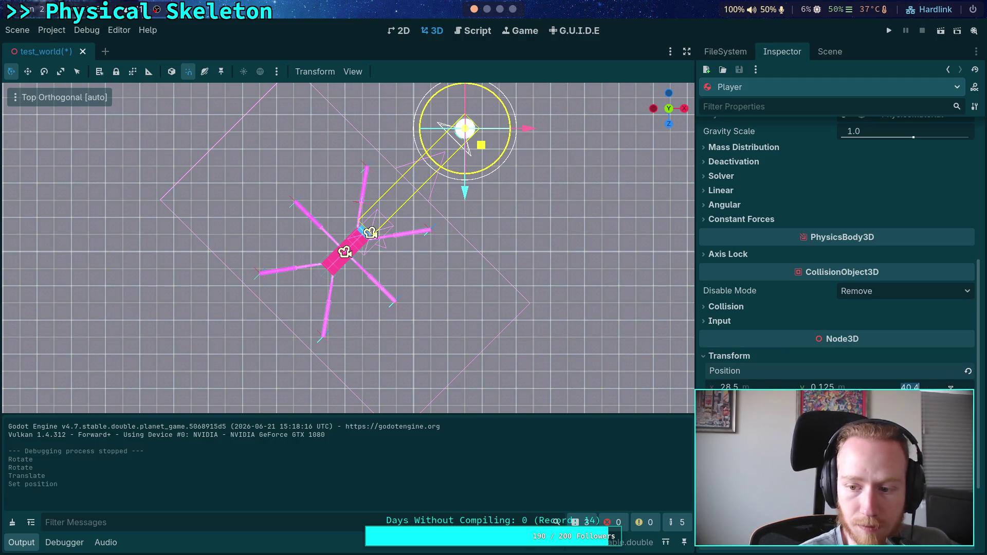
type("40.5")
key("Return")
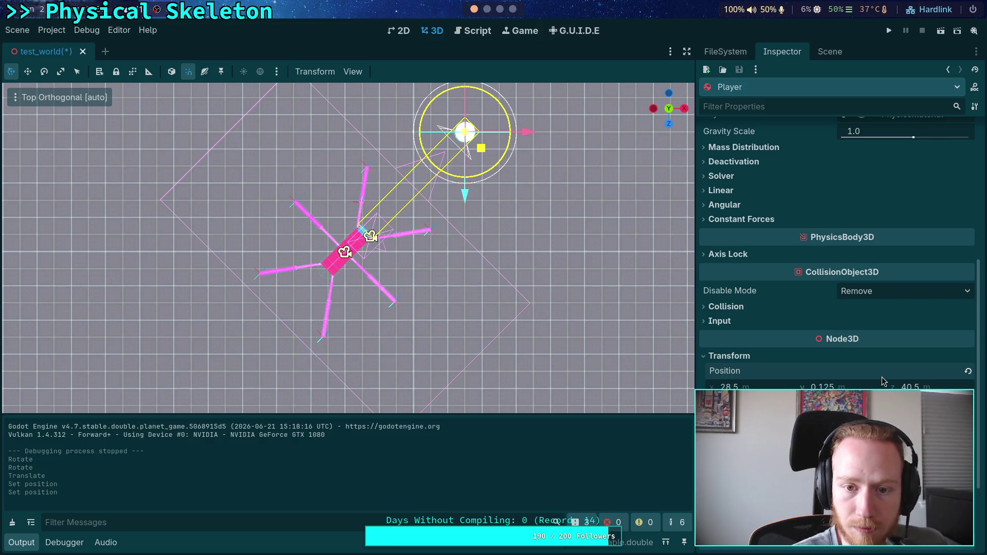
left_click(888, 31)
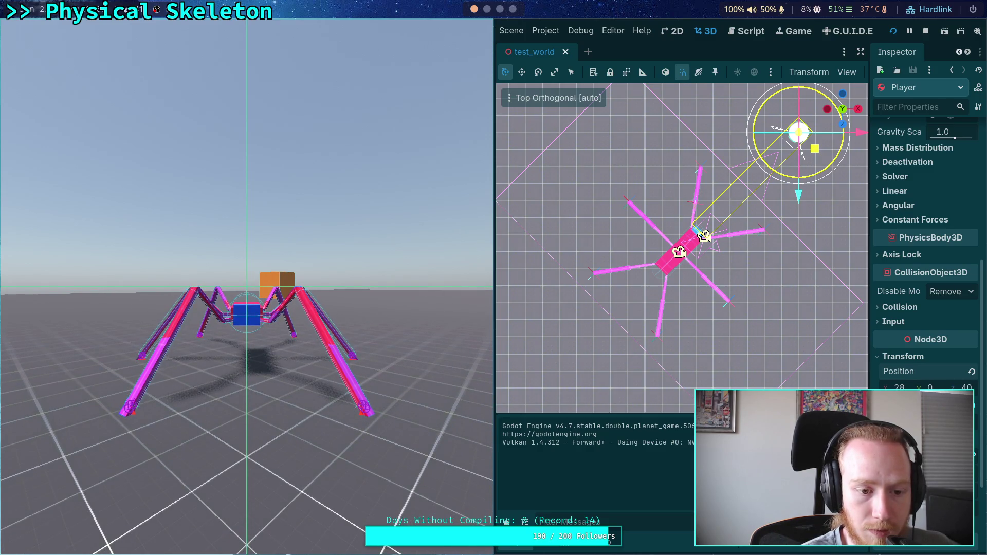
left_click(928, 31)
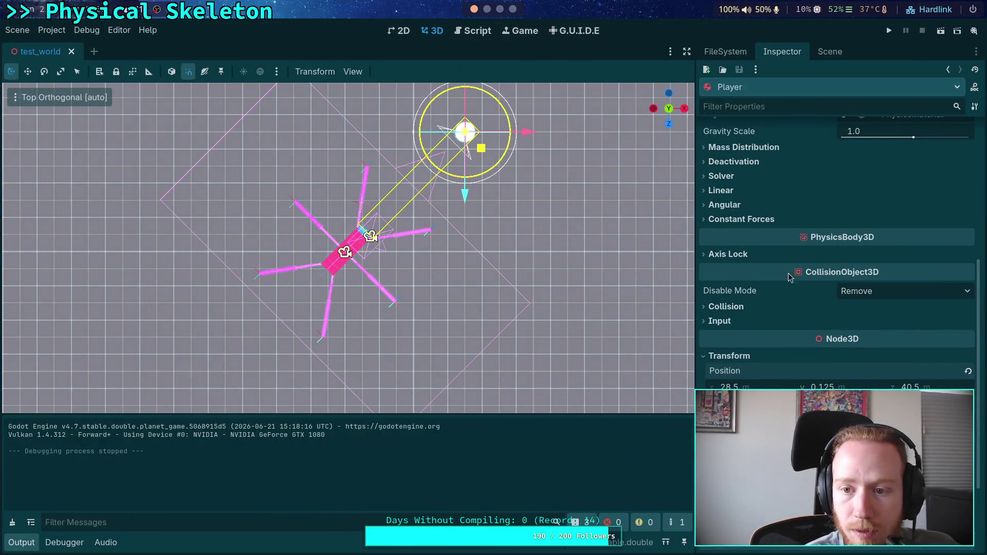
Open the big_crawler_bot scene in its own tab and check the femur part's Axis Lock settings
left_click(829, 51)
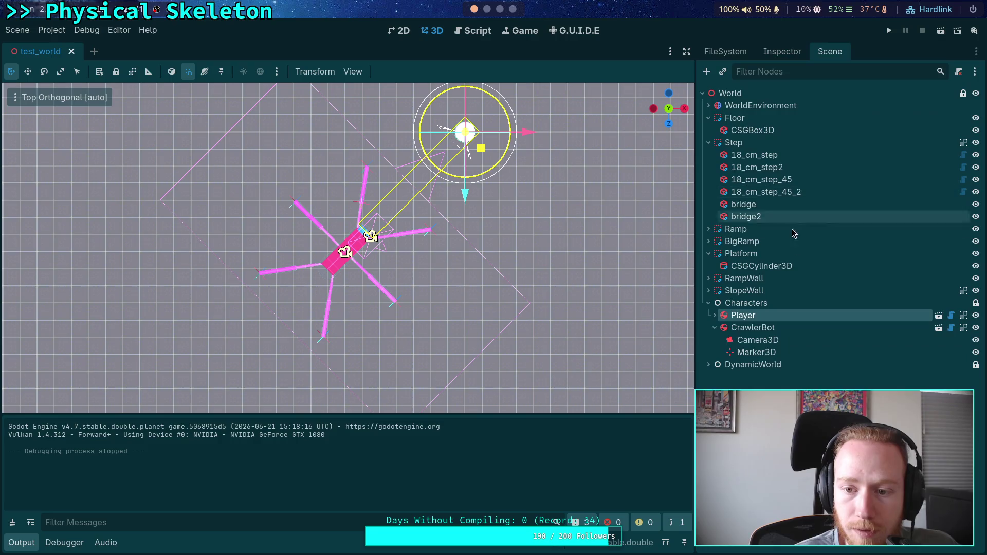
left_click(939, 327)
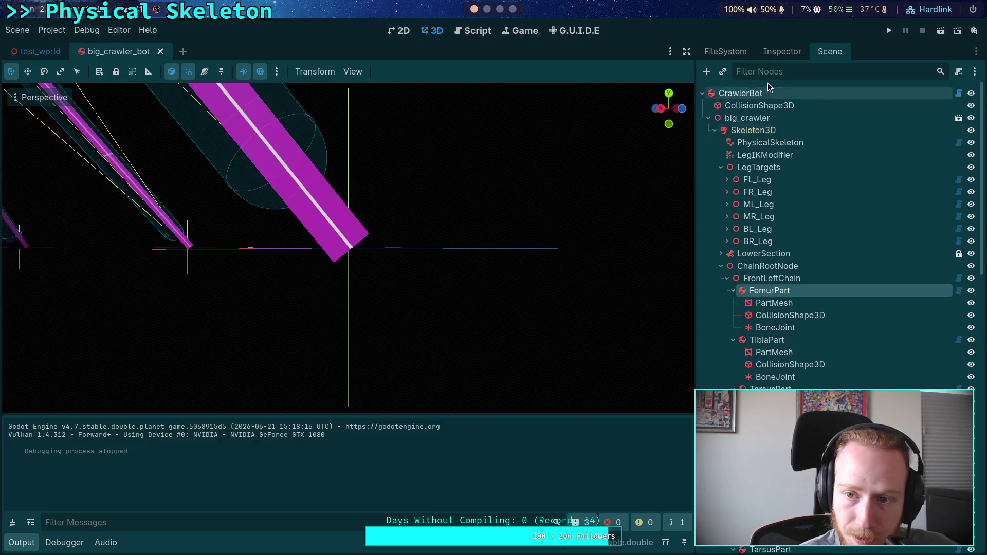
left_click(782, 52)
scroll(806, 298, "down", 2)
left_click(746, 307)
left_click(745, 307)
Back in test_world, check the Player's Axis Lock and Transform at x 28.5, z 40.5
left_click(39, 51)
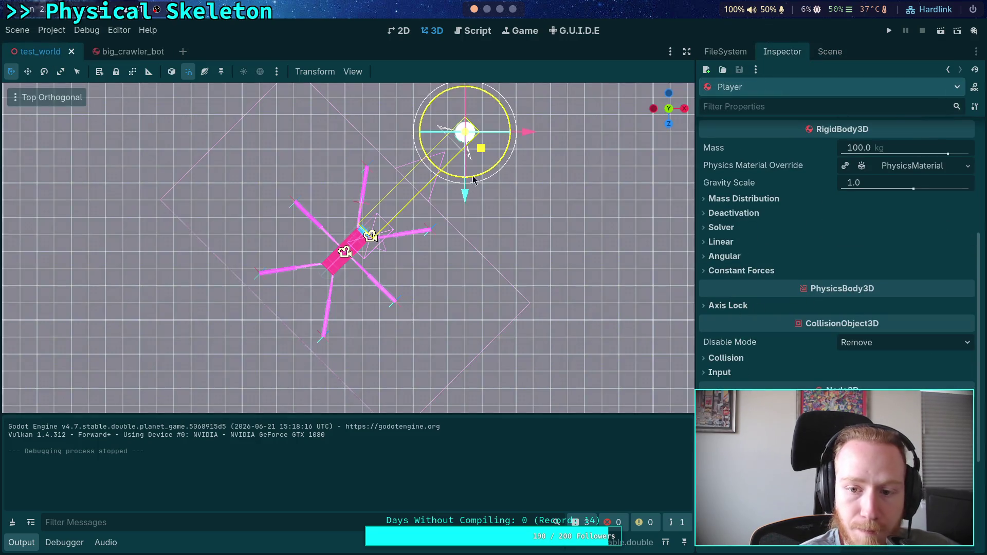
left_click(758, 306)
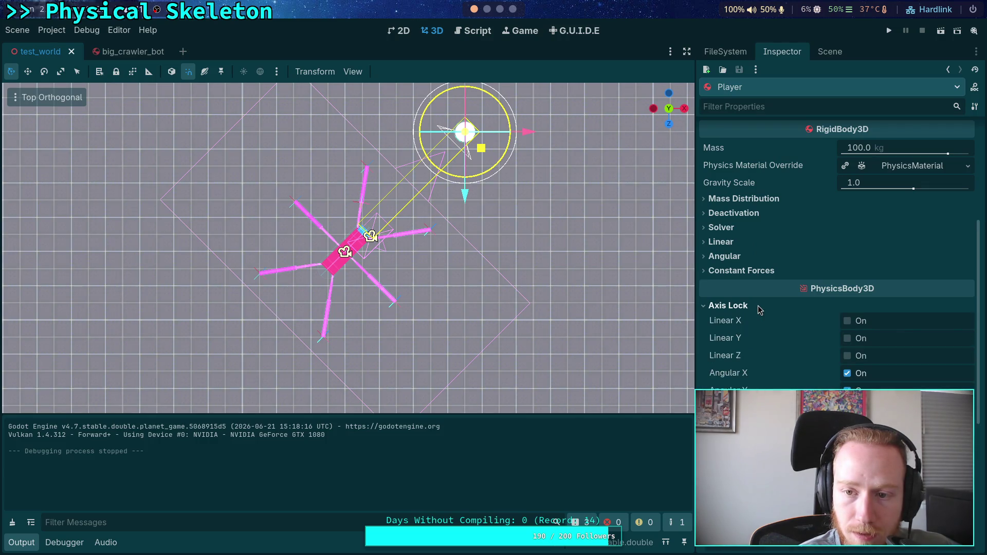
left_click(758, 305)
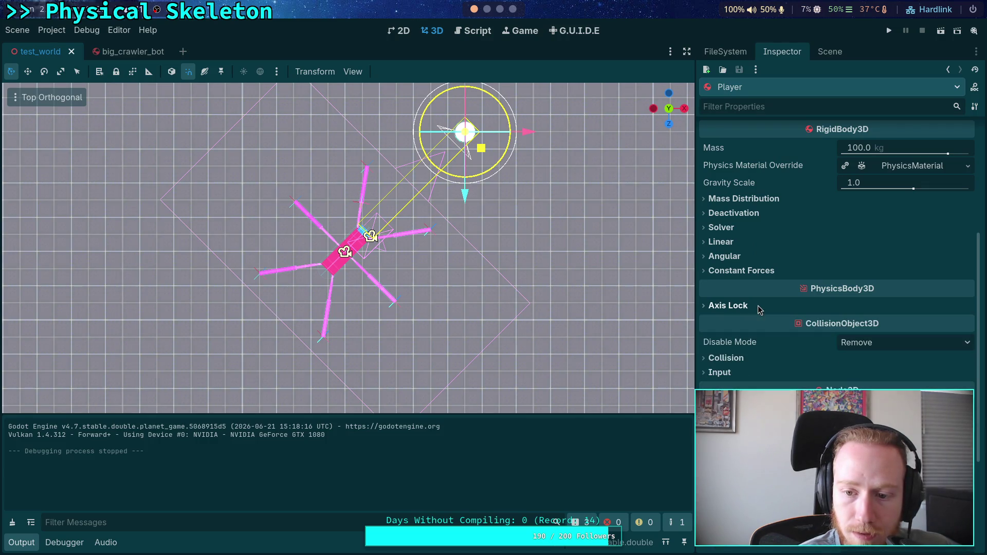
scroll(809, 271, "down", 5)
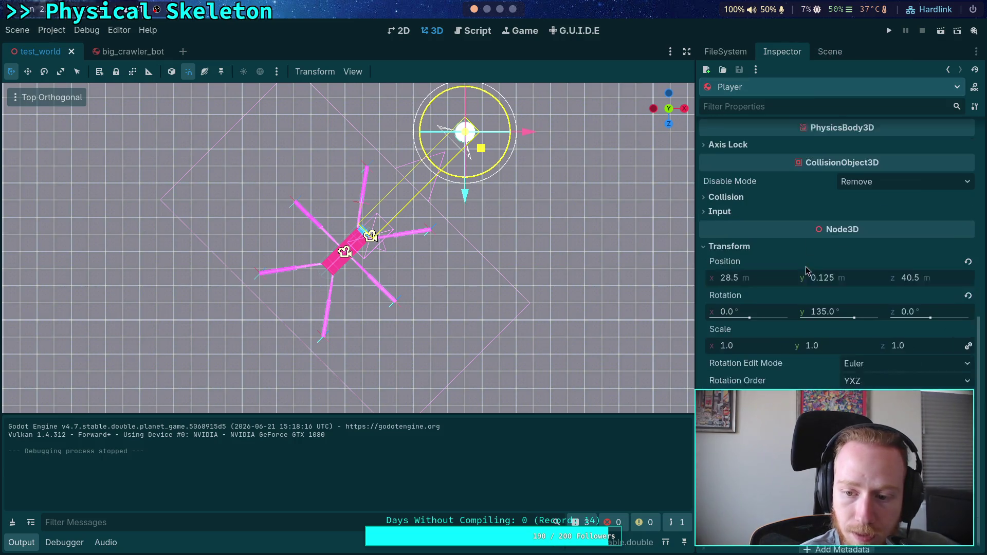
Select the CrawlerBot node in test_world and look over its Inspector properties
left_click(830, 51)
left_click(753, 328)
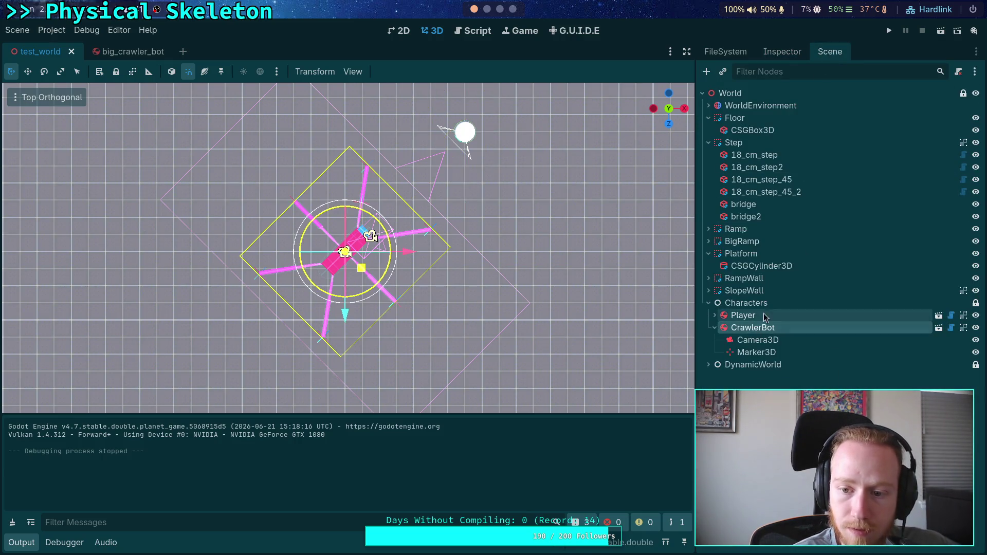
left_click(782, 51)
scroll(790, 286, "down", 5)
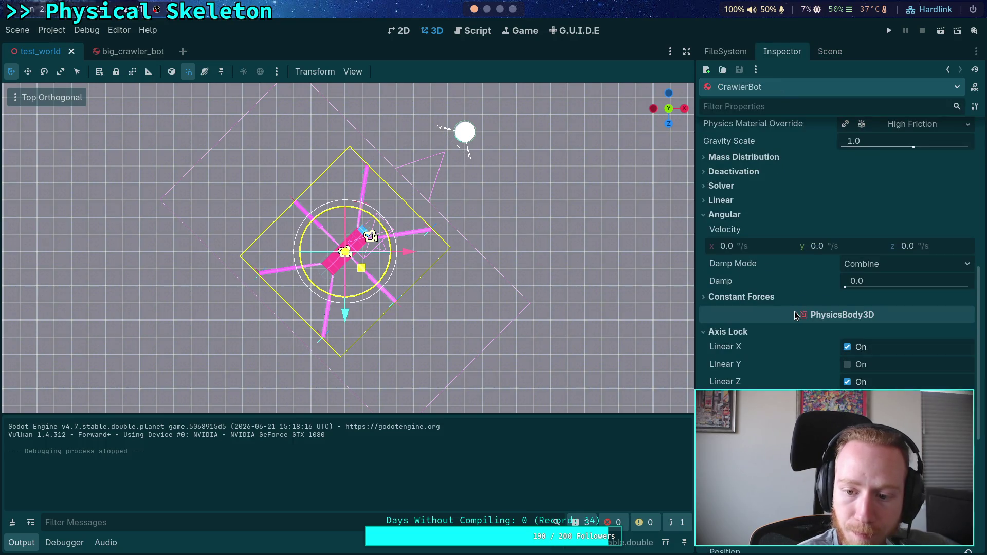
mouse_move(818, 363)
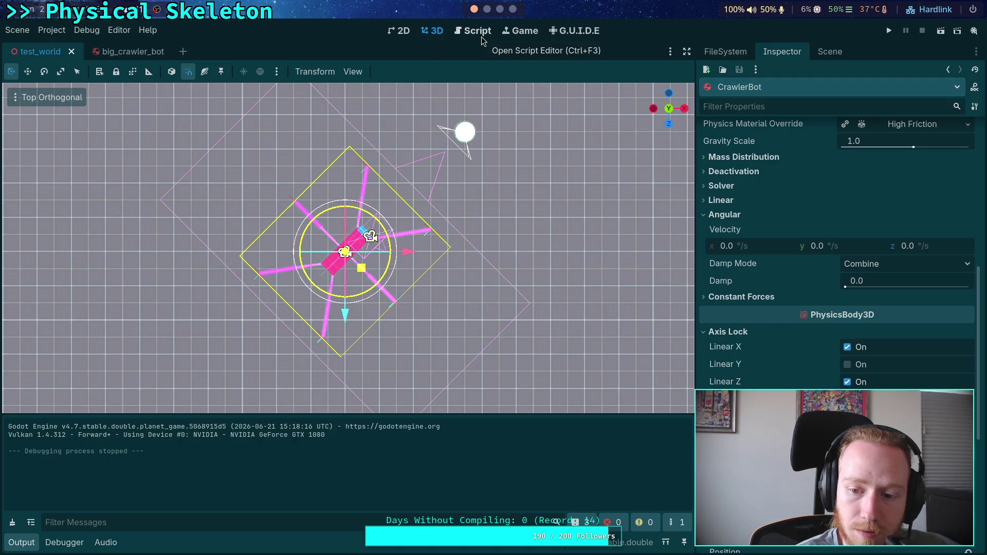
scroll(760, 265, "up", 10)
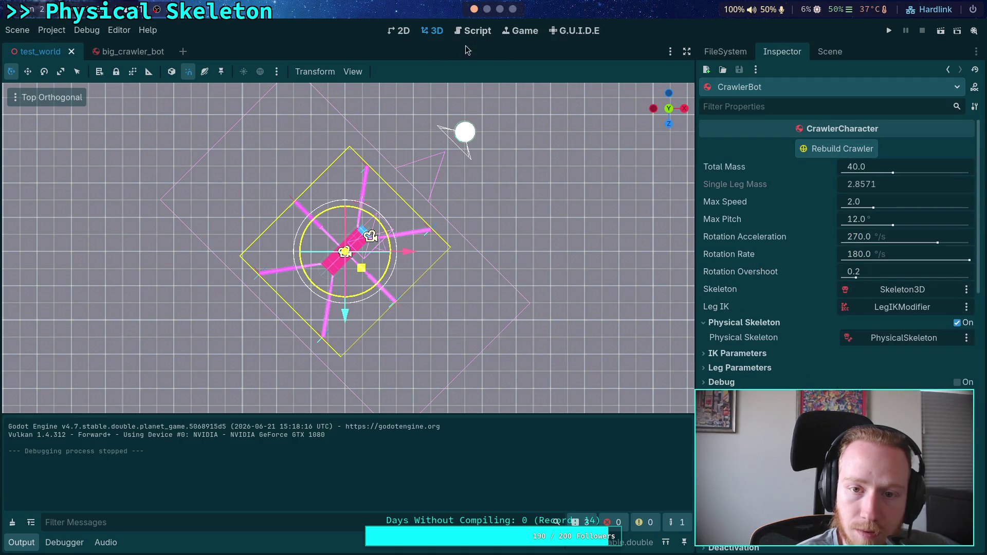
View CrawlerLeg.gd in the Script workspace with the scripts list shown, then return to FileSystem
left_click(473, 31)
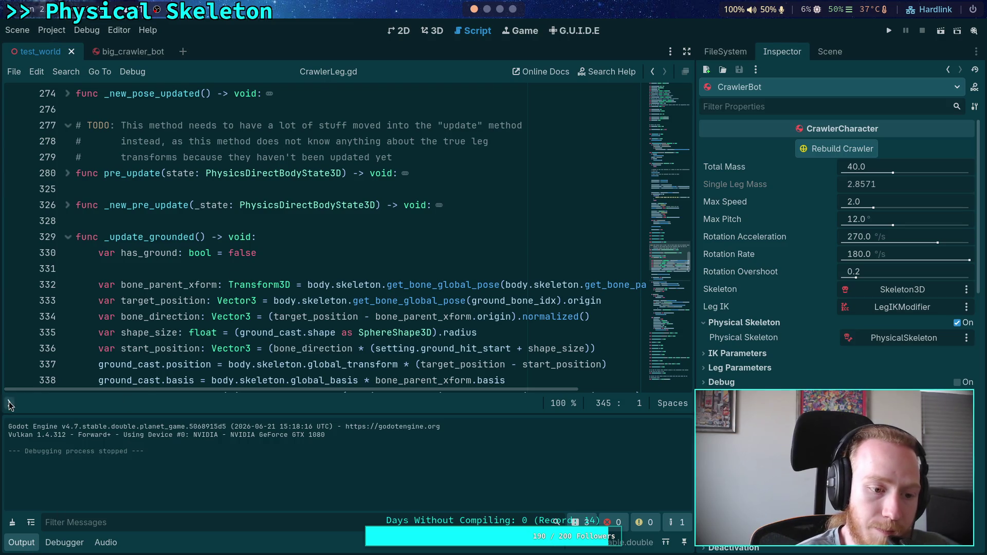
left_click(9, 406)
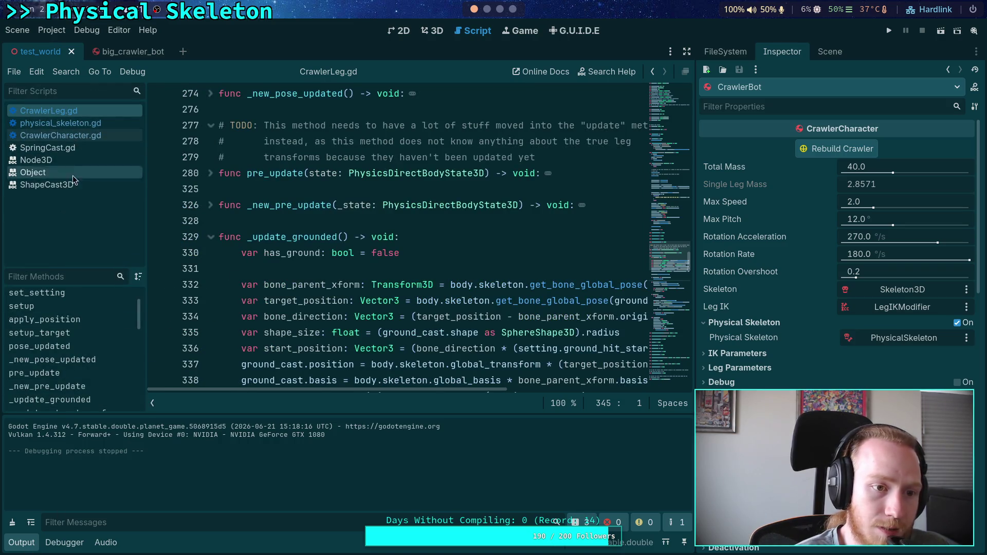
left_click(830, 51)
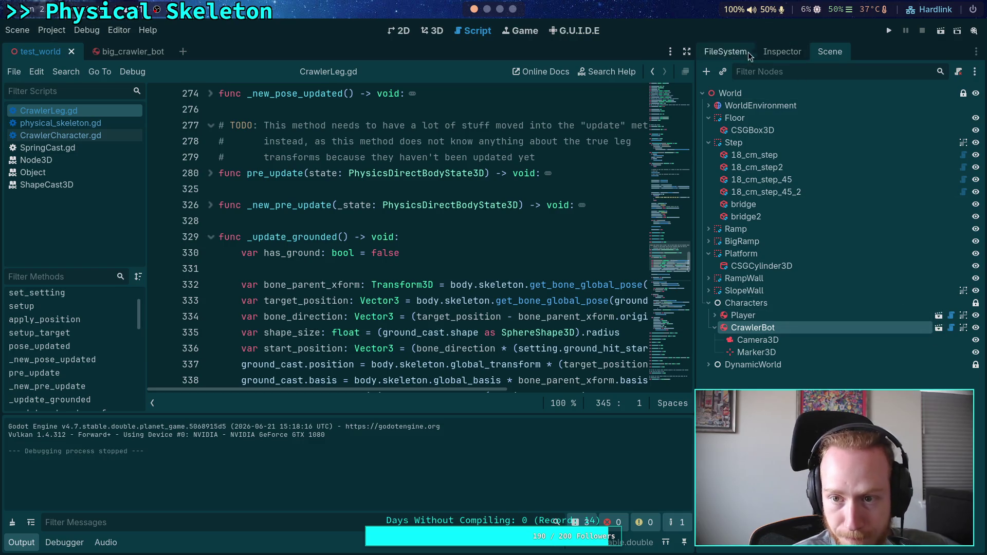
left_click(725, 53)
Switch from Godot to the terminal showing the project's git diff
key("alt+Tab")
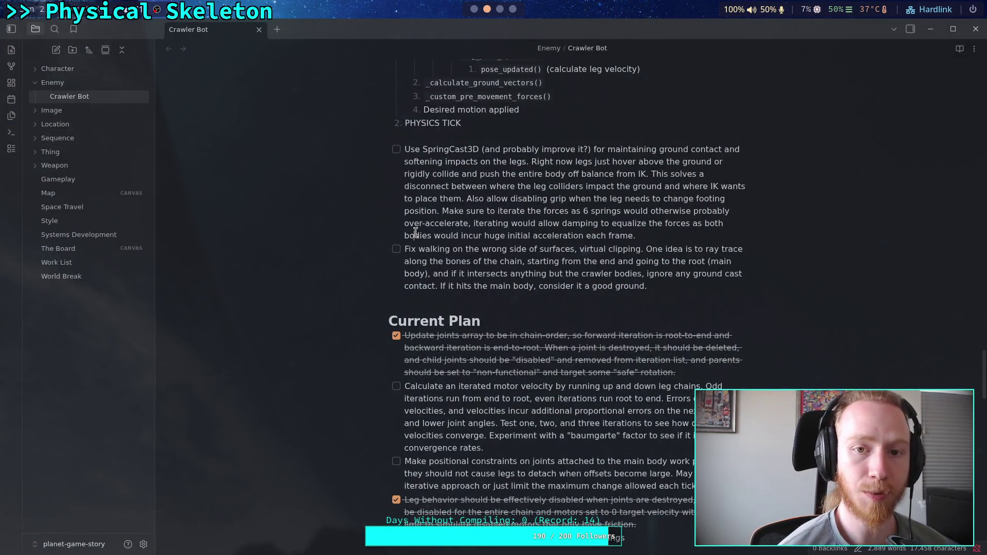
left_click(499, 10)
left_click(487, 10)
left_click(500, 9)
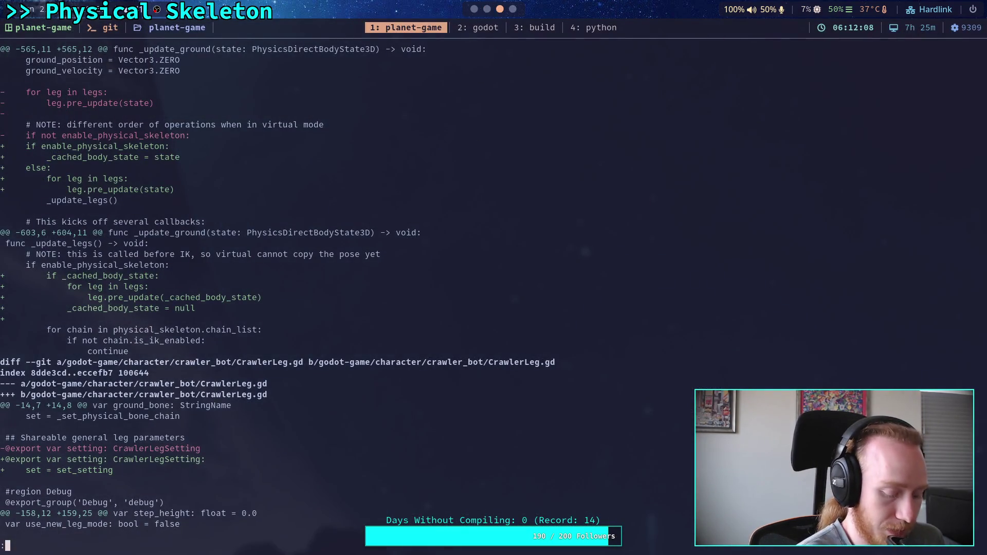
Move the notes window back to its own workspace so the terminal fills the screen
key("super+shift+3")
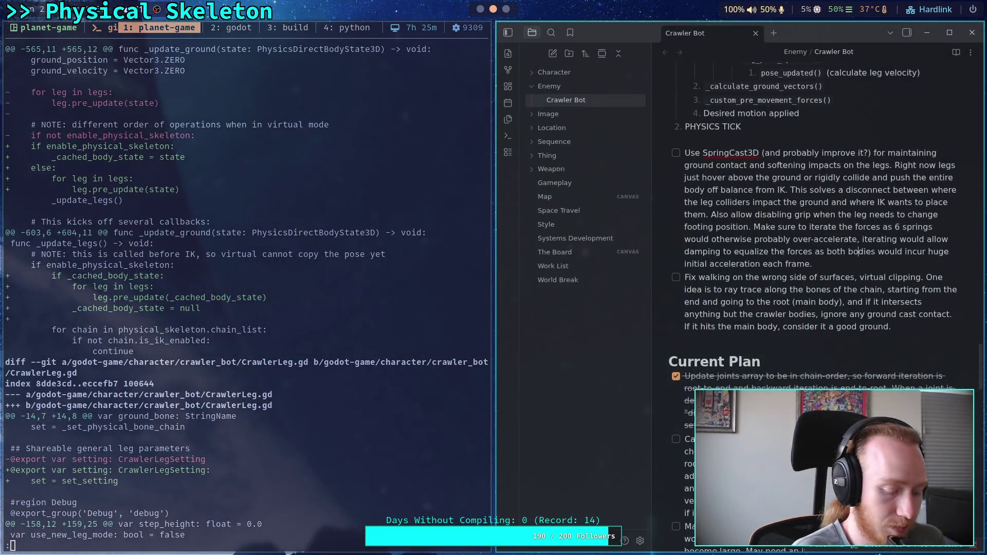
key("super+shift+4")
key("super+3")
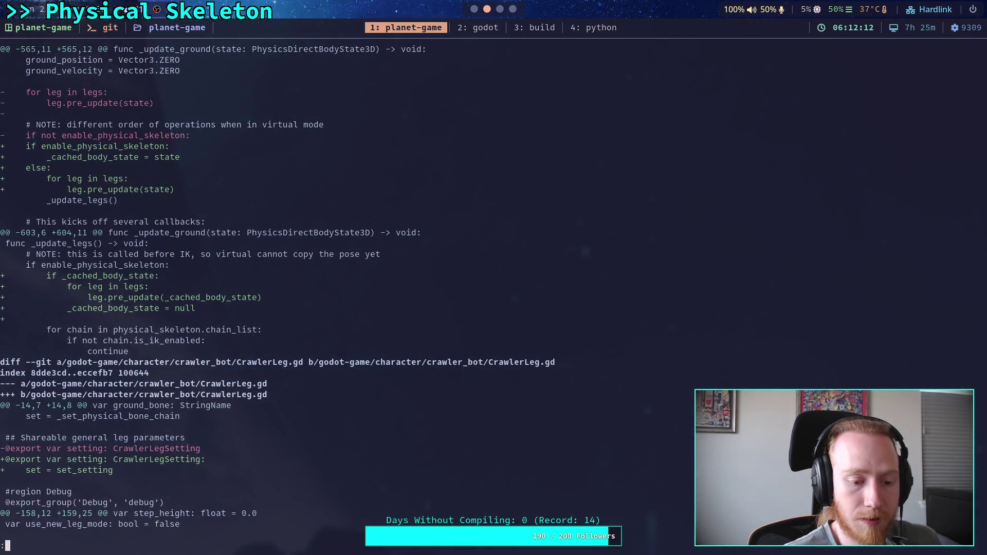
Quit the pager, rerun git diff, and page to CrawlerLeg.gd's _update_grounded changes
type("qgit diff")
key("Return")
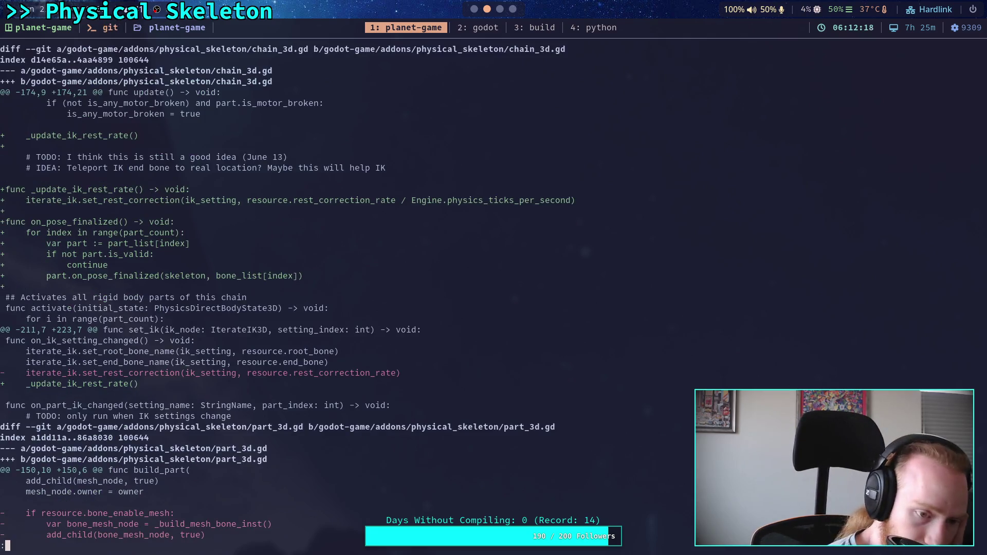
key("space")
key("space")
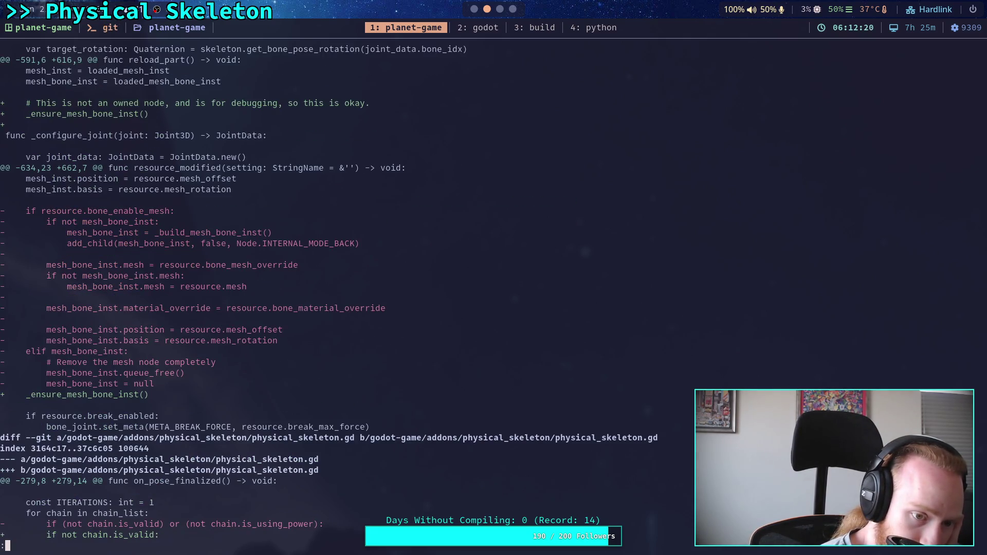
key("space")
key("space")
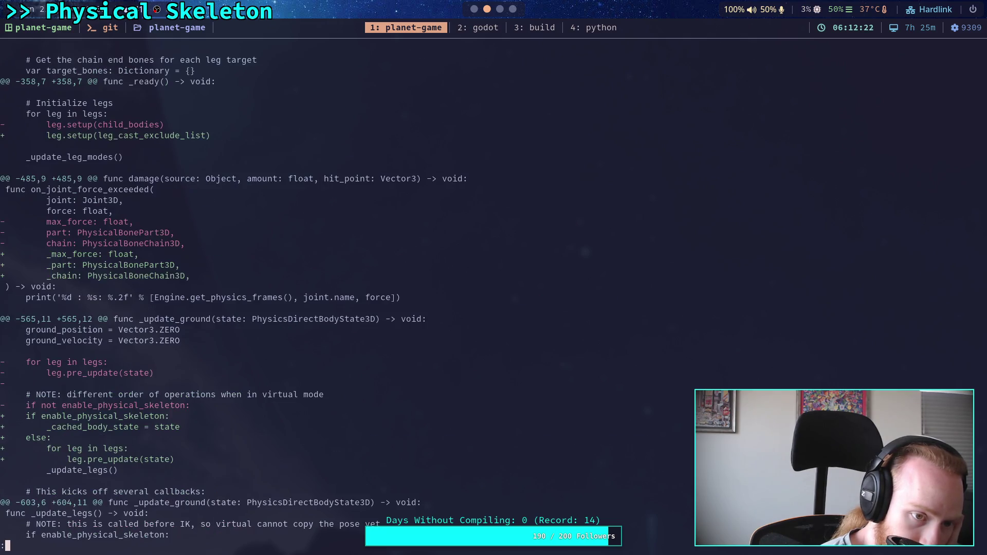
key("space")
key("space")
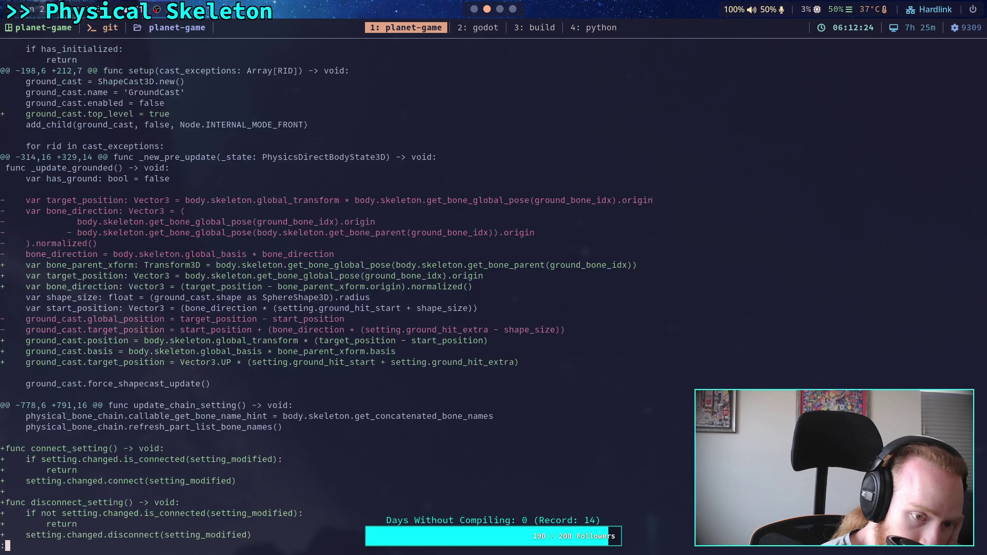
key("space")
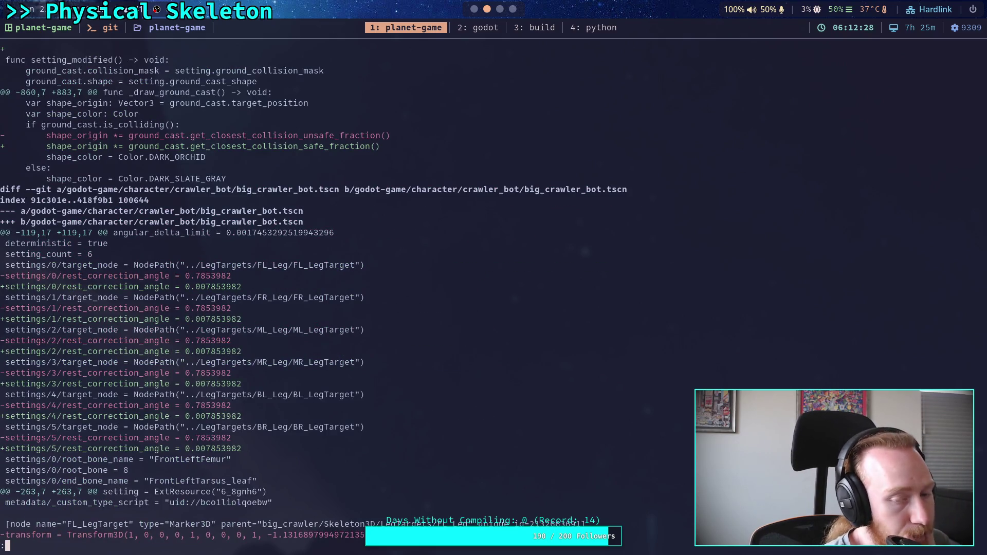
Page to the big_crawler_bot.tscn hunks and compare the leg-target transforms' tiny floating-point differences
key("space")
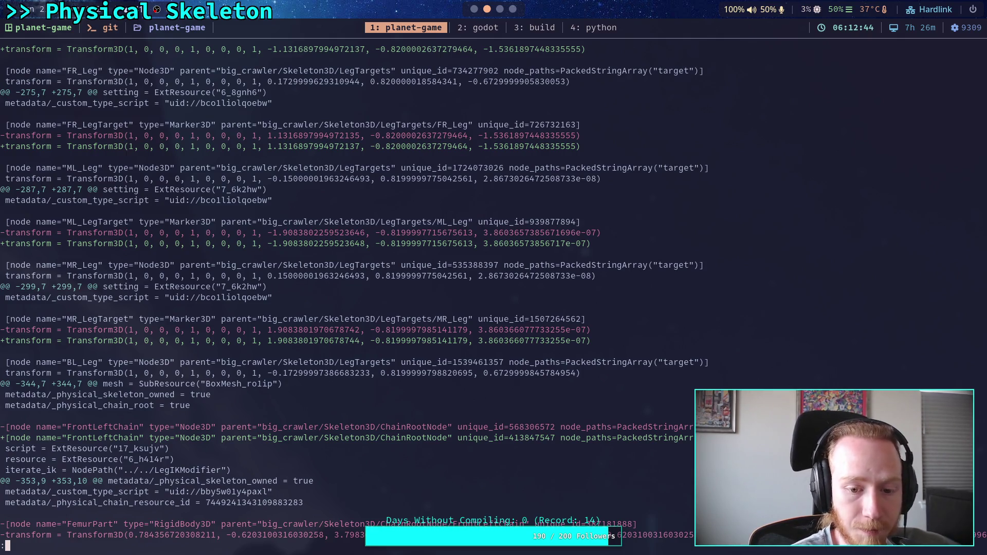
scroll(493, 297, "up", 5)
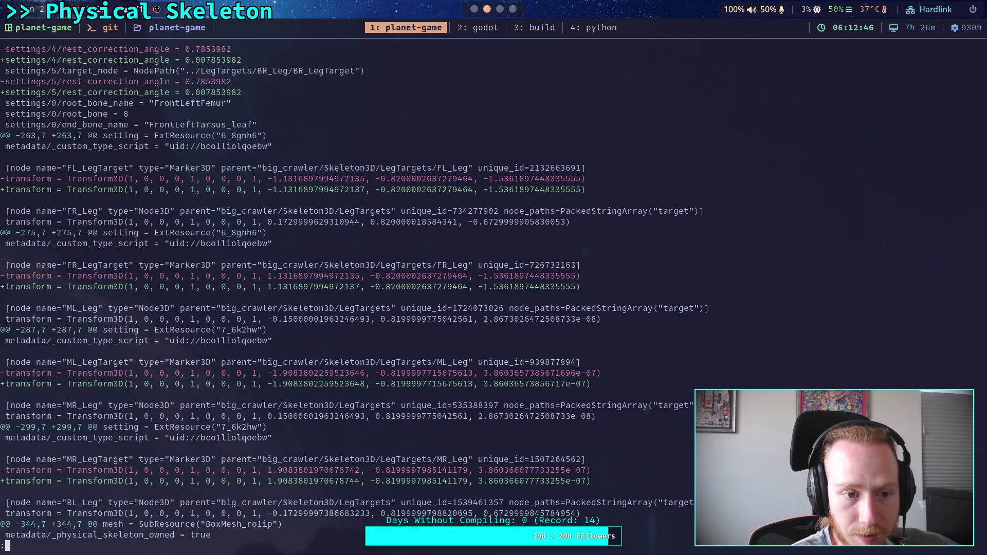
scroll(494, 296, "down", 6)
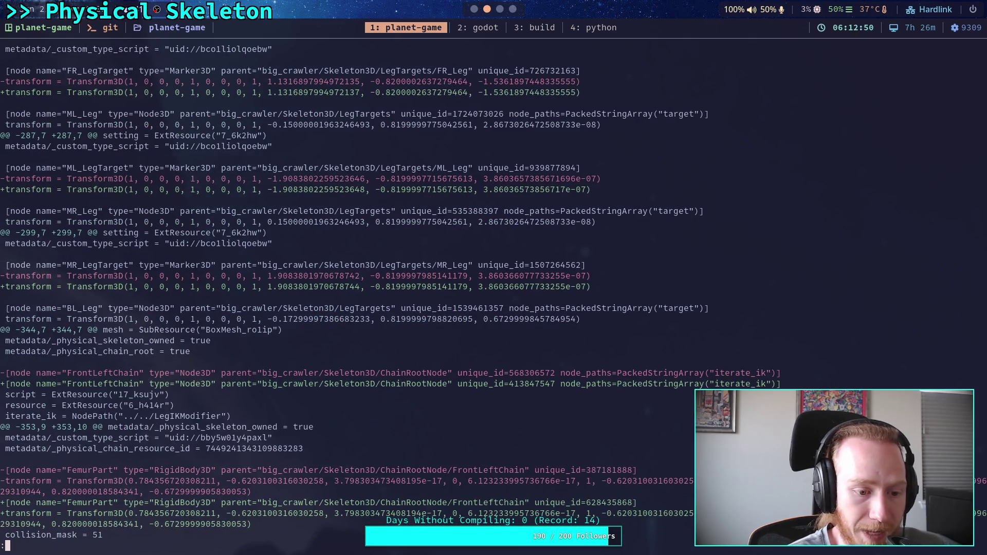
scroll(493, 296, "up", 4)
scroll(350, 292, "up", 3)
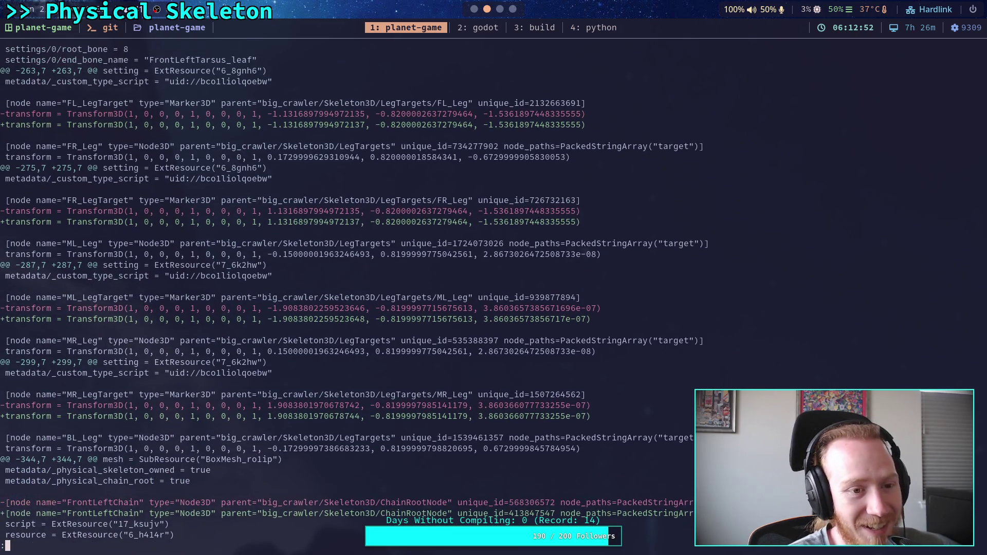
scroll(350, 292, "down", 3)
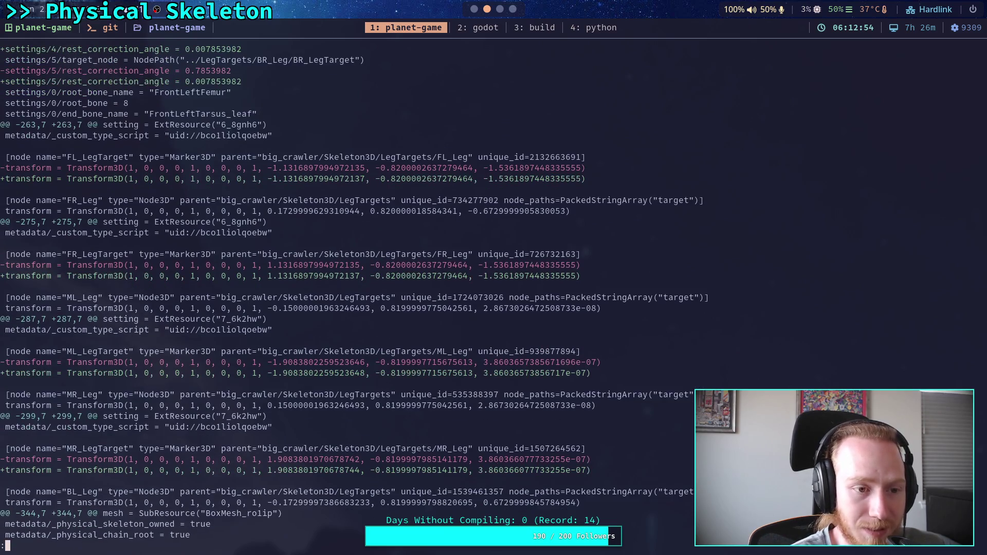
scroll(350, 292, "down", 2)
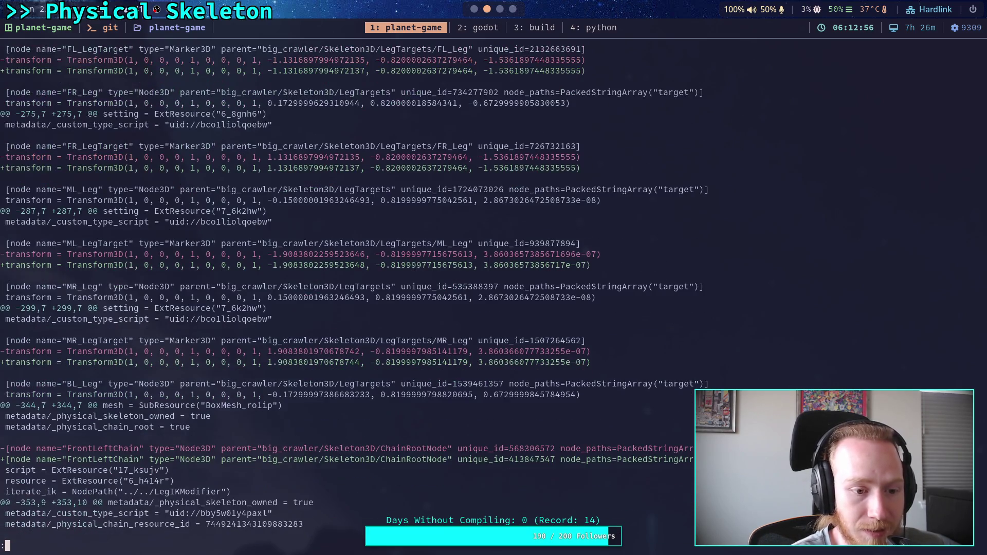
scroll(349, 292, "up", 1)
scroll(349, 292, "up", 1)
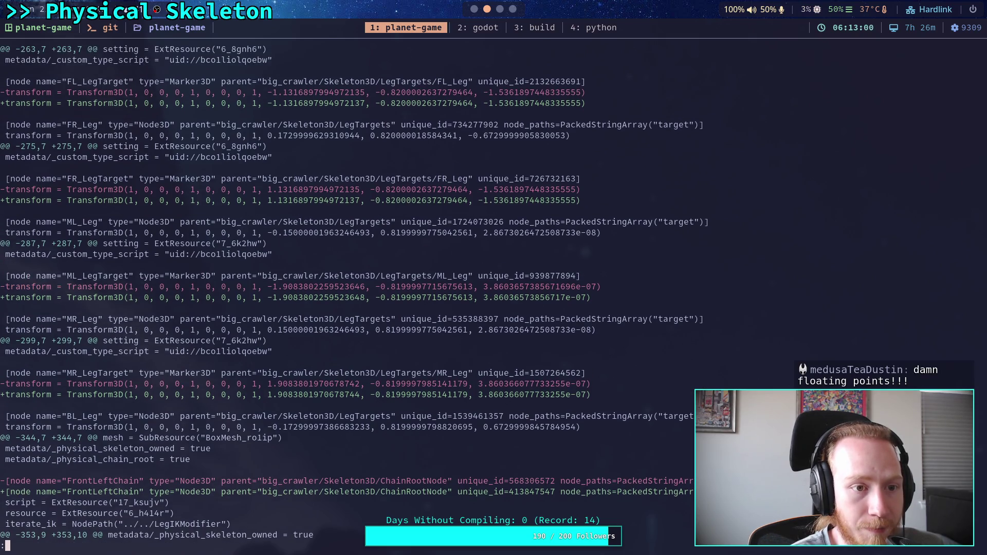
scroll(350, 292, "up", 2)
scroll(350, 292, "up", 1)
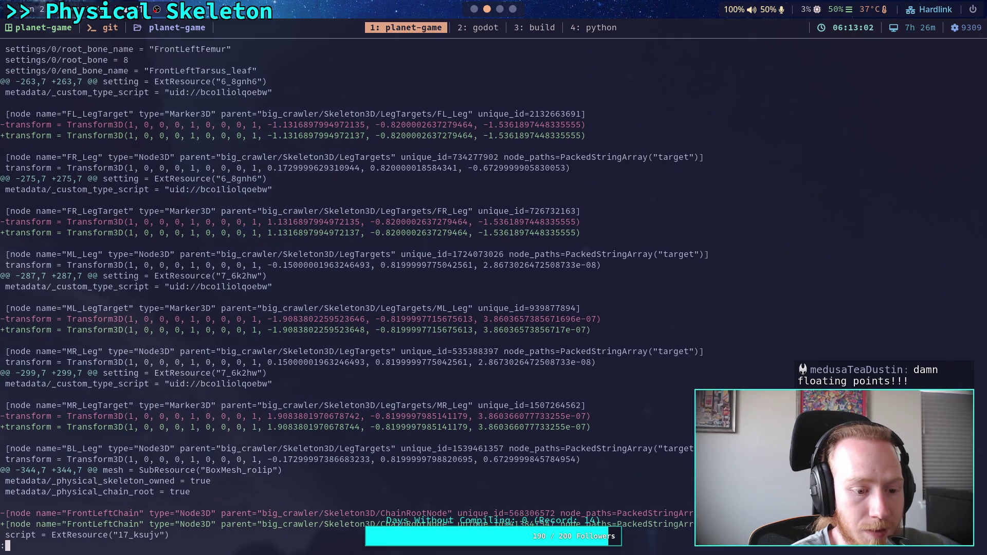
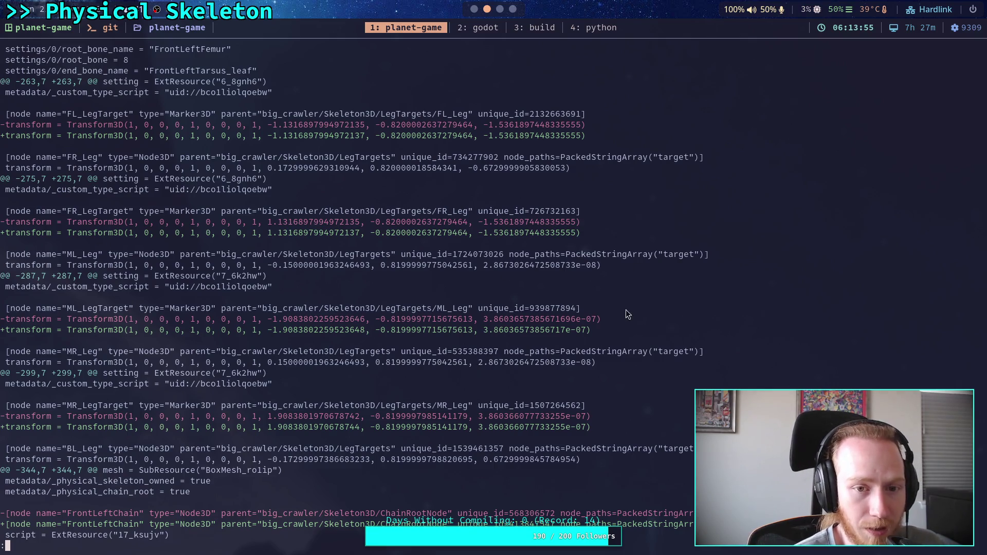
Review the FemurPart and TibiaPart entries, then return to the FR_LegTarget transform change
left_click(359, 234)
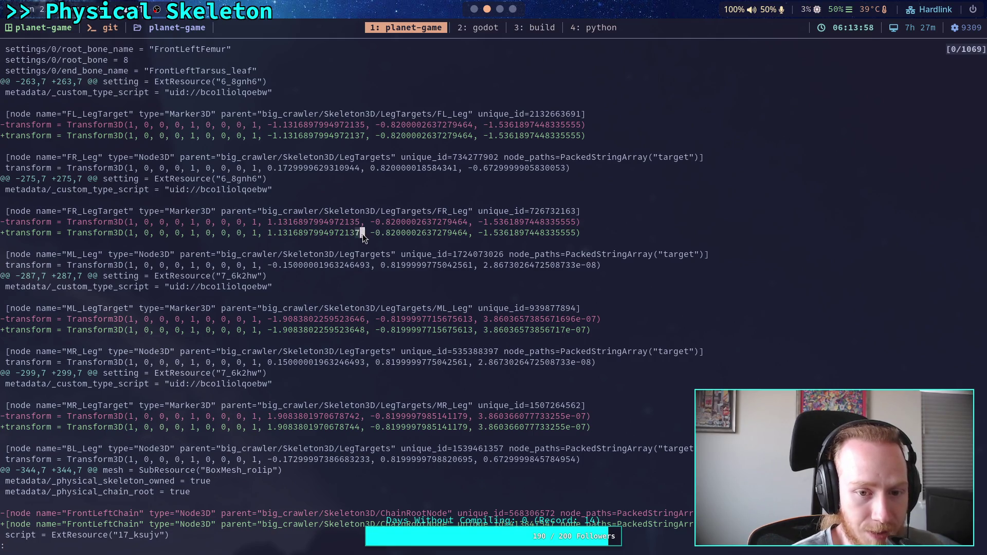
key("q")
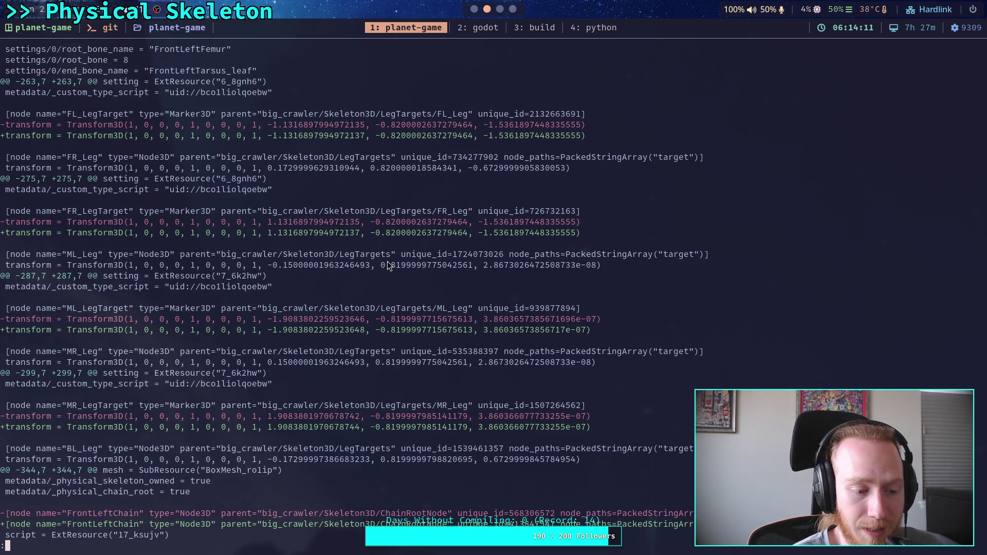
key("j")
key("j")
key("j")
key("j")
key("j")
key("j")
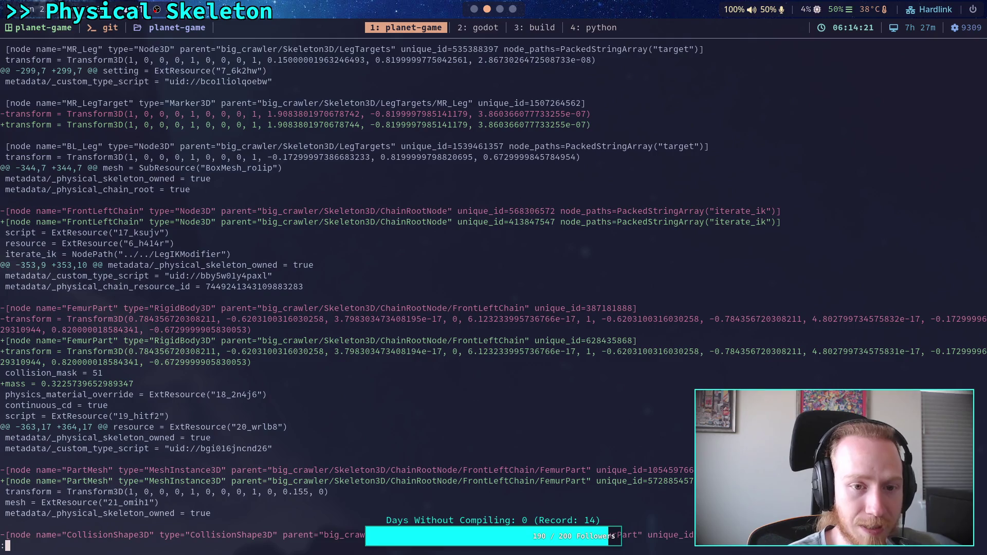
key("j")
key("j")
key("j")
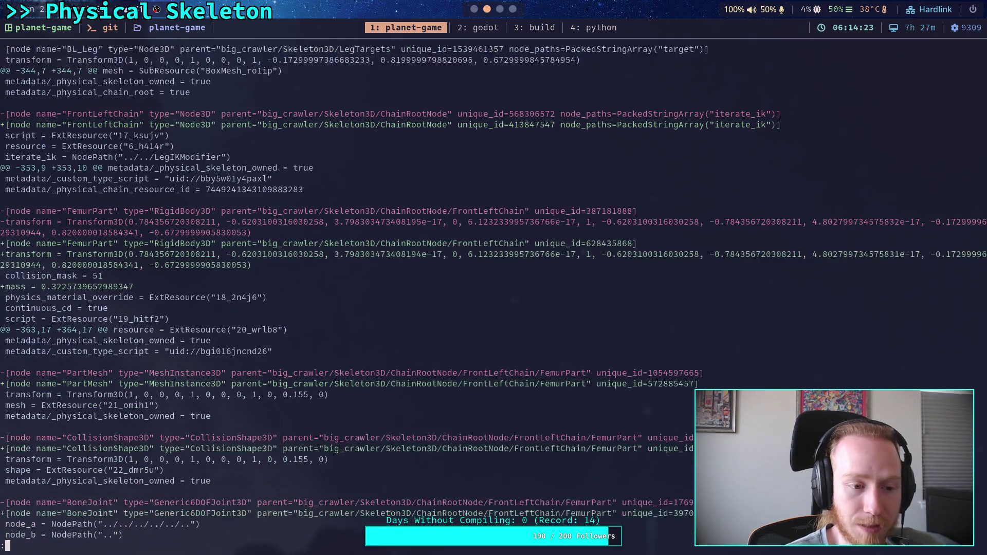
key("j")
key("j")
key("j")
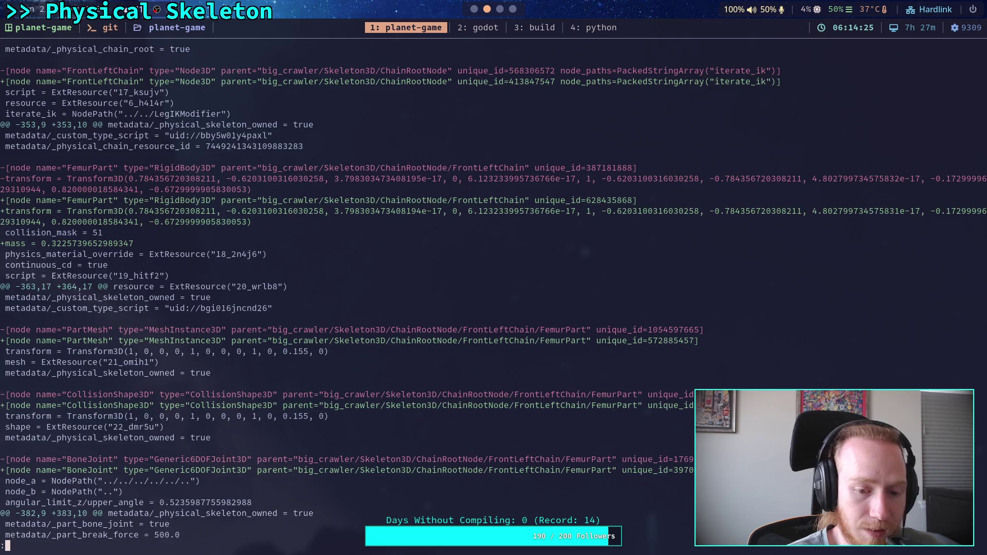
key("j")
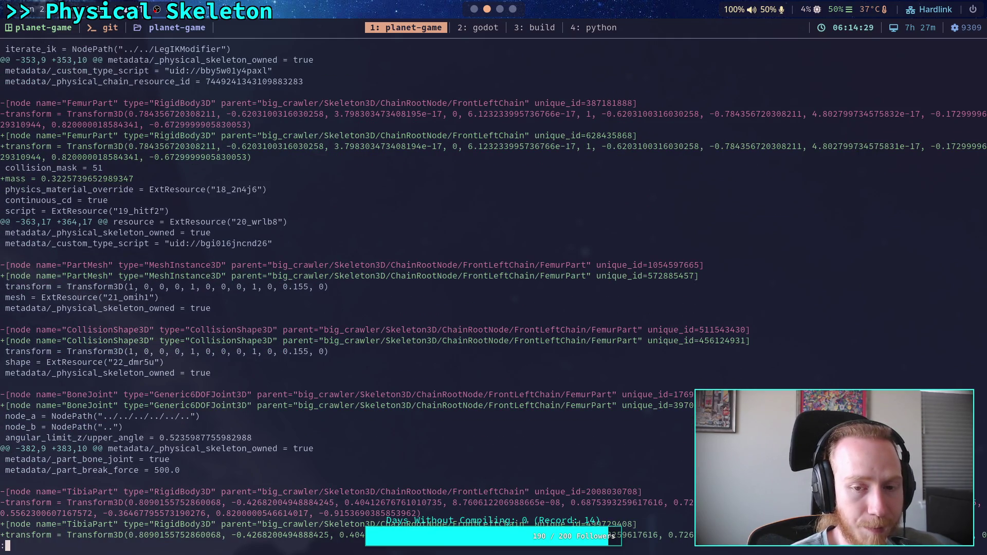
key("k")
key("k")
key("k")
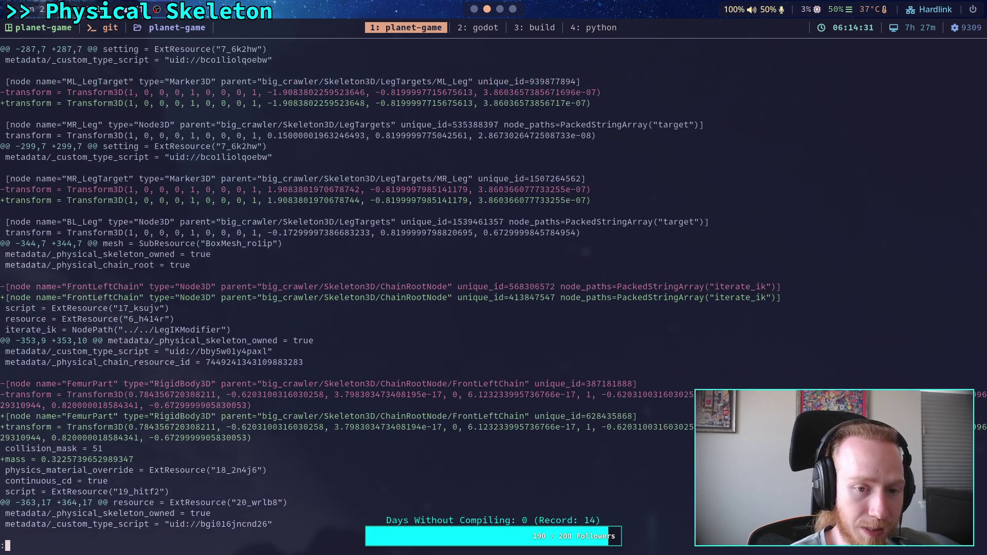
key("k")
key("k")
key("k")
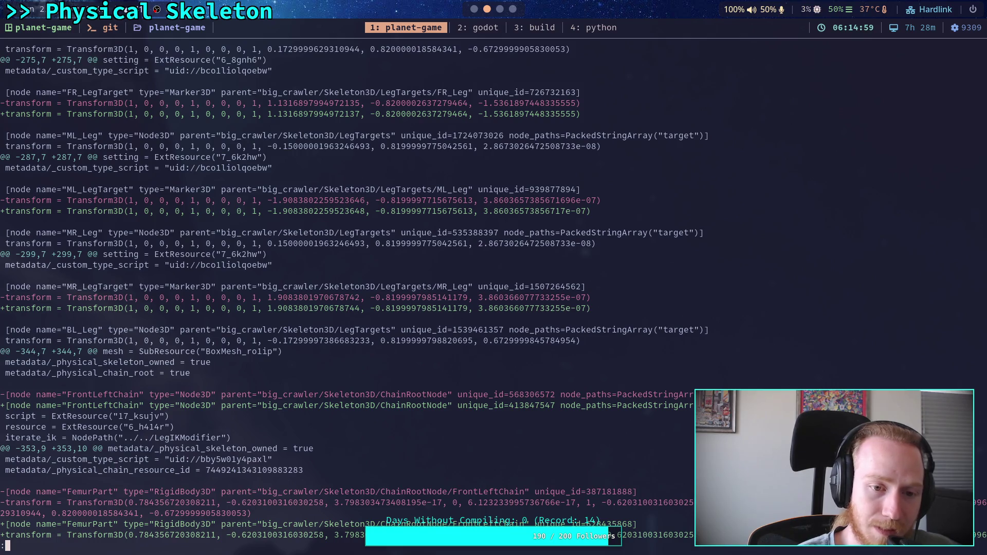
Scroll the diff down through the FrontLeftChain part changes
scroll(494, 293, "down", 5)
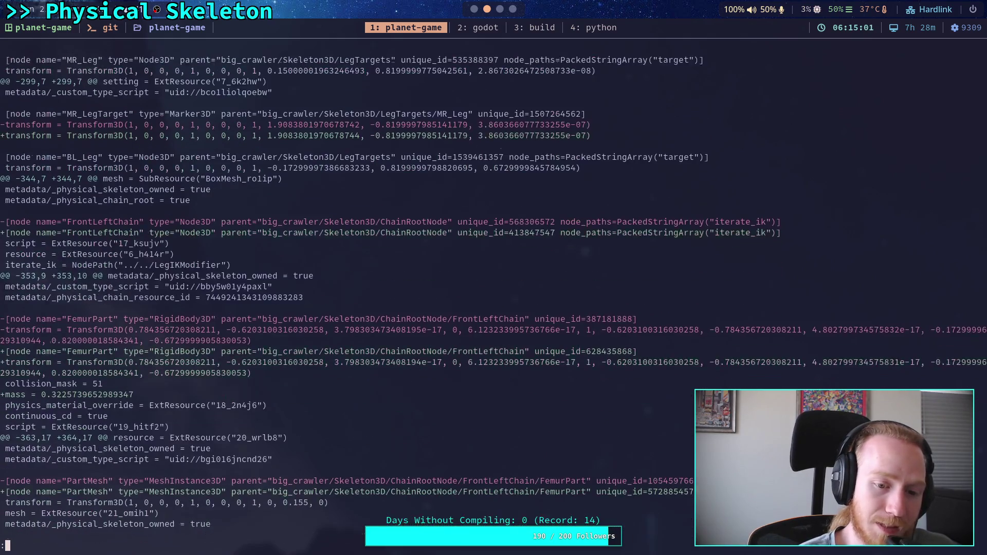
scroll(494, 292, "down", 3)
scroll(493, 292, "down", 2)
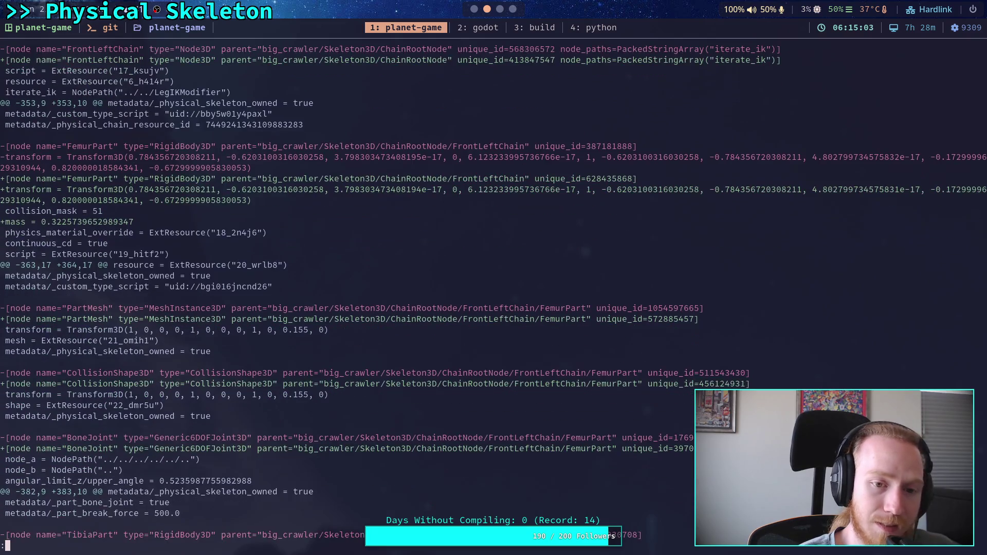
scroll(493, 293, "down", 5)
scroll(494, 293, "down", 3)
scroll(493, 293, "down", 4)
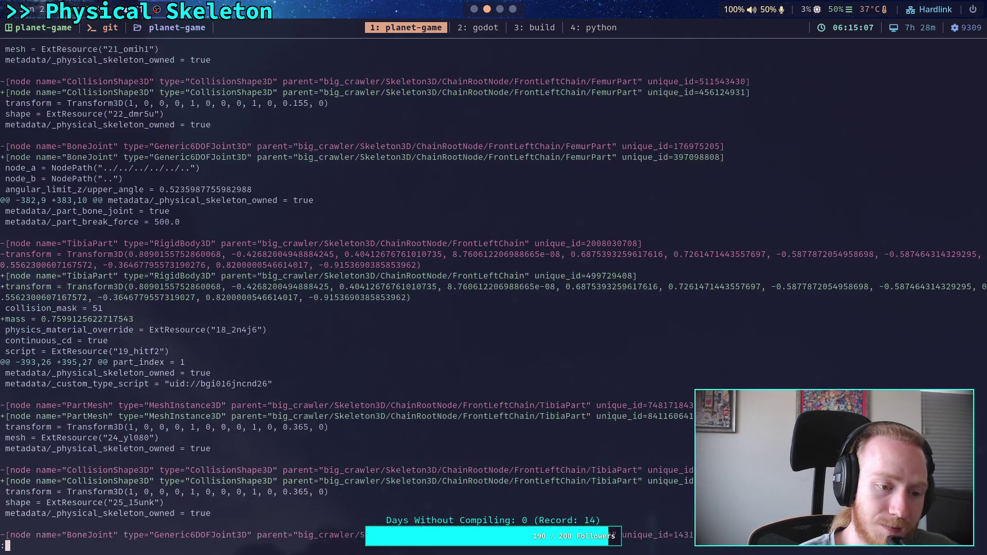
scroll(494, 293, "down", 4)
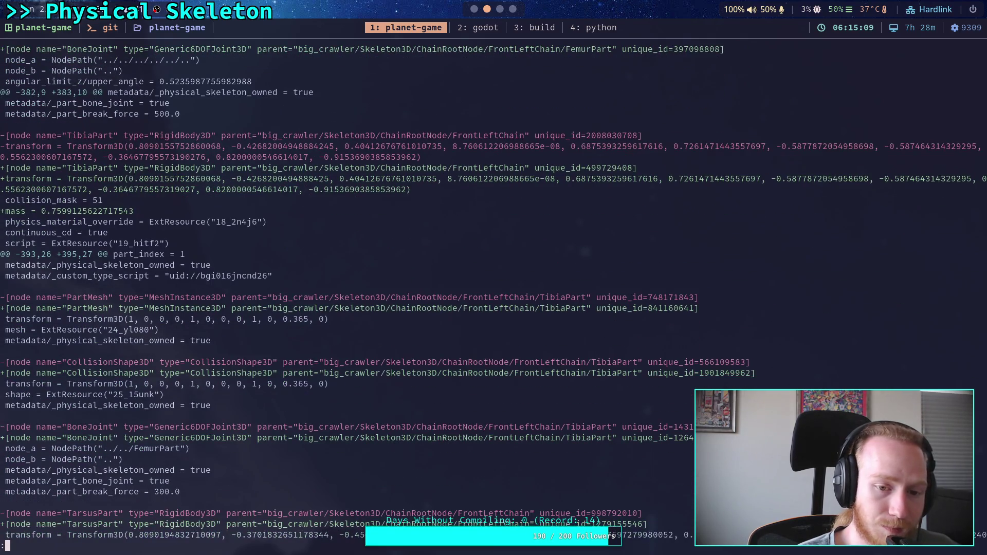
scroll(493, 292, "down", 4)
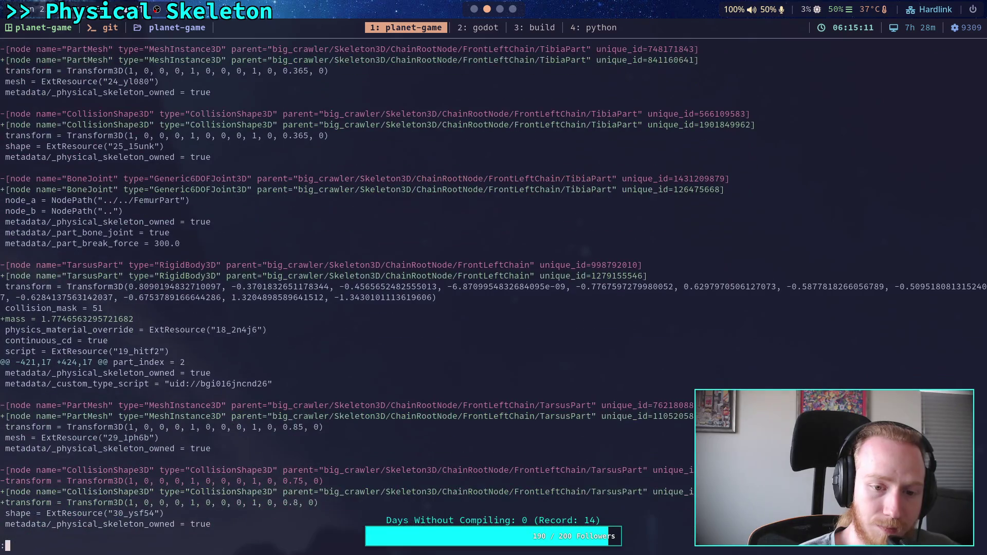
scroll(494, 293, "down", 1)
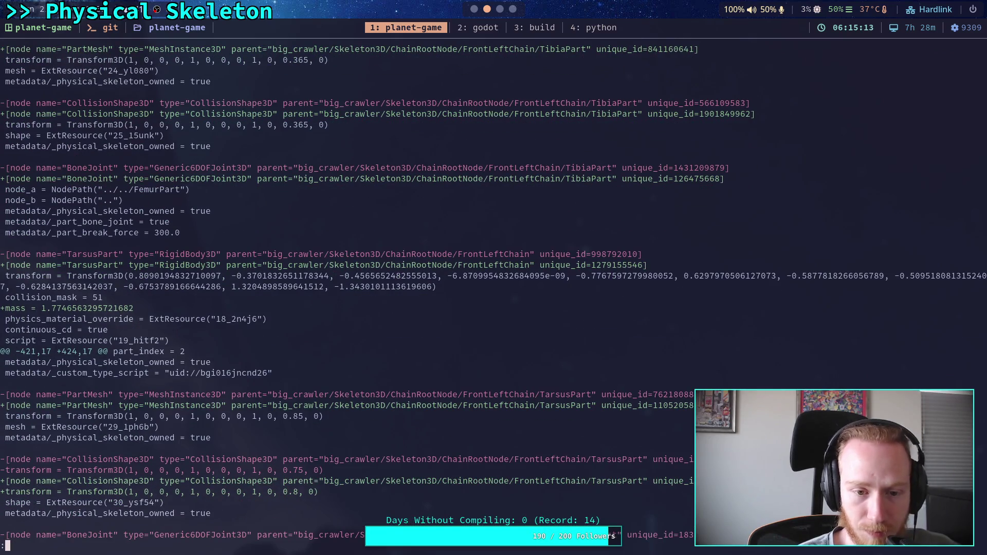
scroll(494, 293, "up", 1)
scroll(494, 292, "down", 3)
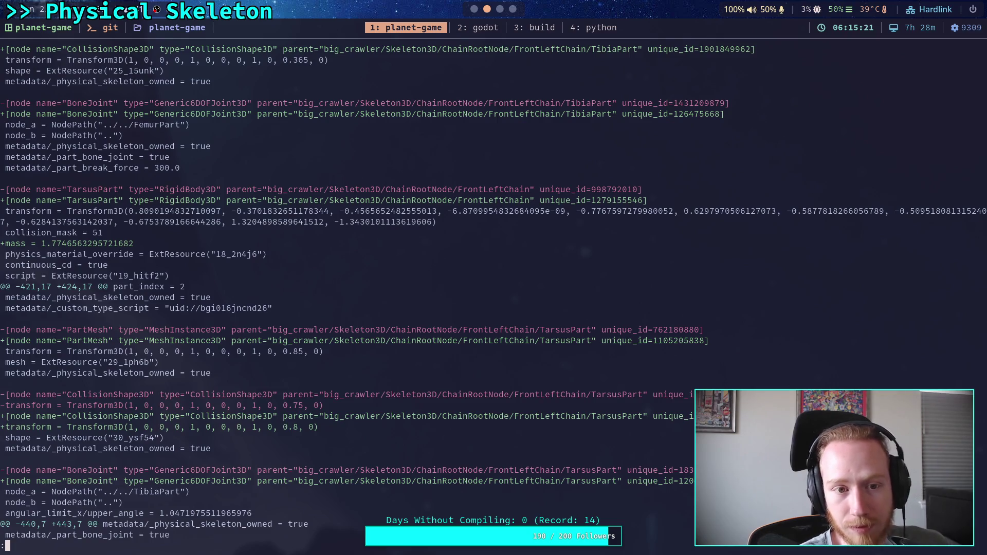
Step past the FrontLeftChain TarsusPart to the FrontRightChain FemurPart and TibiaPart mass changes
key("j")
key("j")
key("j")
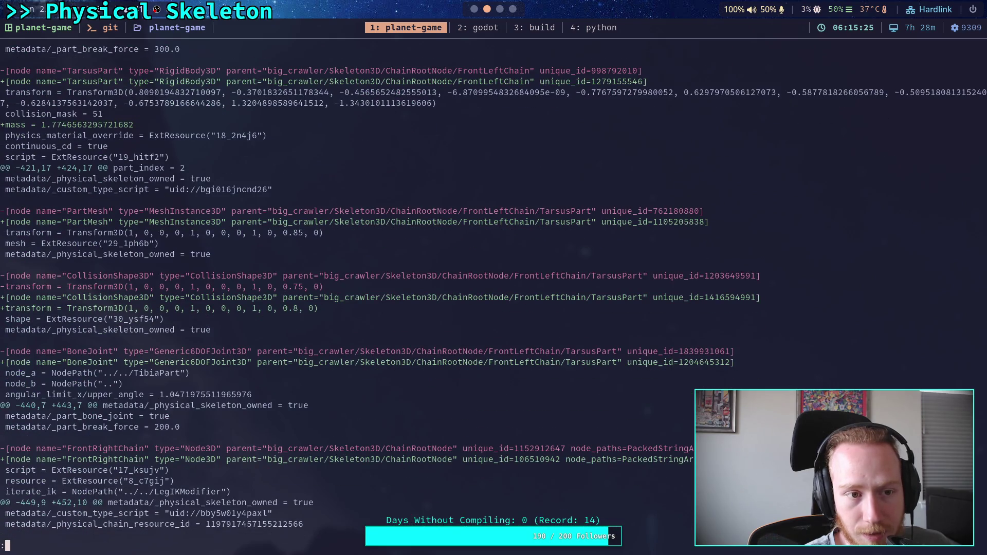
key("j")
key("j")
key("j")
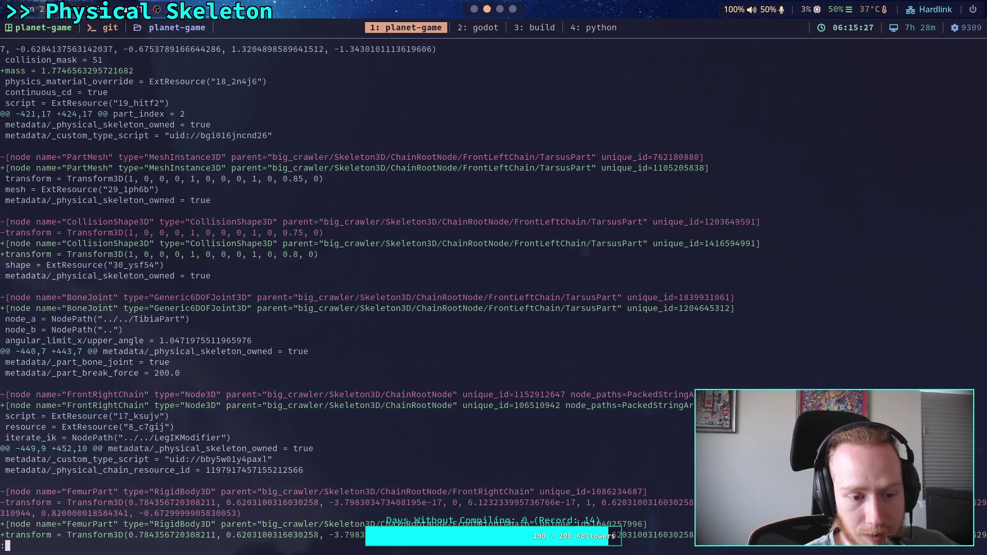
key("j")
key("j")
key("j")
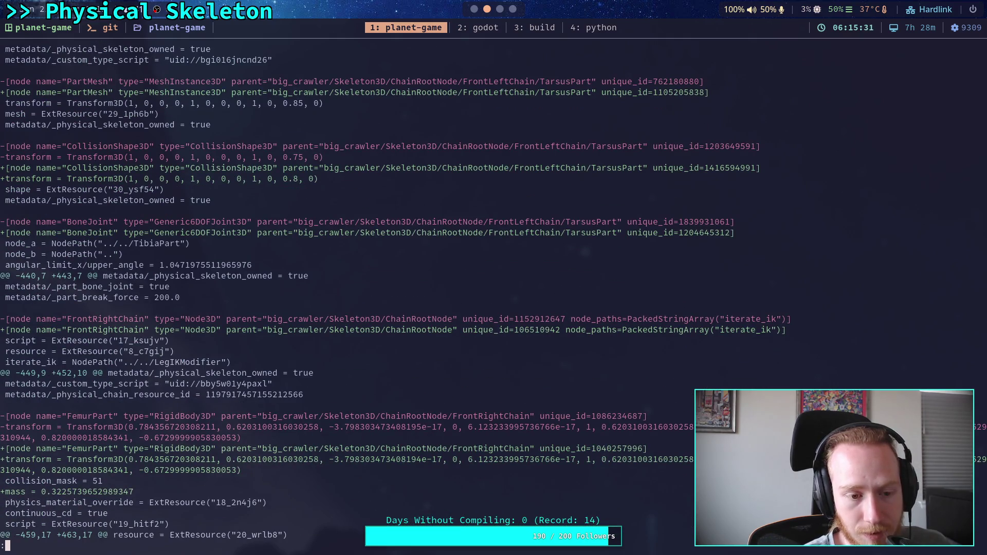
key("j")
key("j")
key("j")
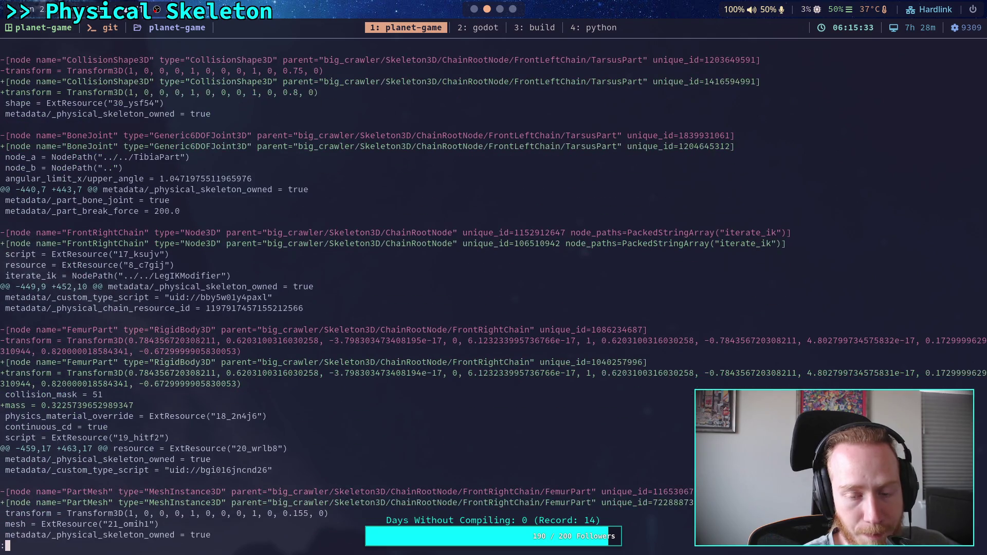
key("j")
key("j")
key("j")
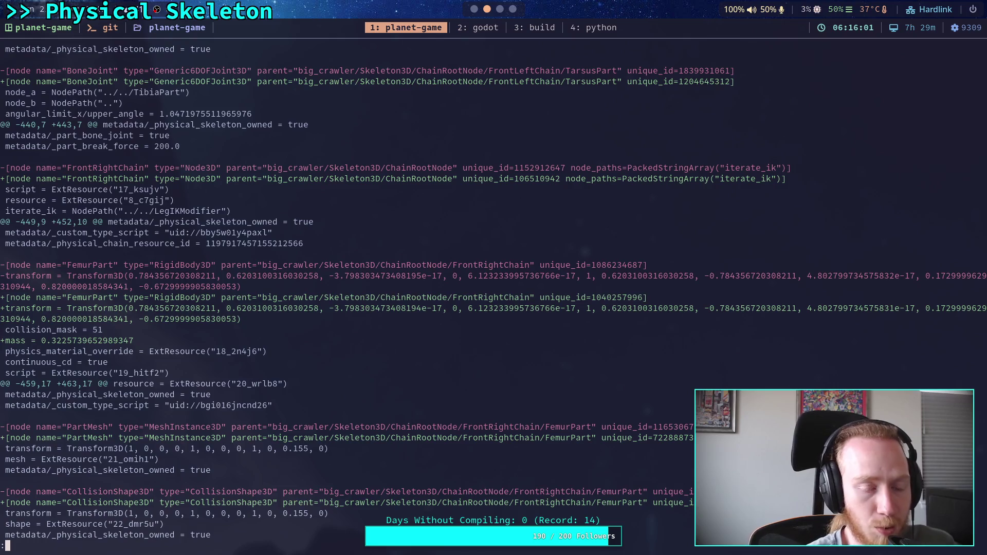
scroll(490, 293, "down", 7)
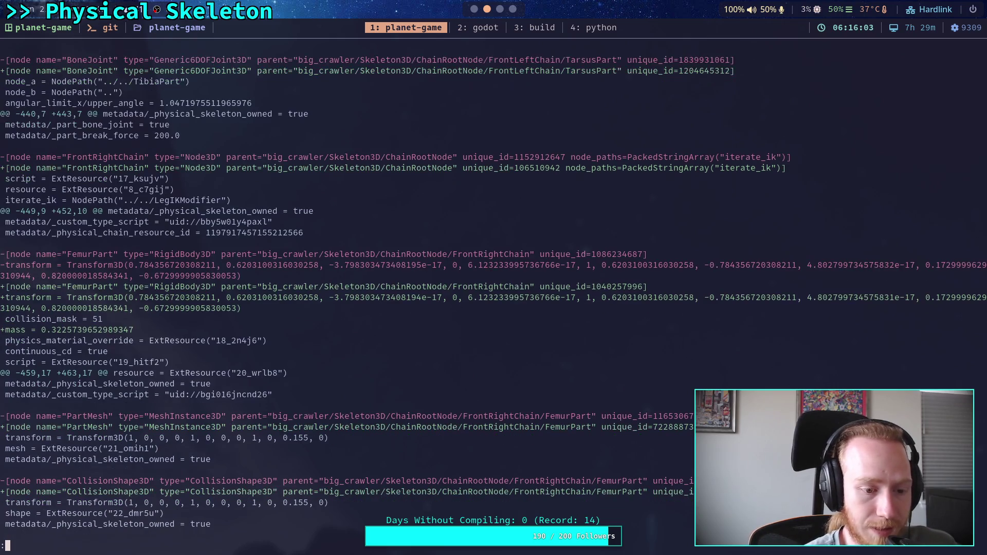
scroll(490, 292, "down", 1)
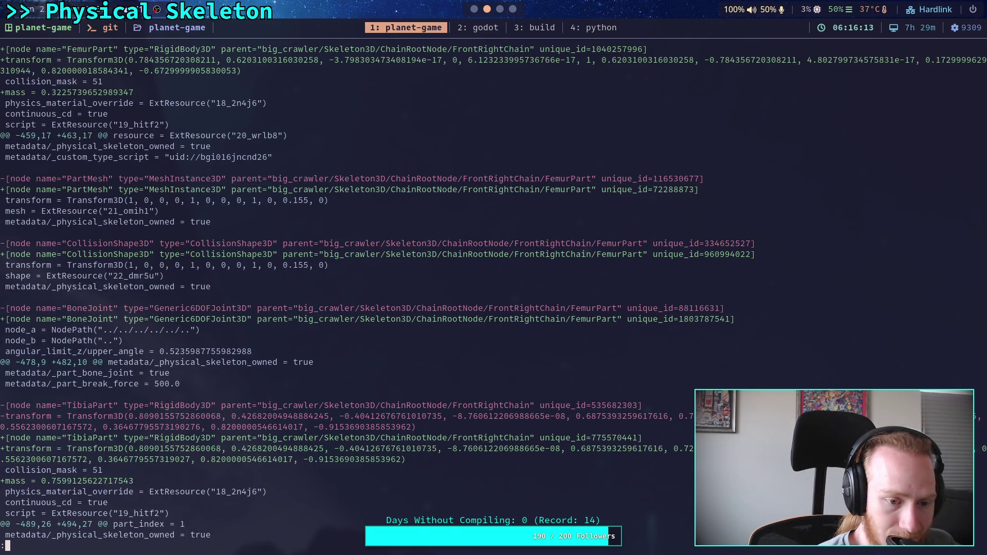
Page through the FrontRight, Middle and Back chain changes to the ground_hit_start = 0.18 additions
key("space")
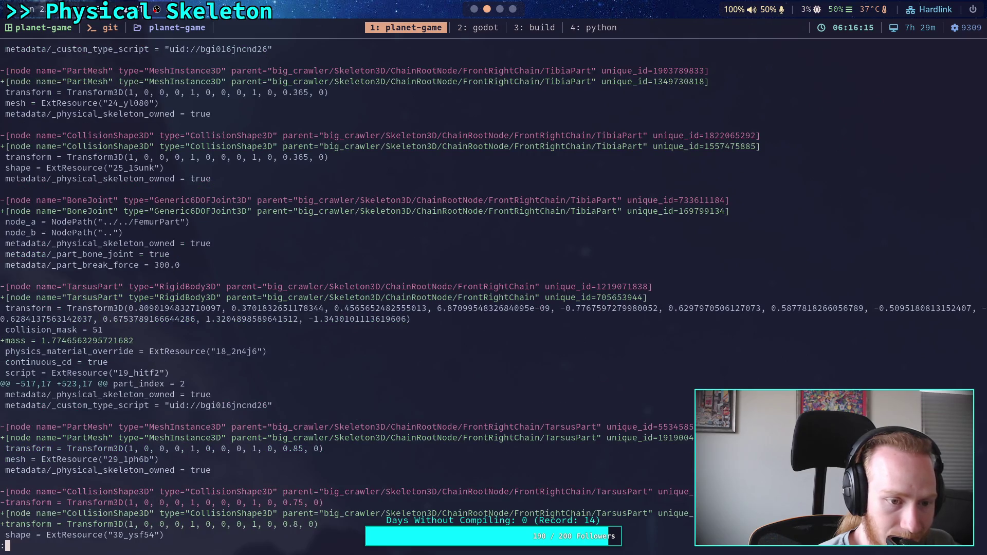
key("space")
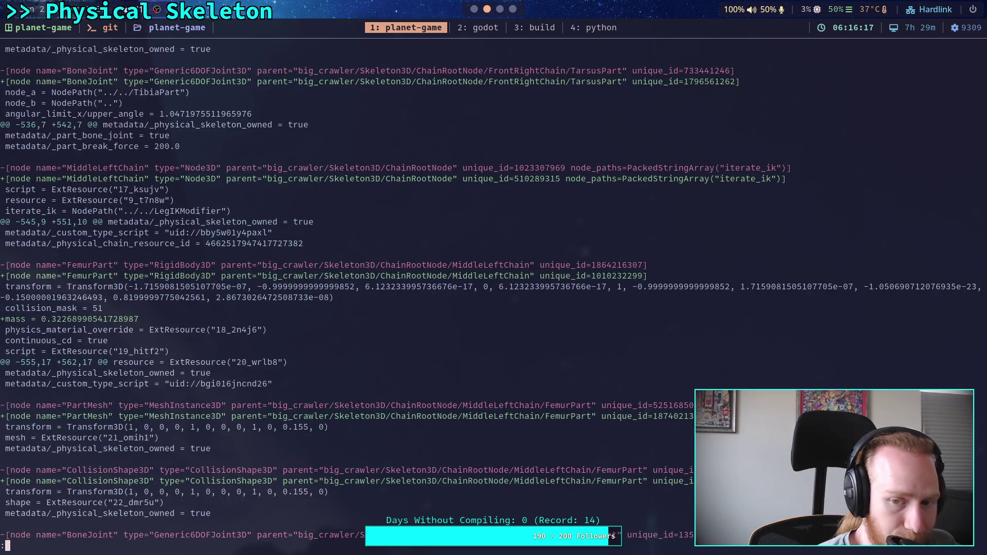
key("space")
key("space")
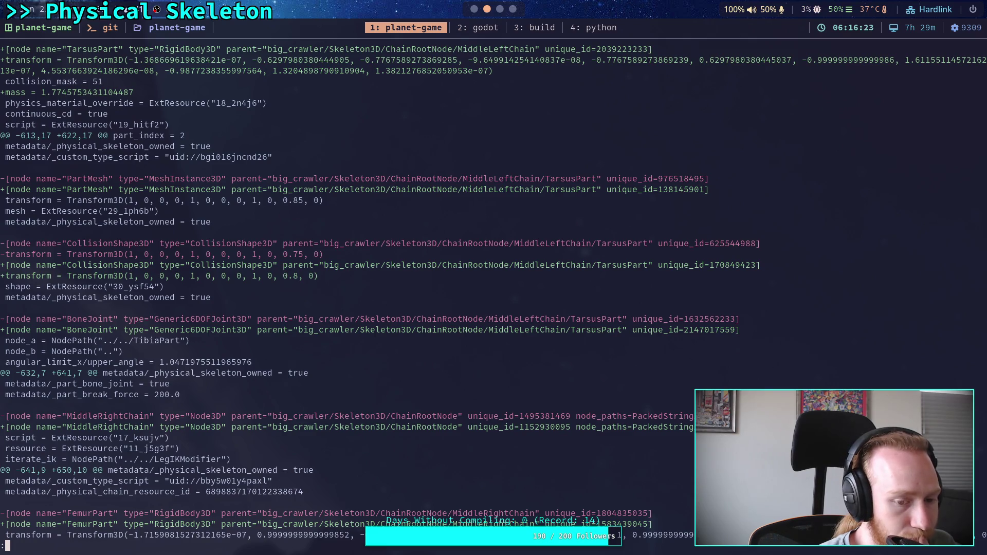
key("space")
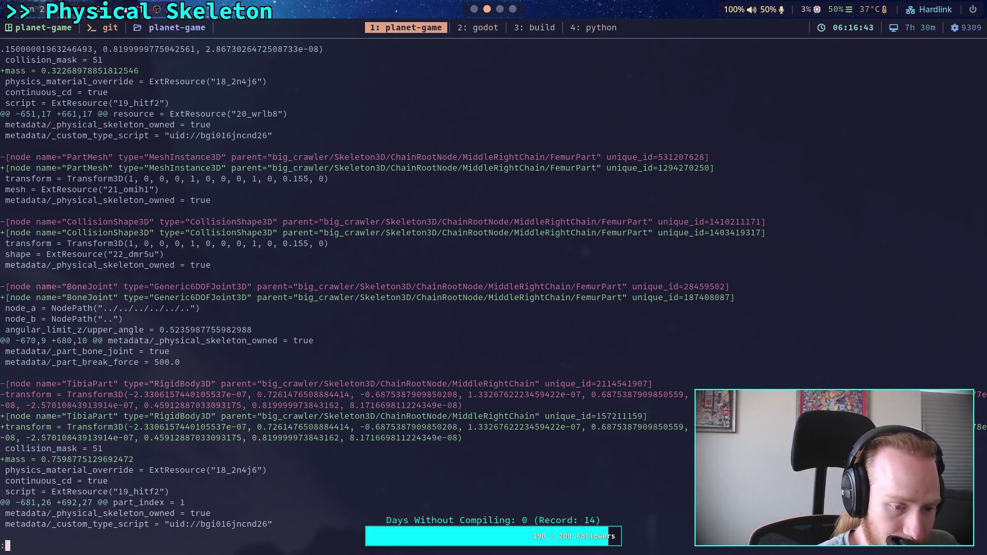
key("space")
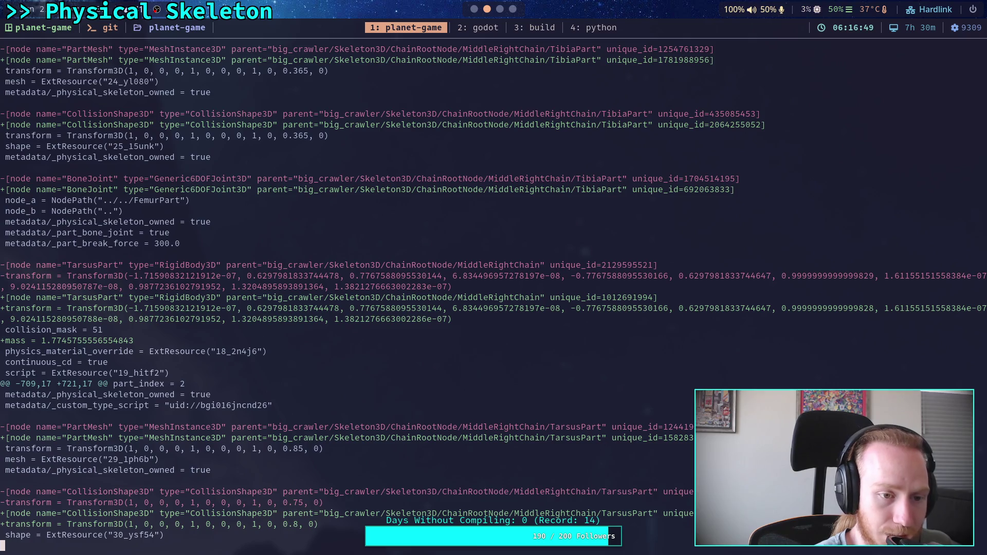
key("space")
key("space")
key("space")
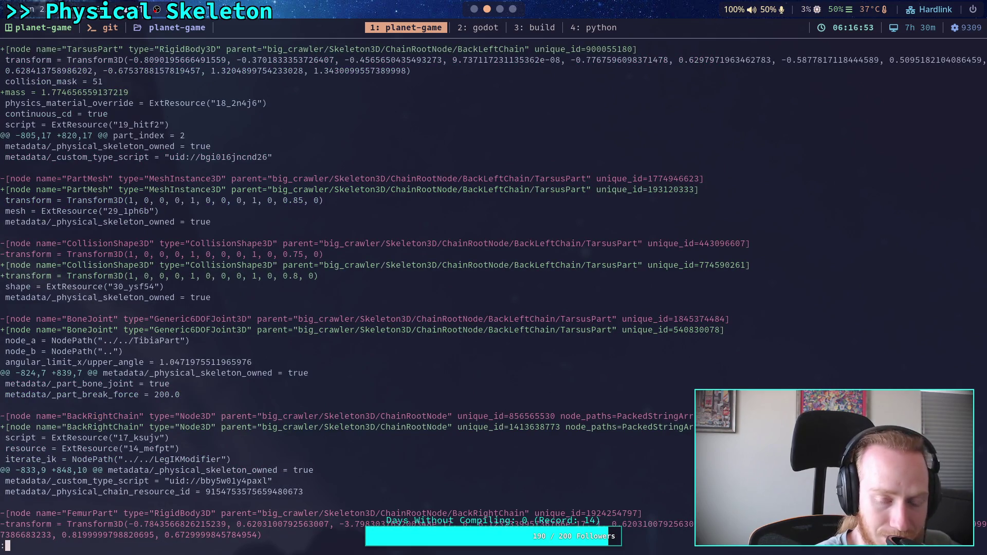
key("space")
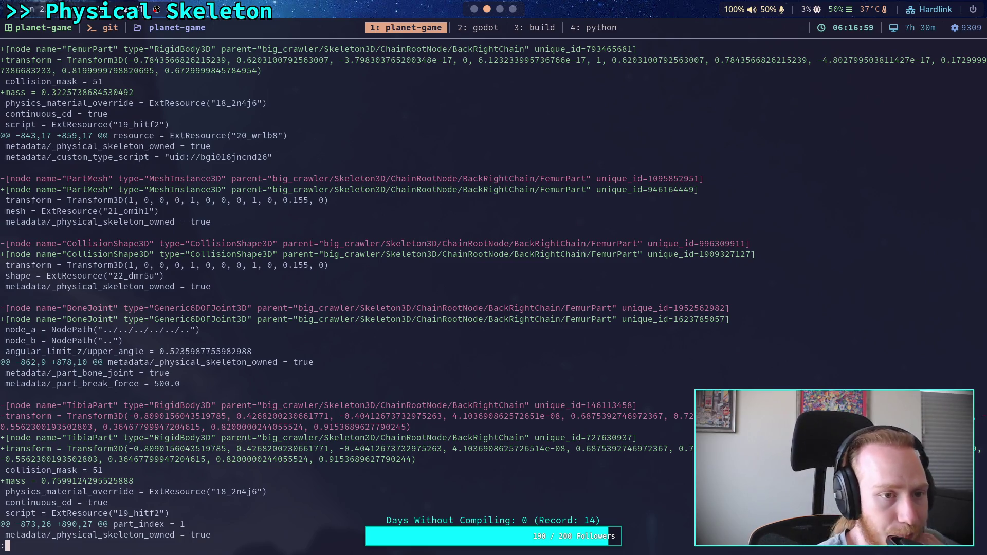
key("space")
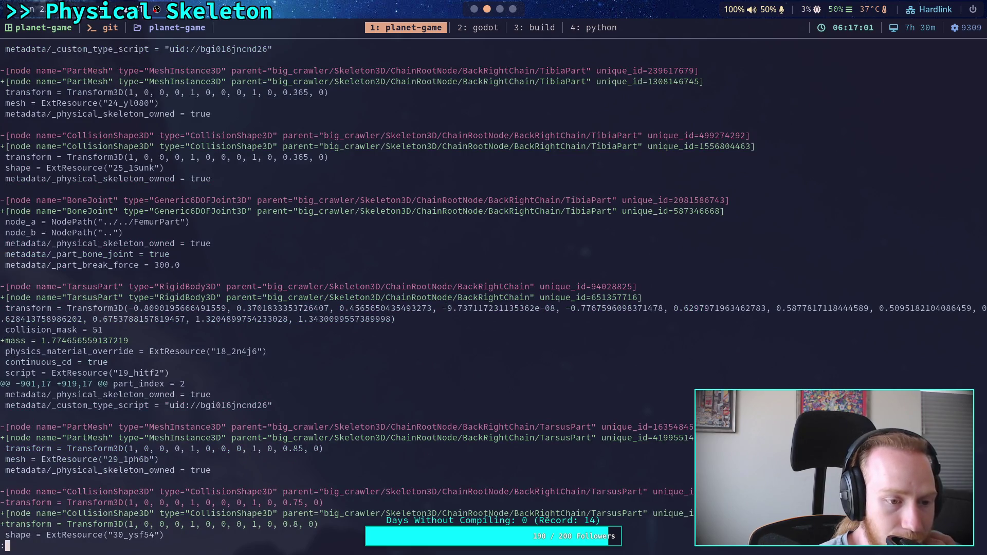
key("space")
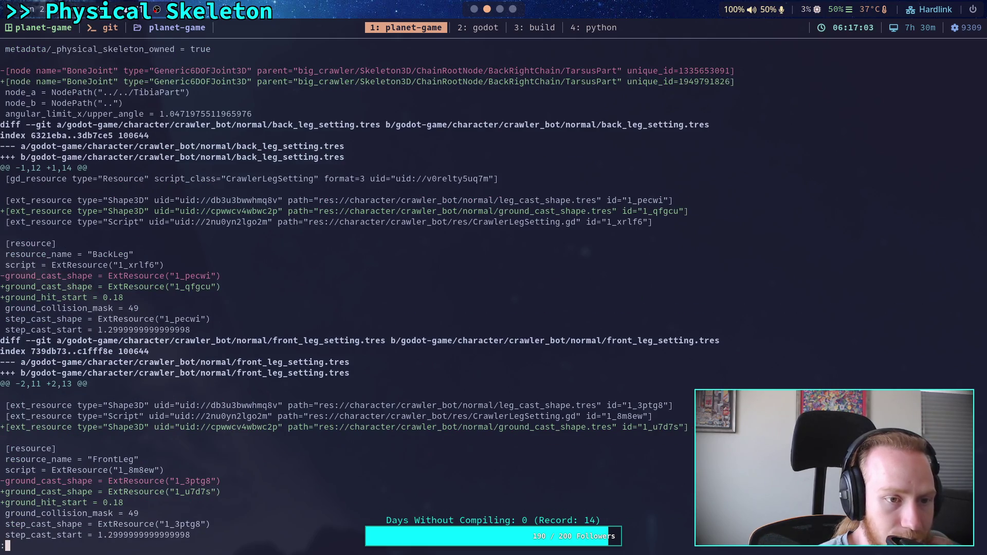